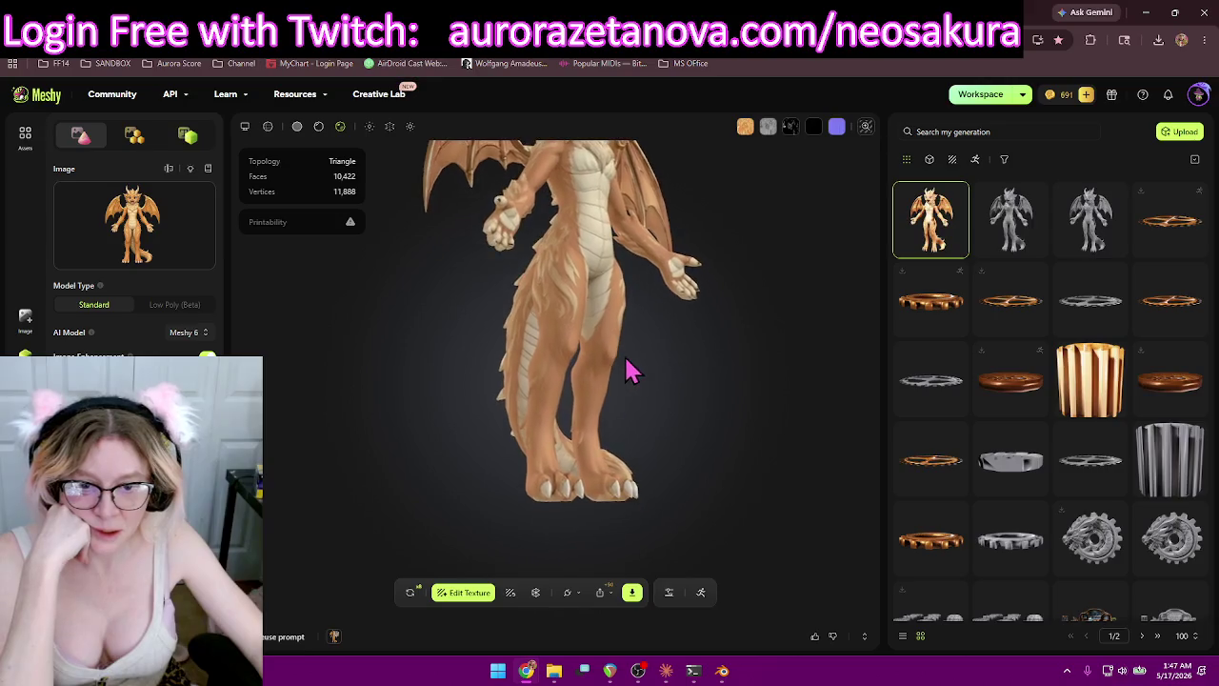
Zoom and orbit the textured orange dragon to a turned three-quarter view to inspect it.
{"action": "scroll", "coordinate": [580, 324], "scroll_direction": "up", "scroll_amount": 5}
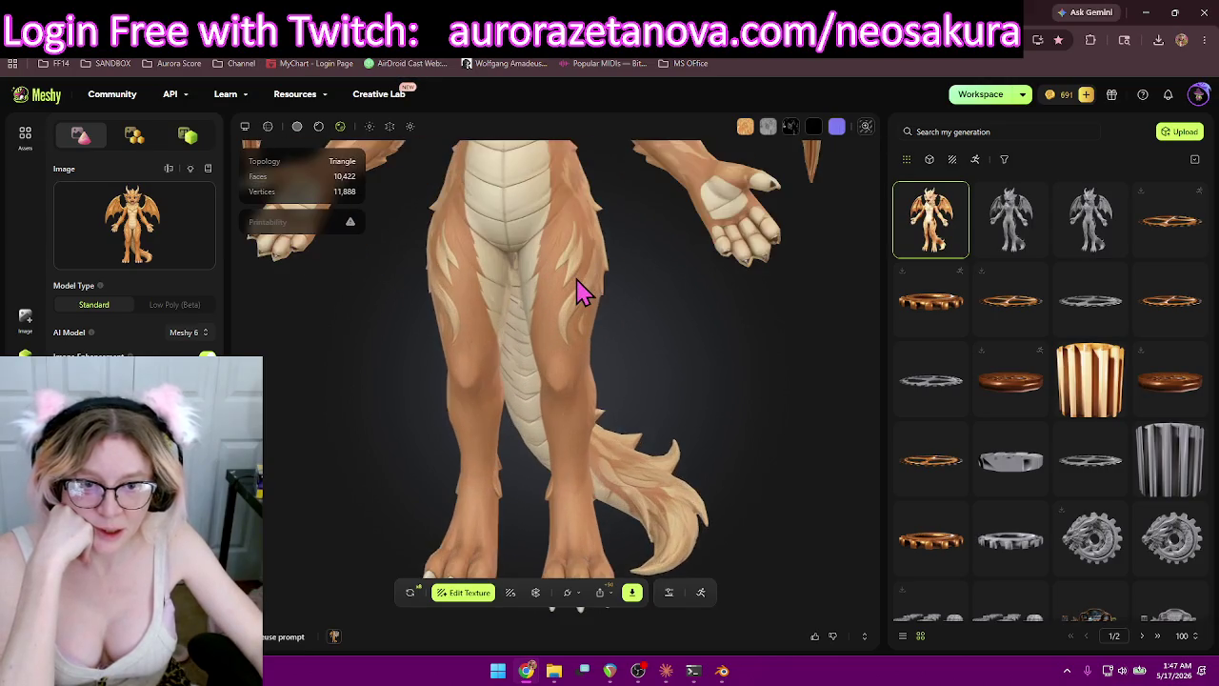
{"action": "scroll", "coordinate": [581, 295], "scroll_direction": "down", "scroll_amount": 5}
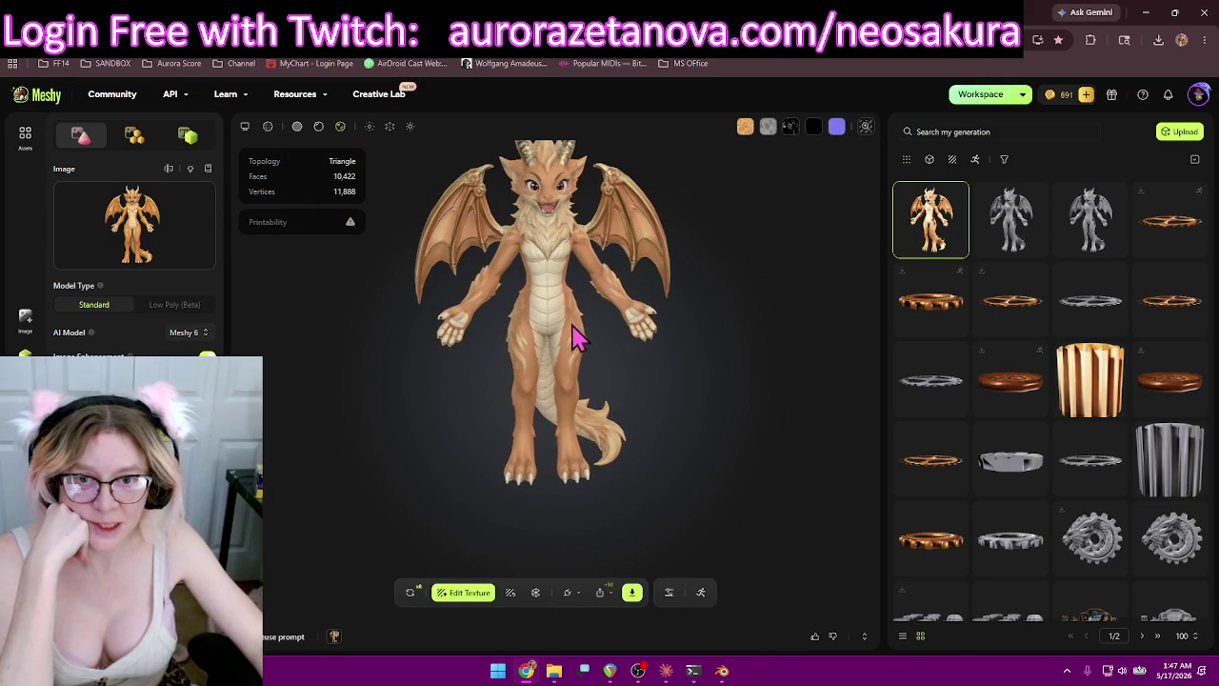
{"action": "left_click_drag", "start_coordinate": [577, 347], "coordinate": [470, 503]}
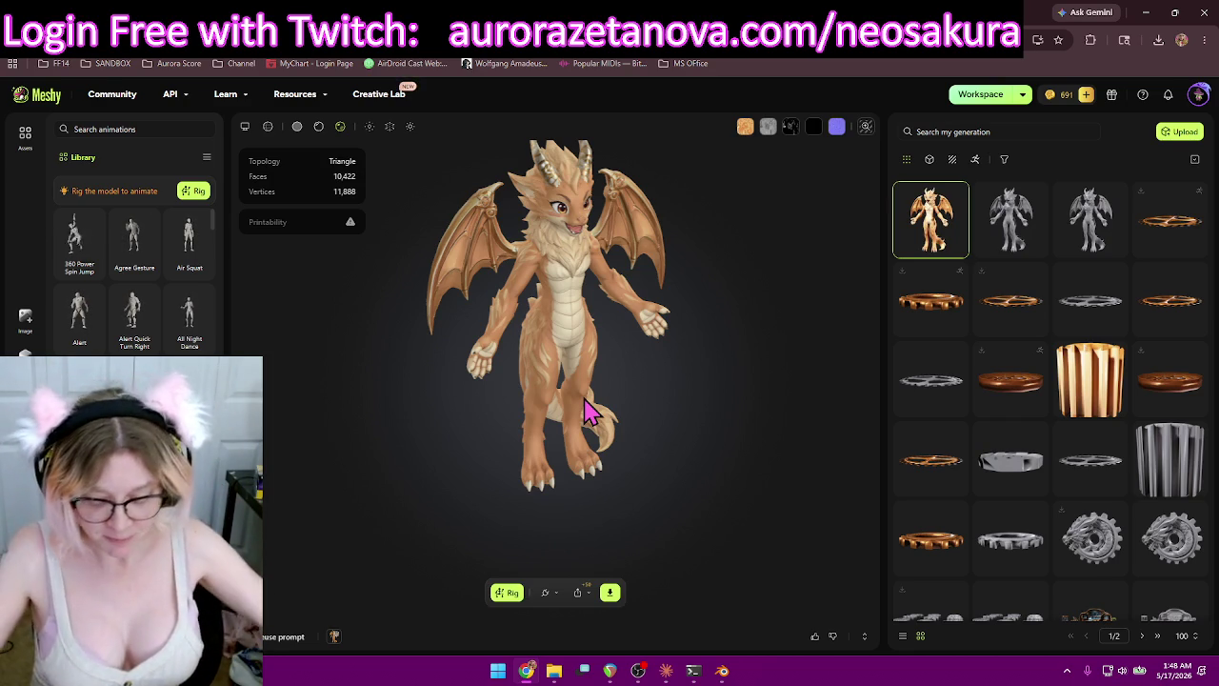
Begin a Humanoid rig for the dragon and raise its height to 1.82 m.
{"action": "mouse_move", "coordinate": [647, 333]}
{"action": "left_mouse_down"}
{"action": "mouse_move", "coordinate": [666, 404]}
{"action": "mouse_move", "coordinate": [651, 357]}
{"action": "left_mouse_up"}
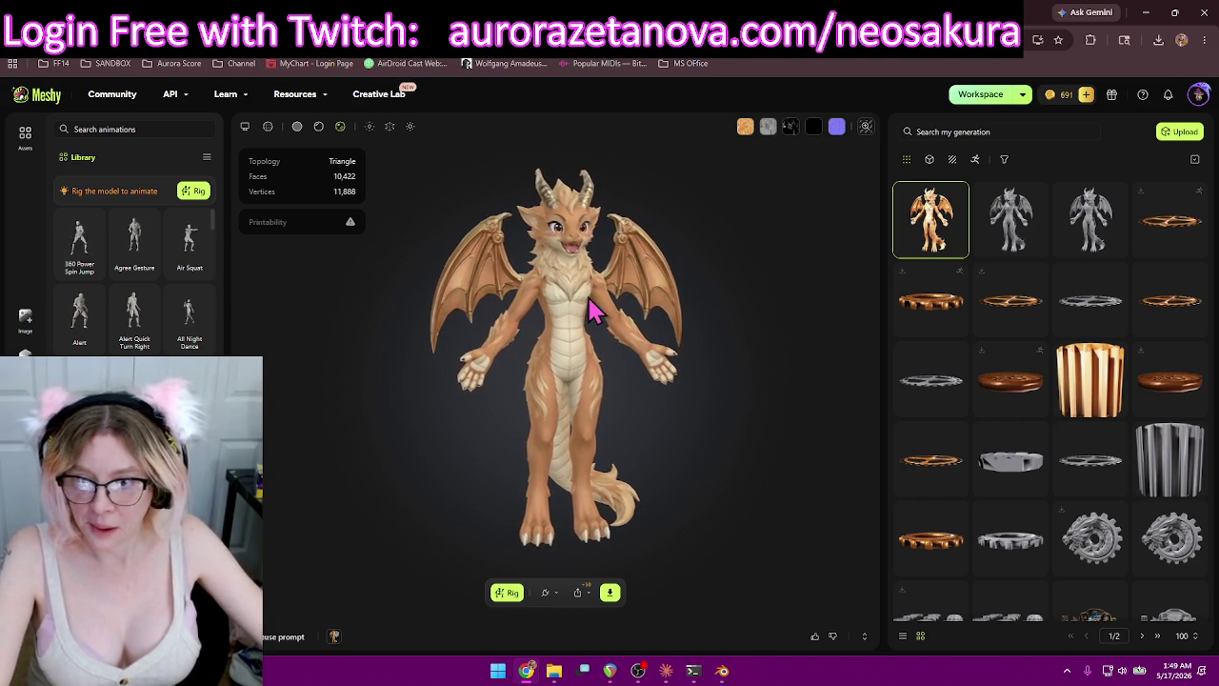
{"action": "left_click", "coordinate": [505, 593]}
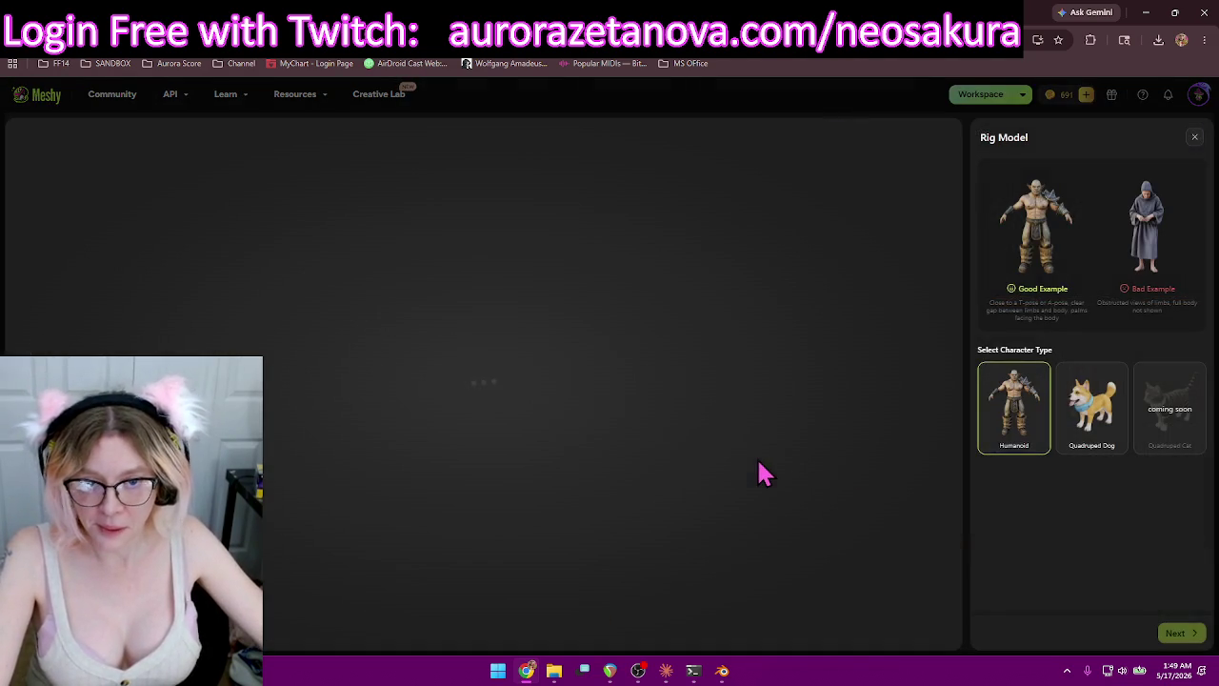
{"action": "left_click", "coordinate": [1181, 633]}
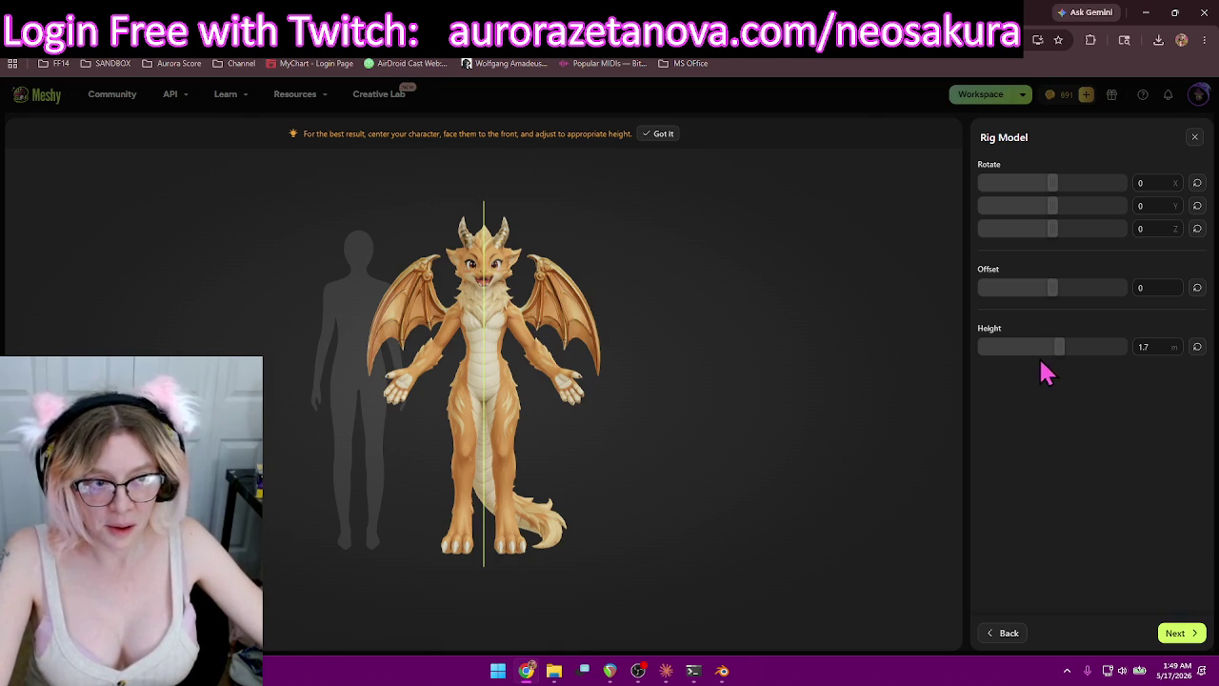
{"action": "left_click_drag", "start_coordinate": [1067, 349], "coordinate": [1065, 347]}
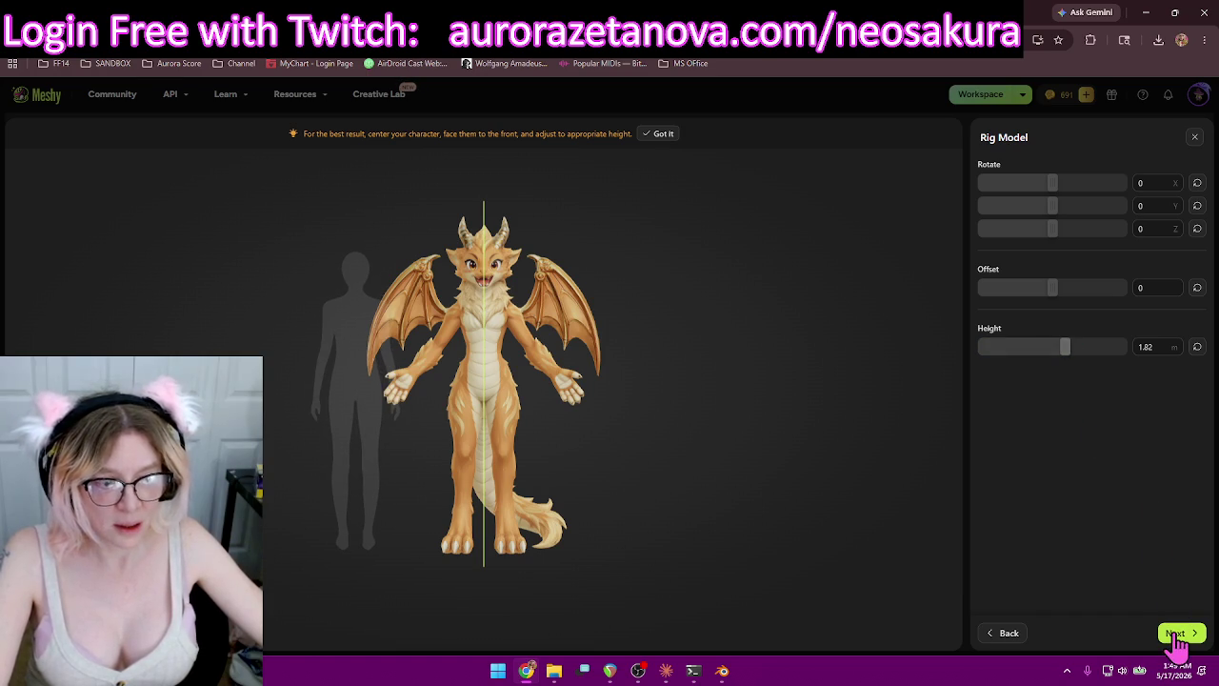
Place the chin, groin, shoulder, elbow, knee and ankle markers on the dragon, then confirm the rig.
{"action": "left_click", "coordinate": [1177, 633]}
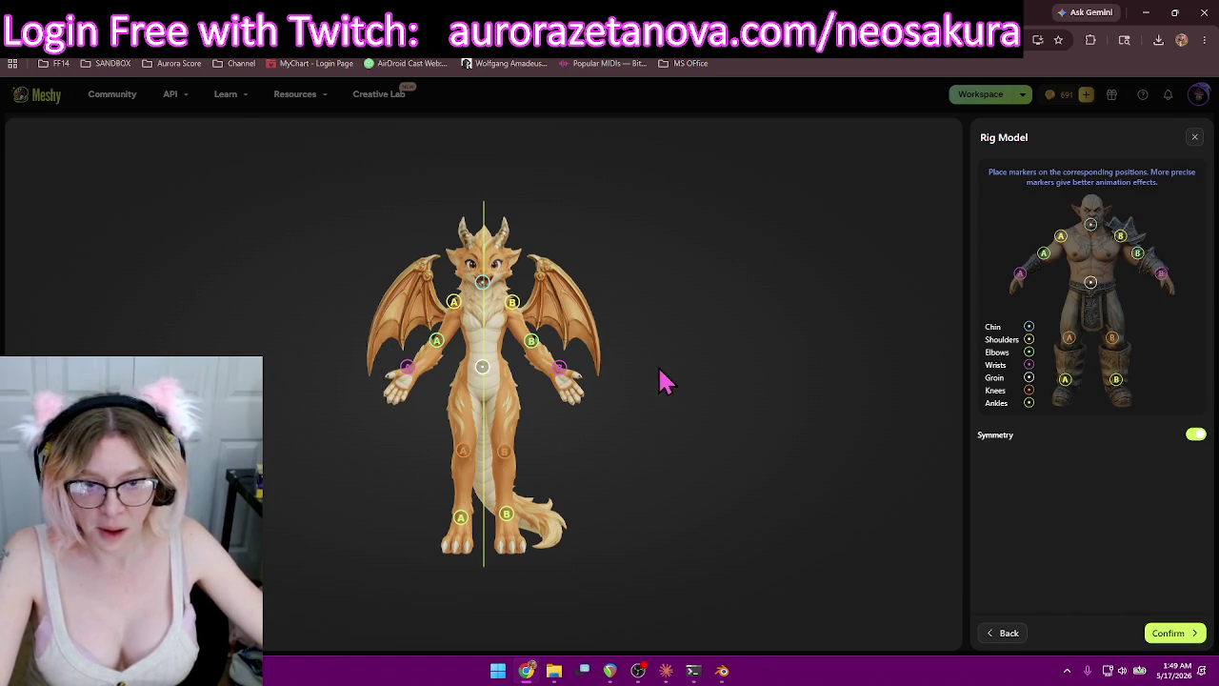
{"action": "left_click_drag", "start_coordinate": [484, 293], "coordinate": [484, 297]}
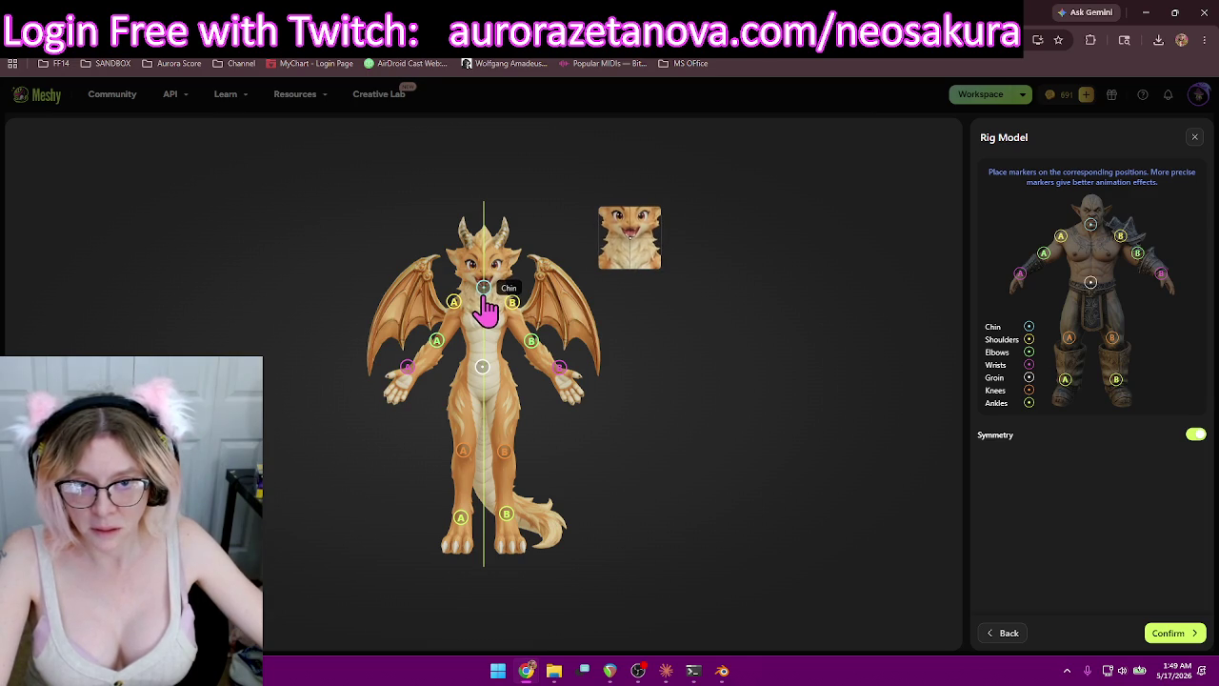
{"action": "left_click_drag", "start_coordinate": [485, 297], "coordinate": [484, 295]}
{"action": "left_click_drag", "start_coordinate": [483, 372], "coordinate": [486, 380]}
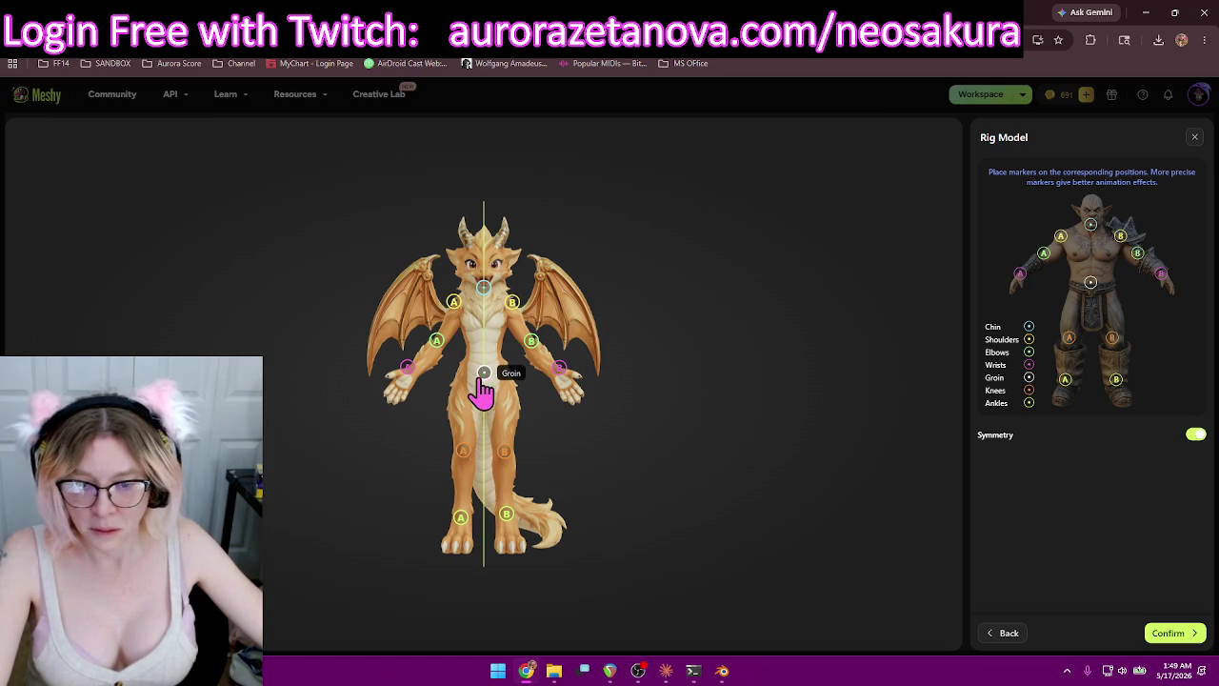
{"action": "left_click_drag", "start_coordinate": [454, 303], "coordinate": [437, 351]}
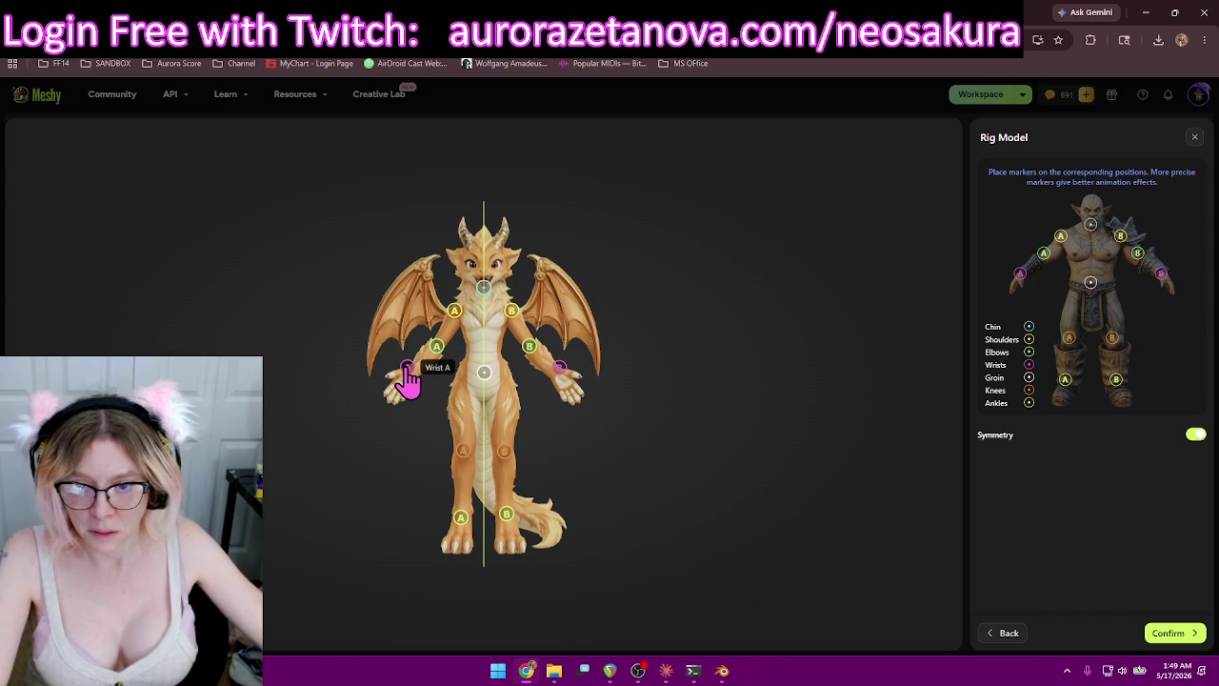
{"action": "left_click_drag", "start_coordinate": [438, 348], "coordinate": [415, 381]}
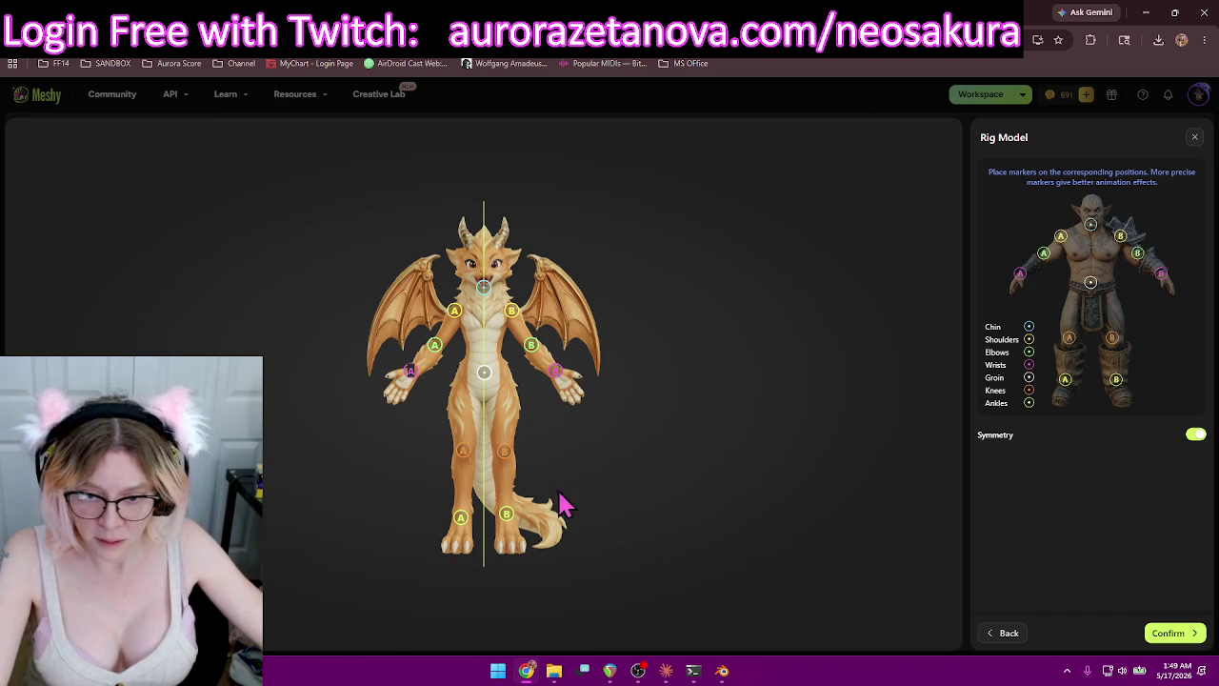
{"action": "left_click_drag", "start_coordinate": [473, 466], "coordinate": [473, 466]}
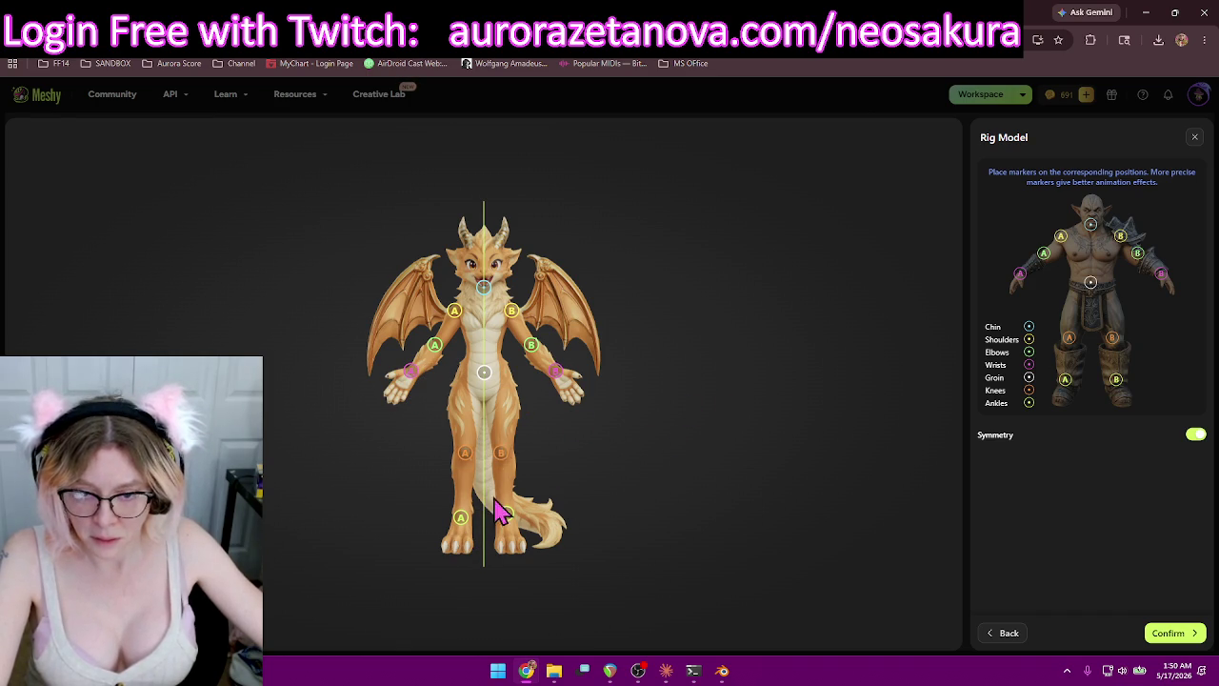
{"action": "left_click_drag", "start_coordinate": [463, 522], "coordinate": [459, 535]}
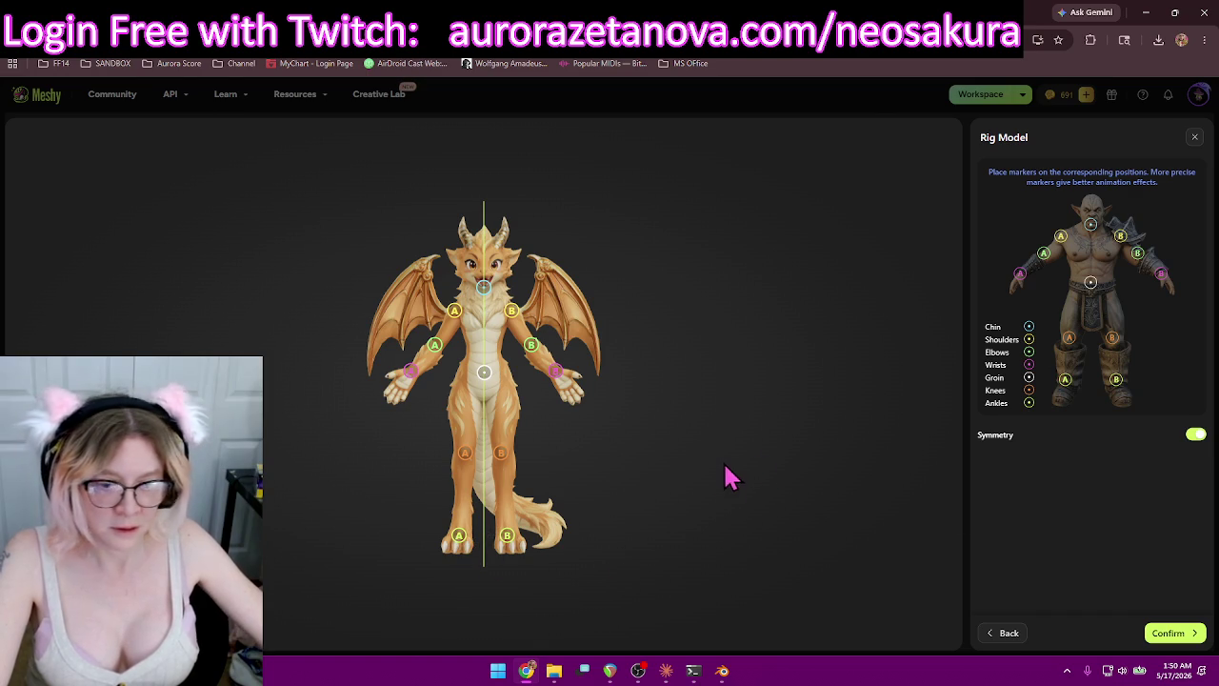
{"action": "left_click", "coordinate": [1178, 637]}
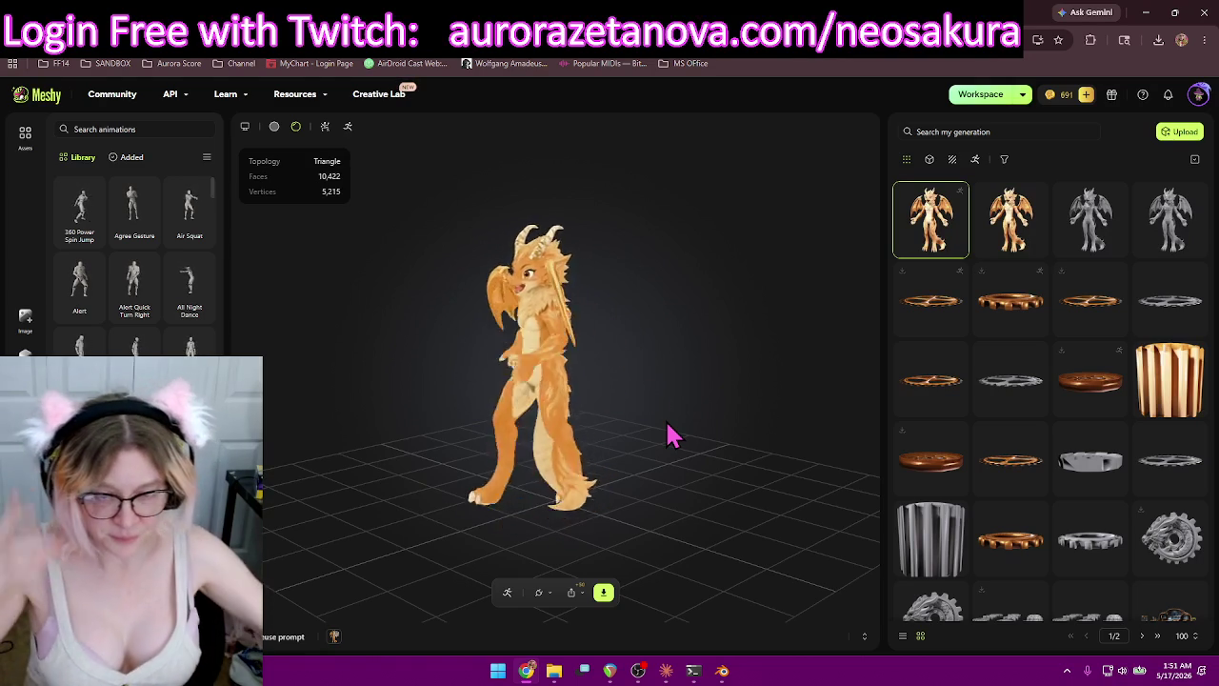
Add 360 Power Spin Jump, Agree Gesture, Air Squat, Alert and All Night Dance animations.
{"action": "left_click_drag", "start_coordinate": [634, 367], "coordinate": [642, 400]}
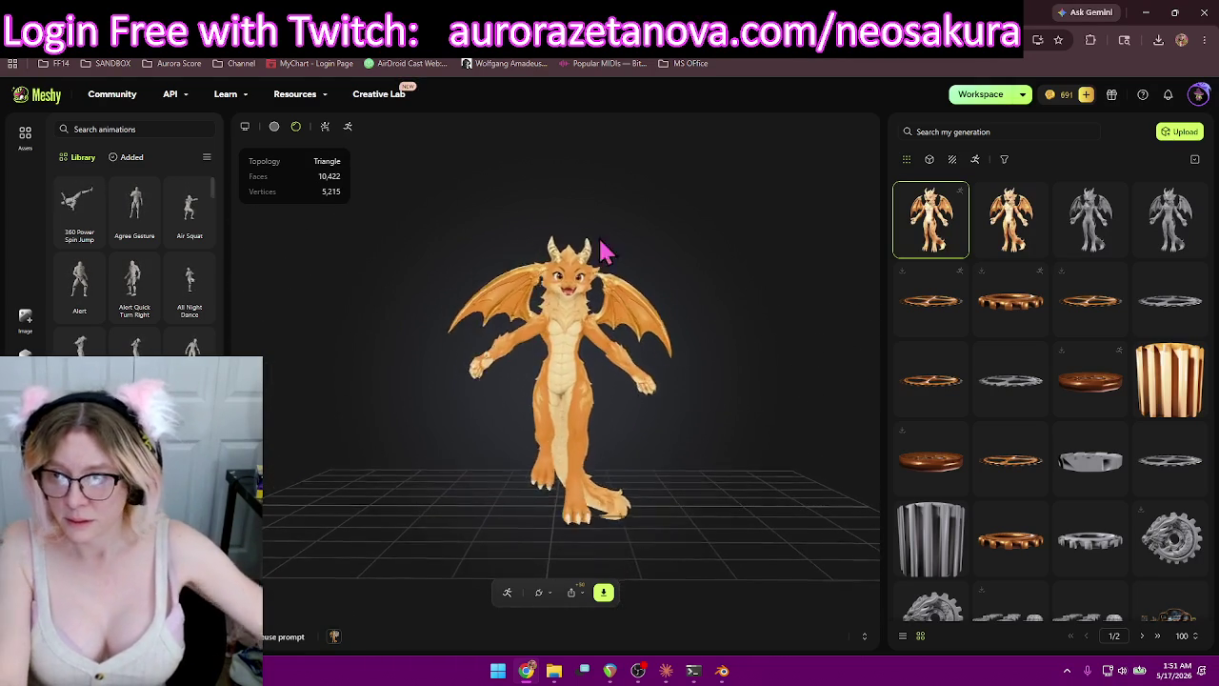
{"action": "left_click", "coordinate": [77, 237]}
{"action": "mouse_move", "coordinate": [80, 211]}
{"action": "left_click", "coordinate": [136, 237]}
{"action": "left_click", "coordinate": [189, 240]}
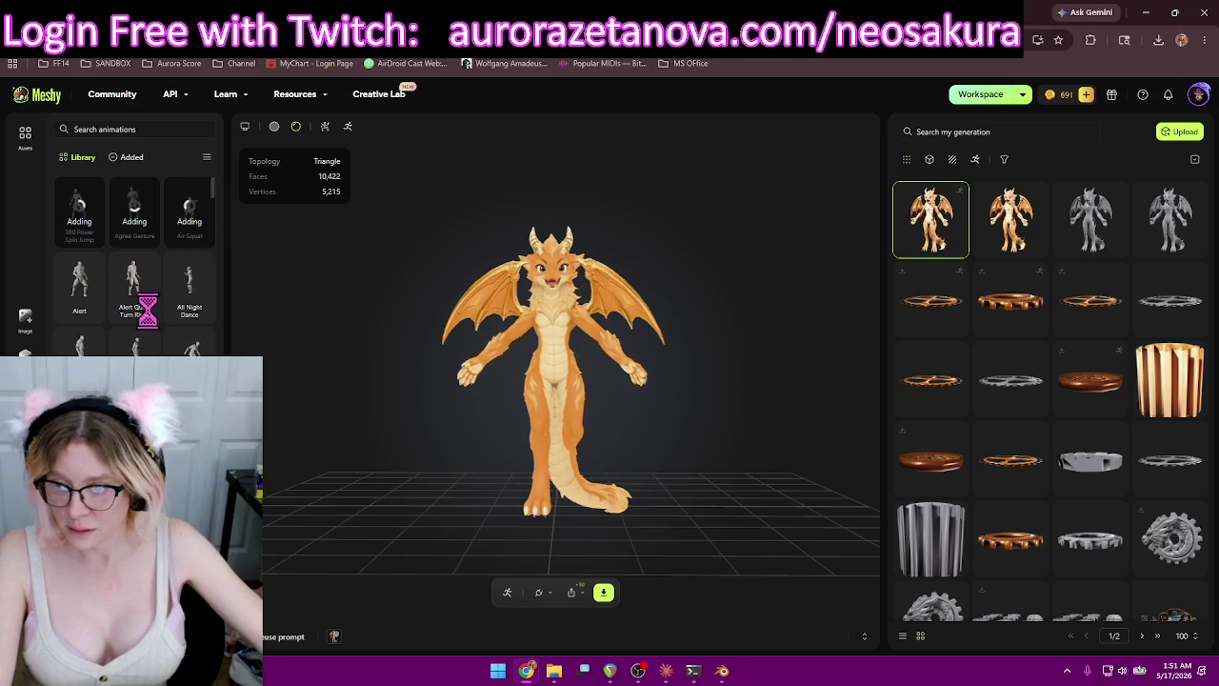
{"action": "left_click", "coordinate": [80, 312]}
{"action": "mouse_move", "coordinate": [80, 285]}
{"action": "left_click", "coordinate": [194, 311]}
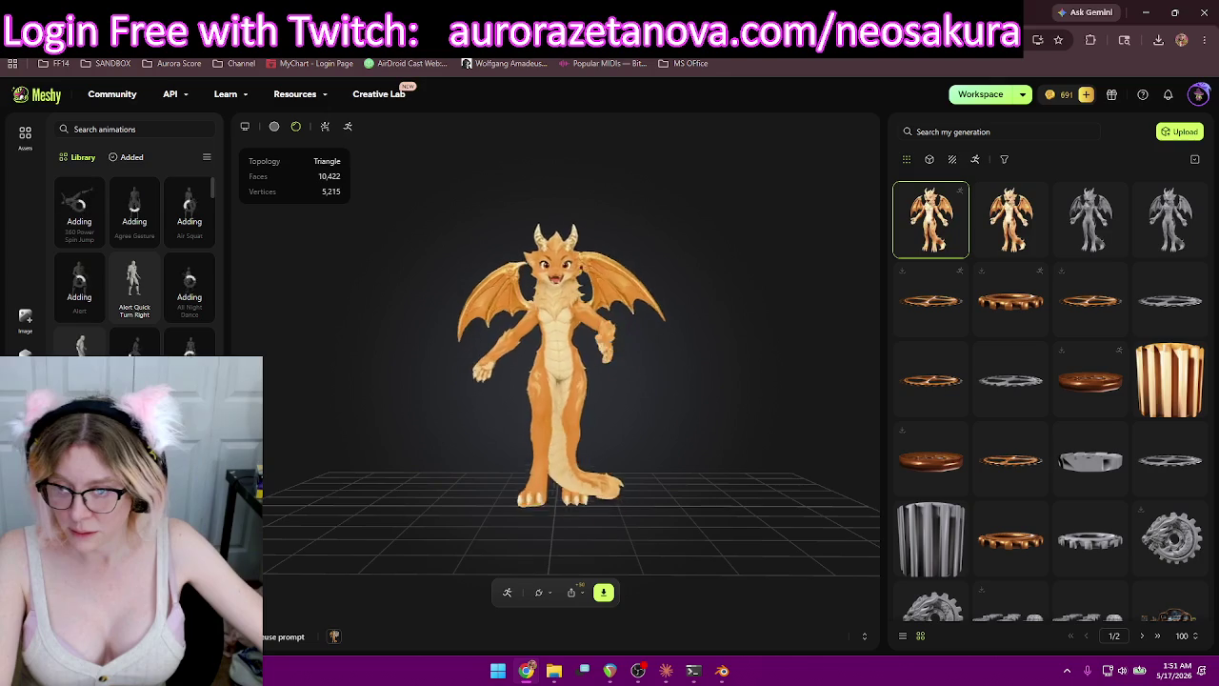
Add Backflip and Backflip and Rise further down the library, then review the added animations.
{"action": "scroll", "coordinate": [134, 248], "scroll_direction": "down", "scroll_amount": 3}
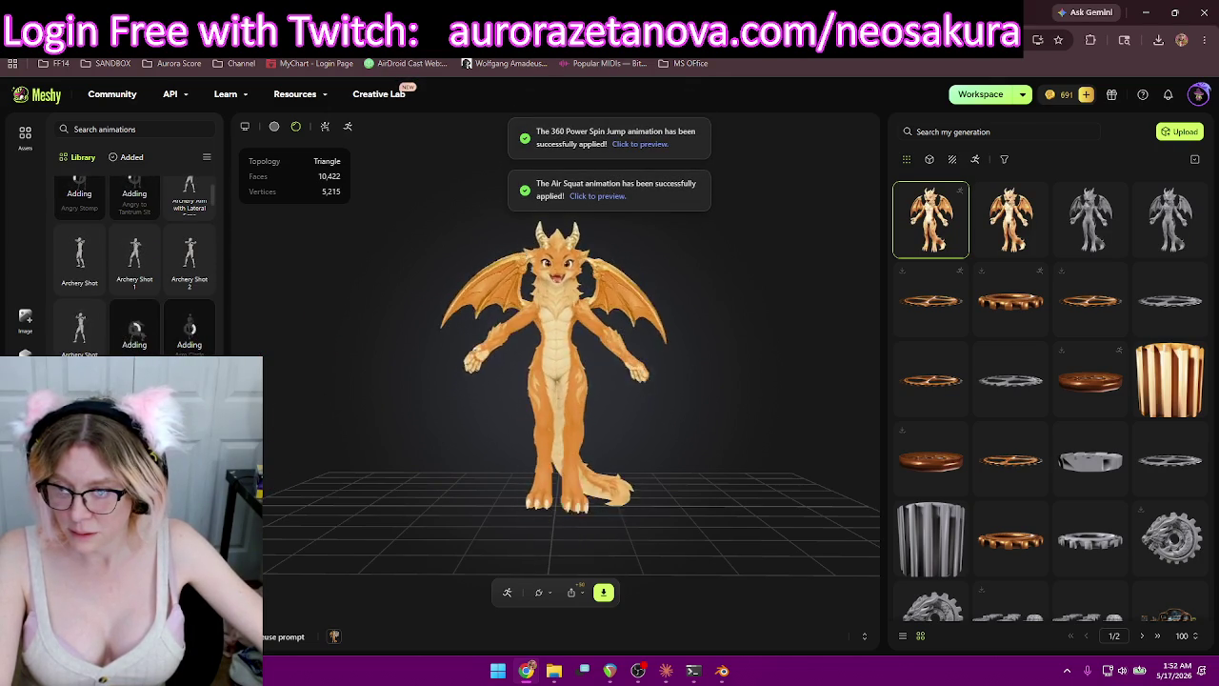
{"action": "scroll", "coordinate": [133, 267], "scroll_direction": "down", "scroll_amount": 2}
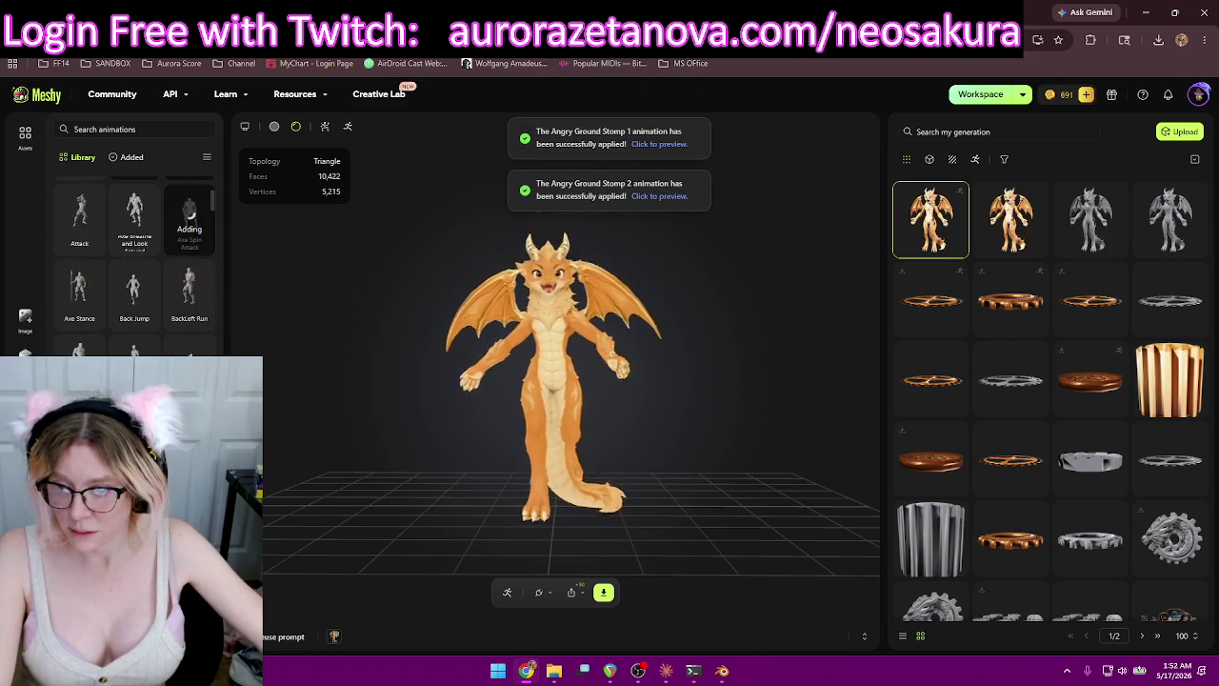
{"action": "scroll", "coordinate": [134, 267], "scroll_direction": "down", "scroll_amount": 2}
{"action": "left_click", "coordinate": [134, 269]}
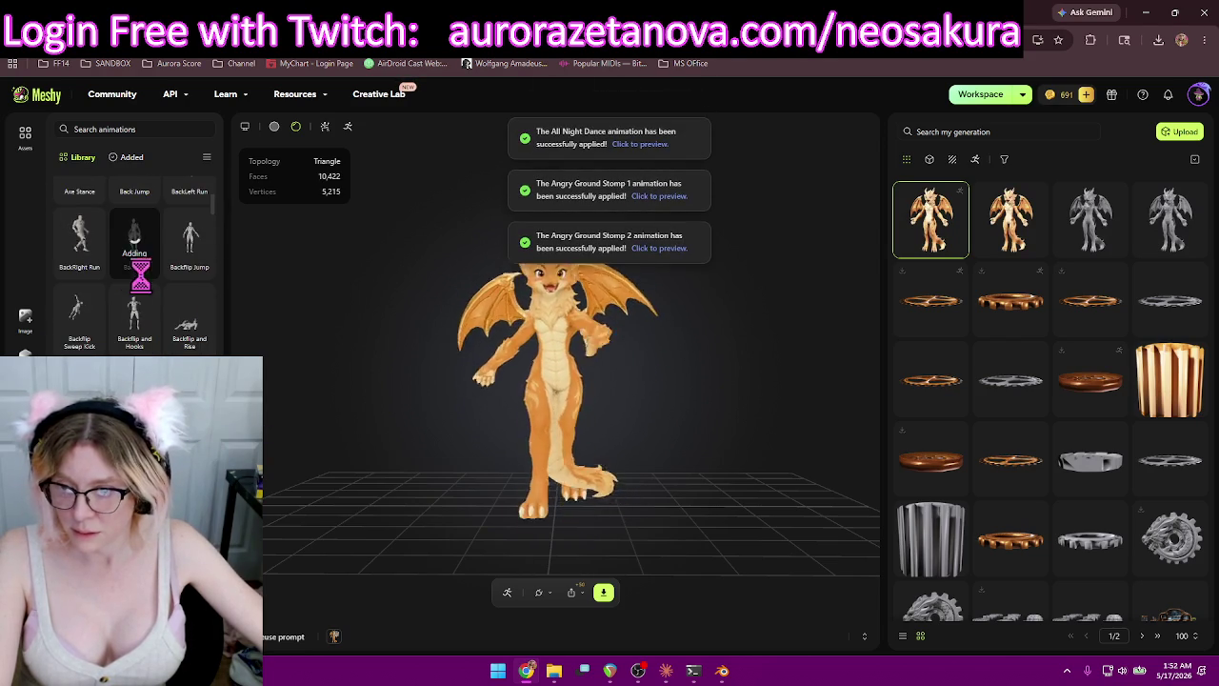
{"action": "left_click", "coordinate": [189, 338]}
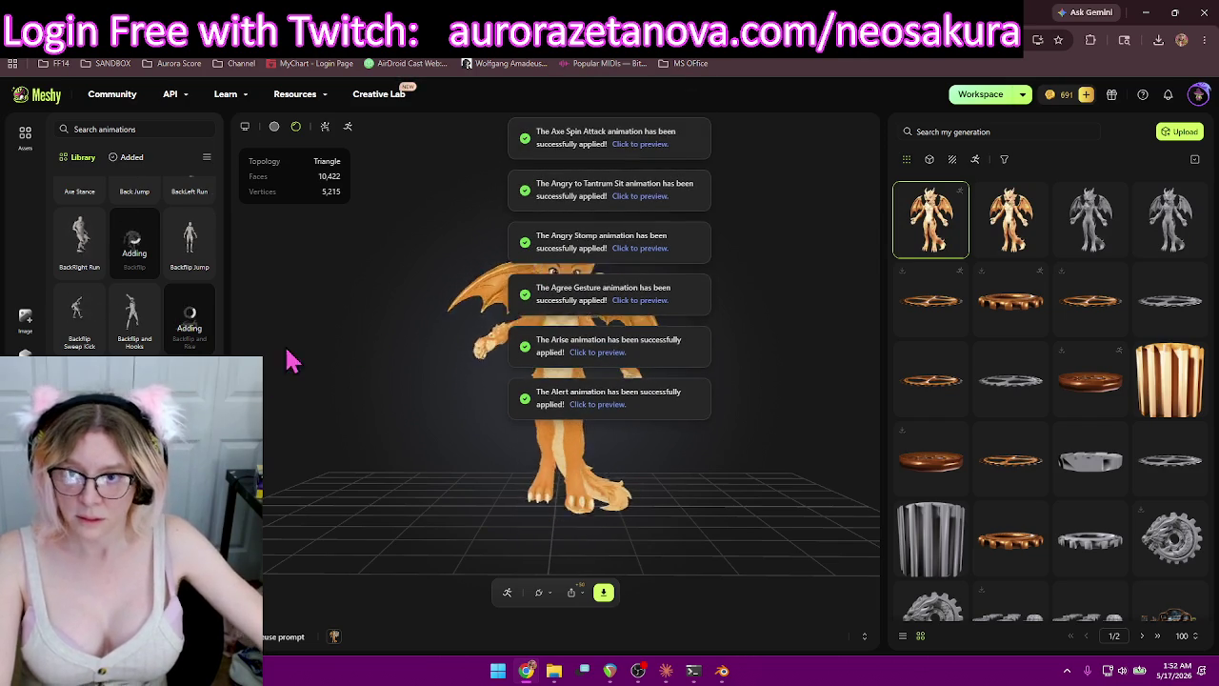
{"action": "left_click", "coordinate": [131, 158]}
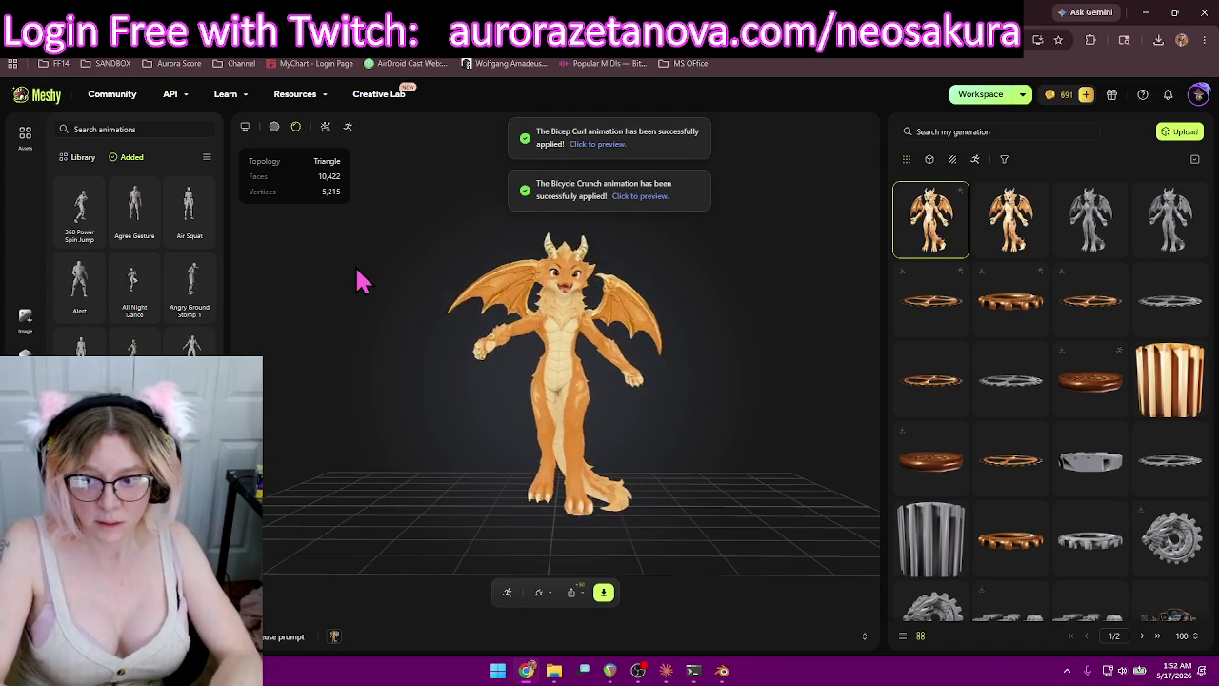
{"action": "left_click", "coordinate": [603, 591]}
Download the dragon as GLB with Rigged Character and all added animations, then remove Air Squat.
{"action": "left_click", "coordinate": [661, 451]}
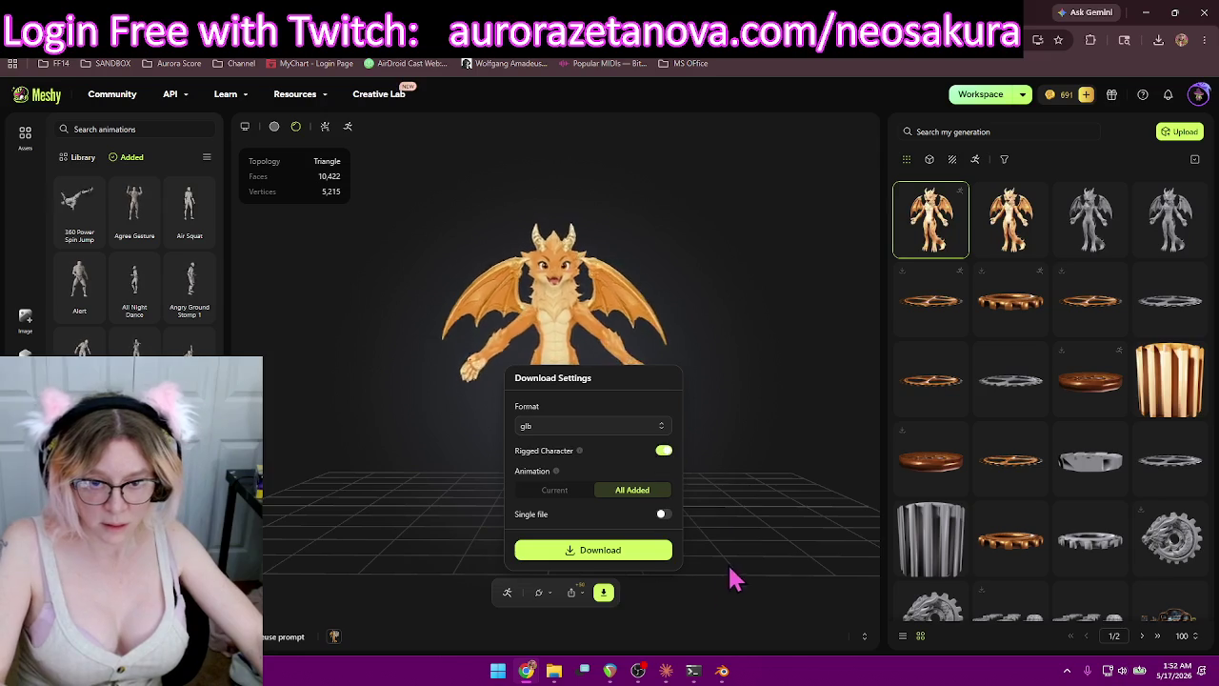
{"action": "left_click", "coordinate": [597, 554]}
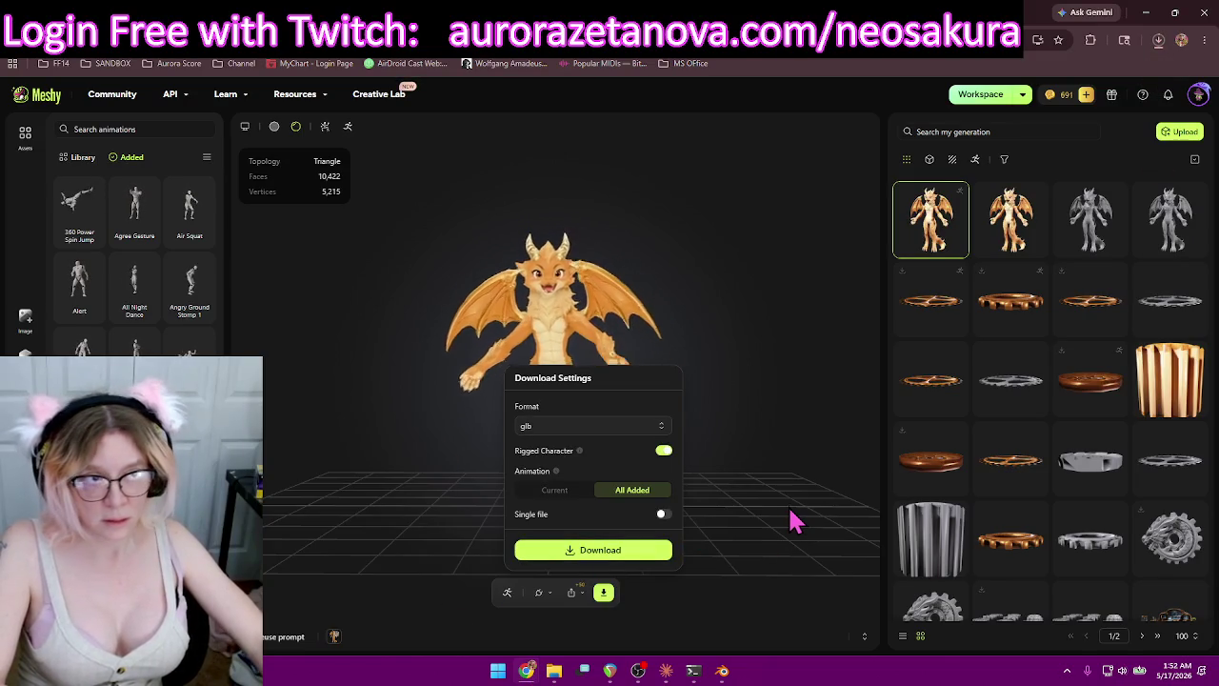
{"action": "left_click", "coordinate": [134, 195]}
Remove All Night Dance, Angry Ground Stomp 1 and 2, Angry Stomp and Angry to Tantrum Sit, then reload.
{"action": "left_click", "coordinate": [92, 310]}
{"action": "mouse_move", "coordinate": [134, 286]}
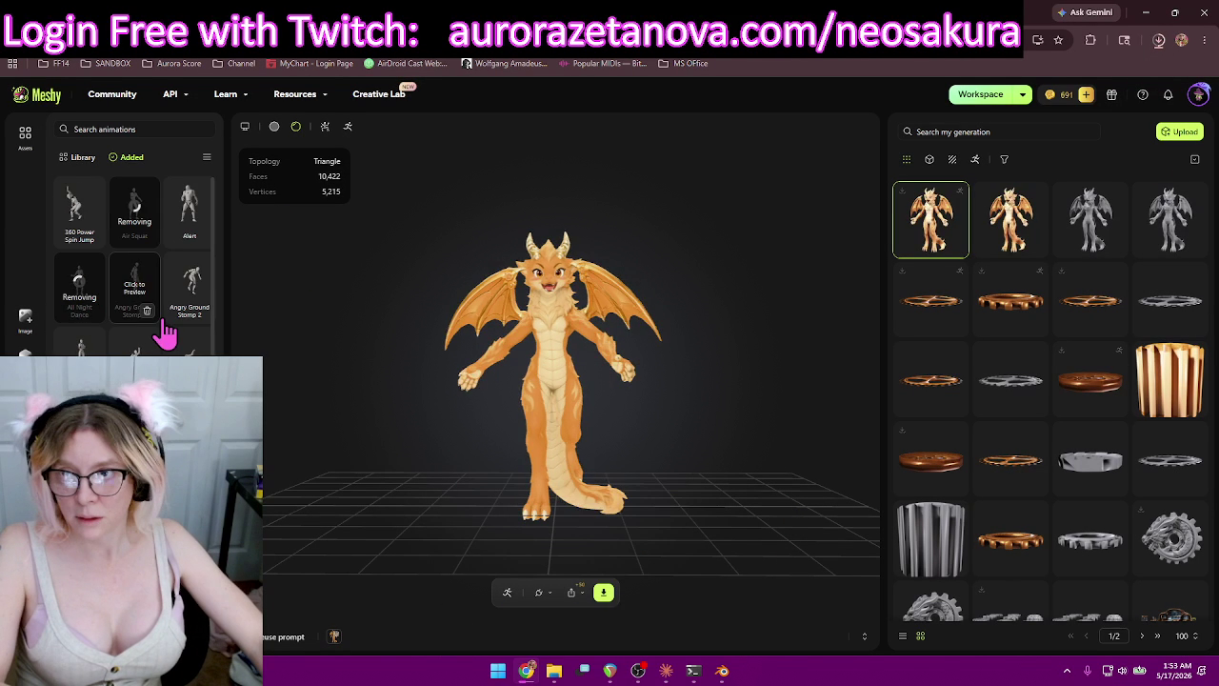
{"action": "left_click", "coordinate": [92, 310]}
{"action": "left_click", "coordinate": [148, 310]}
{"action": "left_click", "coordinate": [202, 311]}
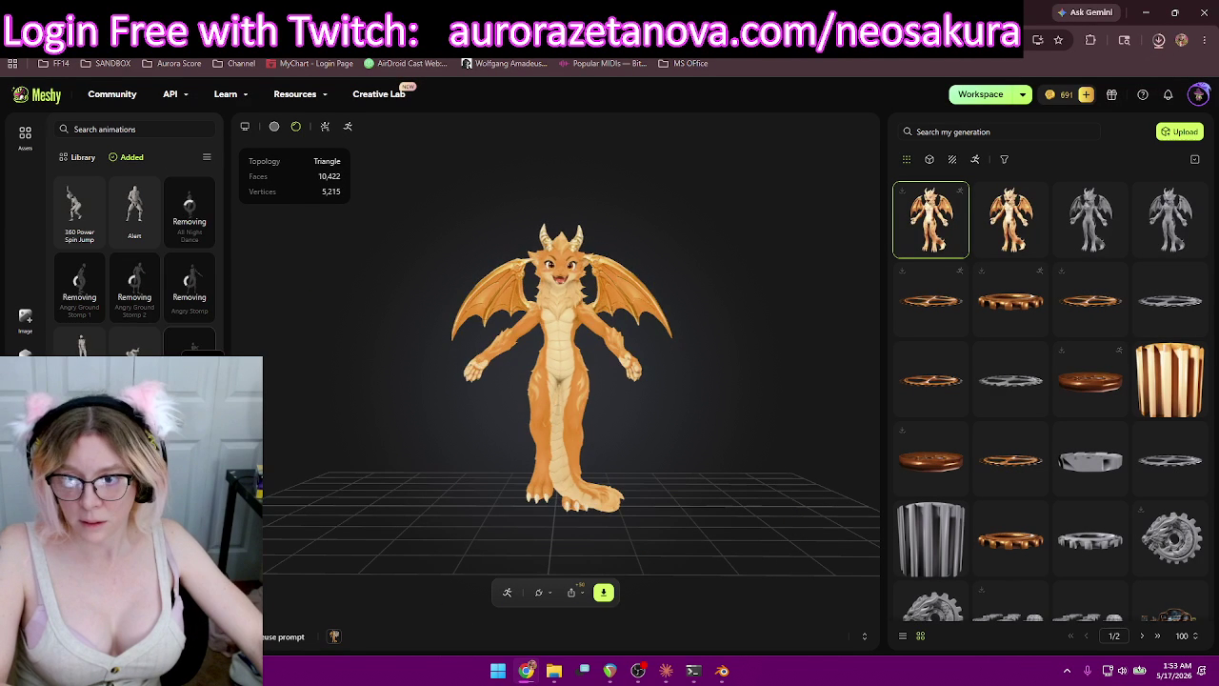
{"action": "left_click", "coordinate": [201, 310]}
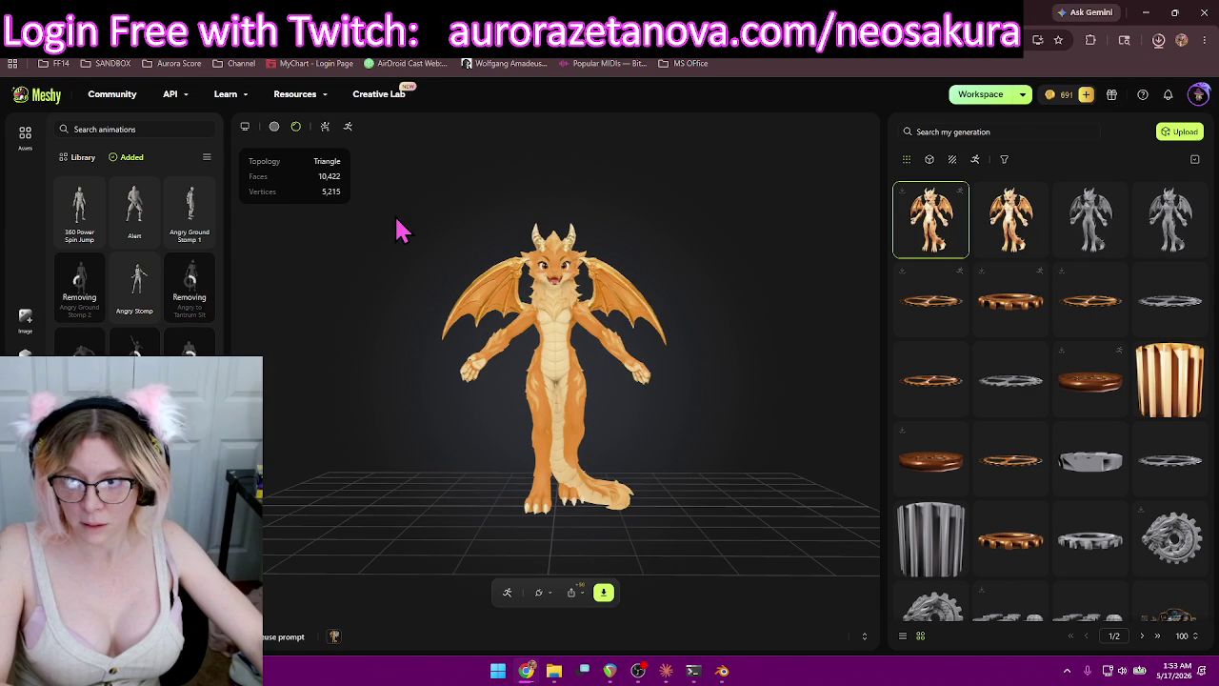
{"action": "key", "text": "F5"}
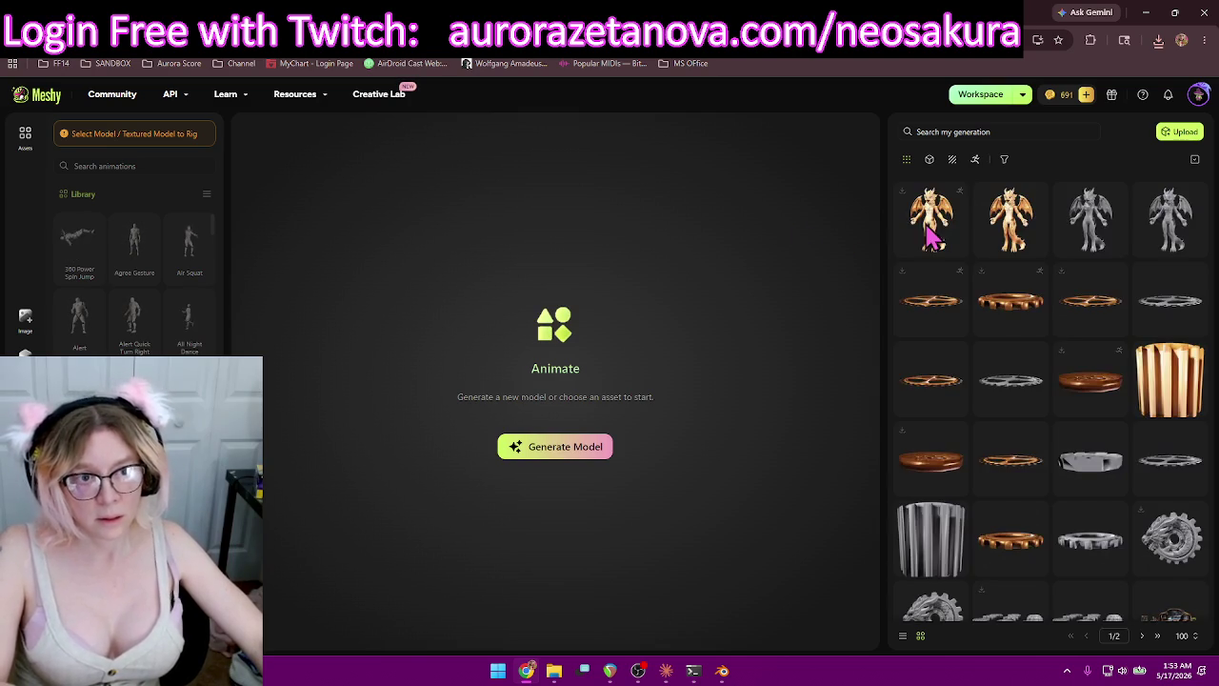
Remove the remaining added animations, from 360 Power Spin Jump to Bass Beats, keeping Running and Walking.
{"action": "mouse_move", "coordinate": [938, 232]}
{"action": "left_mouse_down"}
{"action": "mouse_move", "coordinate": [838, 267]}
{"action": "mouse_move", "coordinate": [848, 255]}
{"action": "left_mouse_up"}
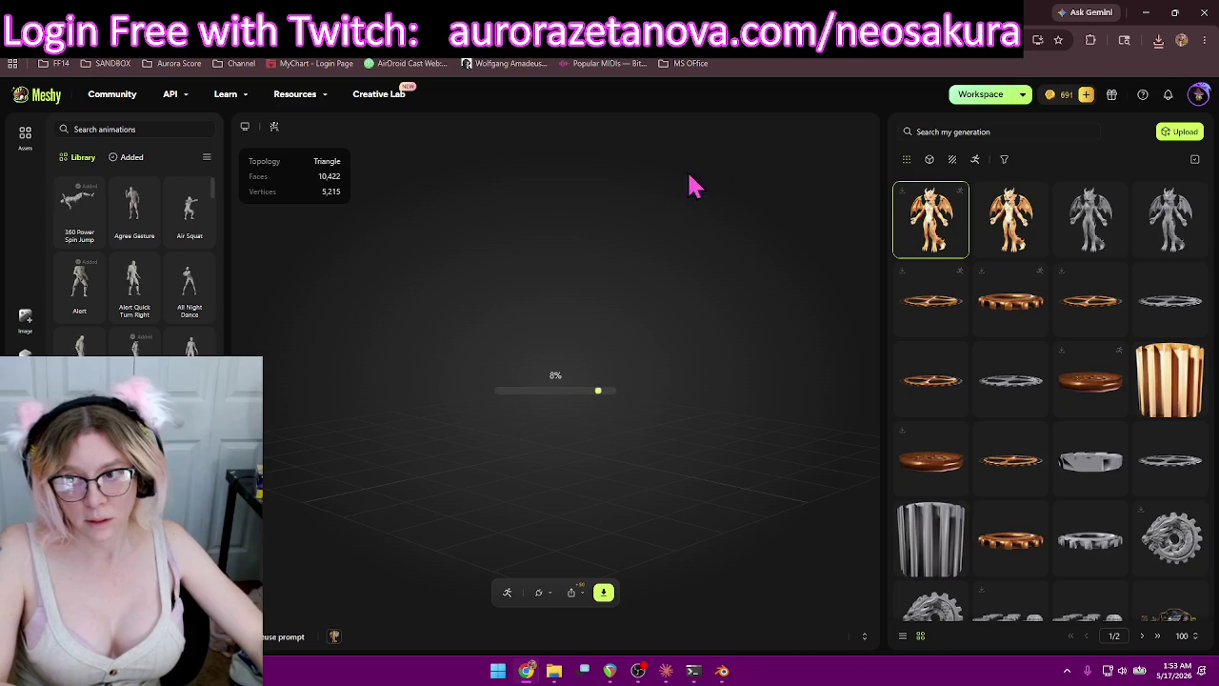
{"action": "left_click", "coordinate": [125, 158]}
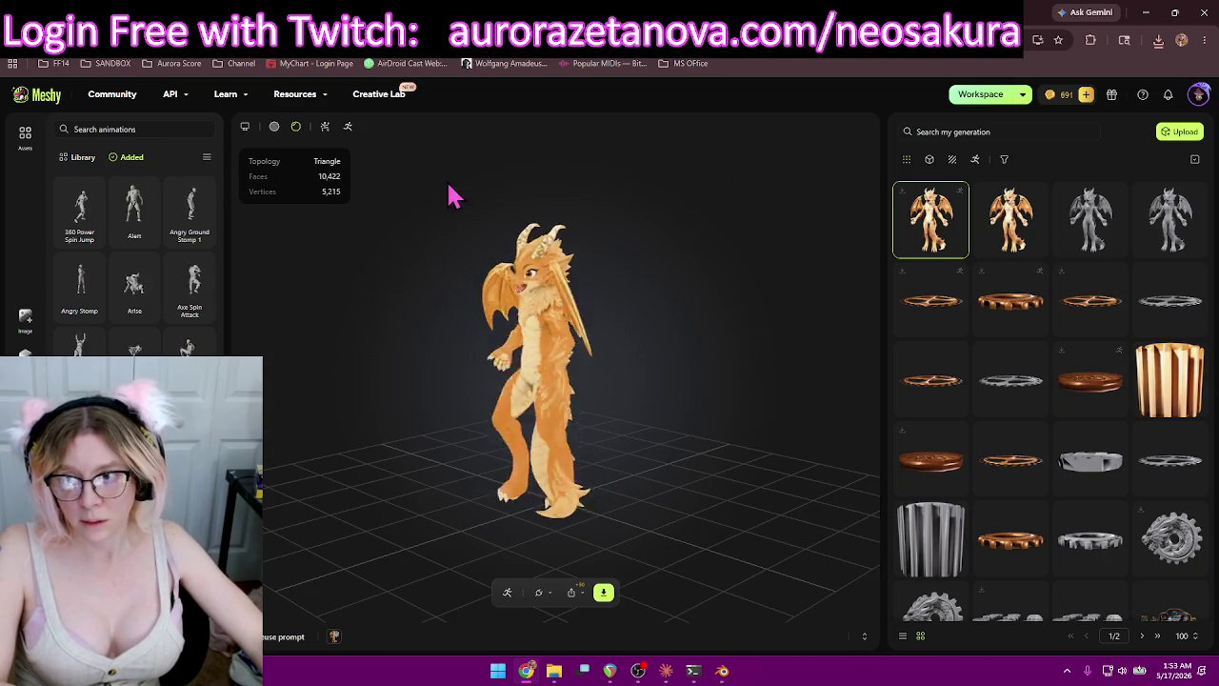
{"action": "left_click", "coordinate": [91, 238]}
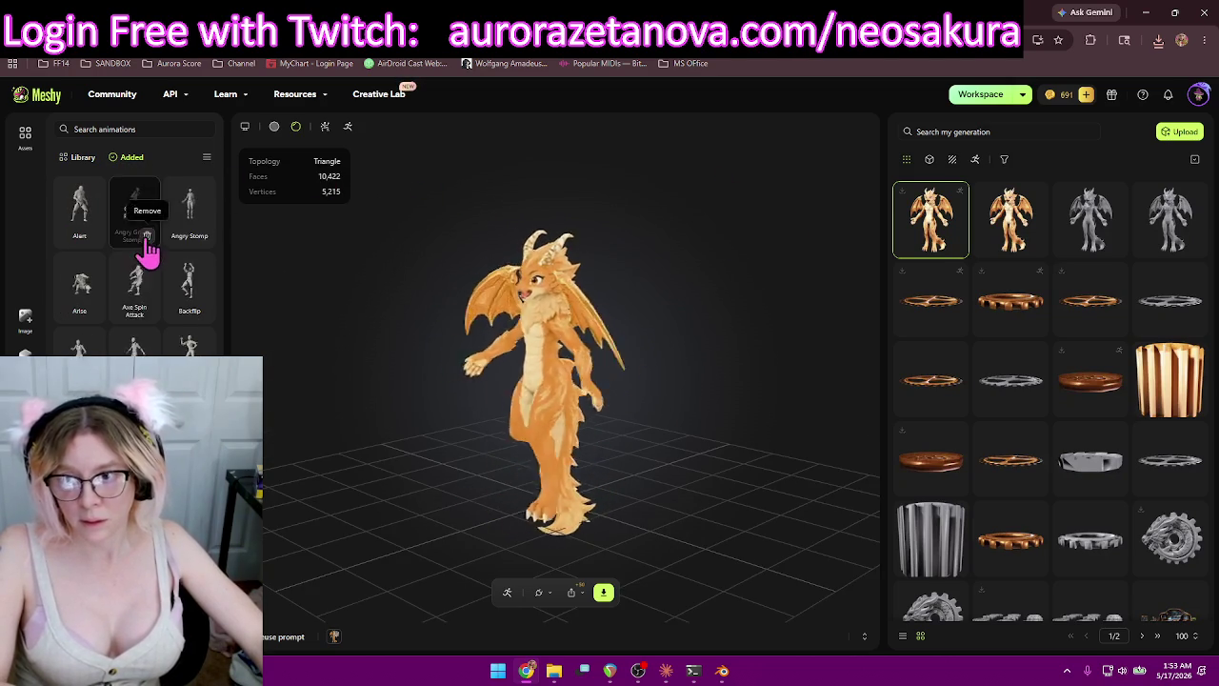
{"action": "left_click", "coordinate": [147, 238]}
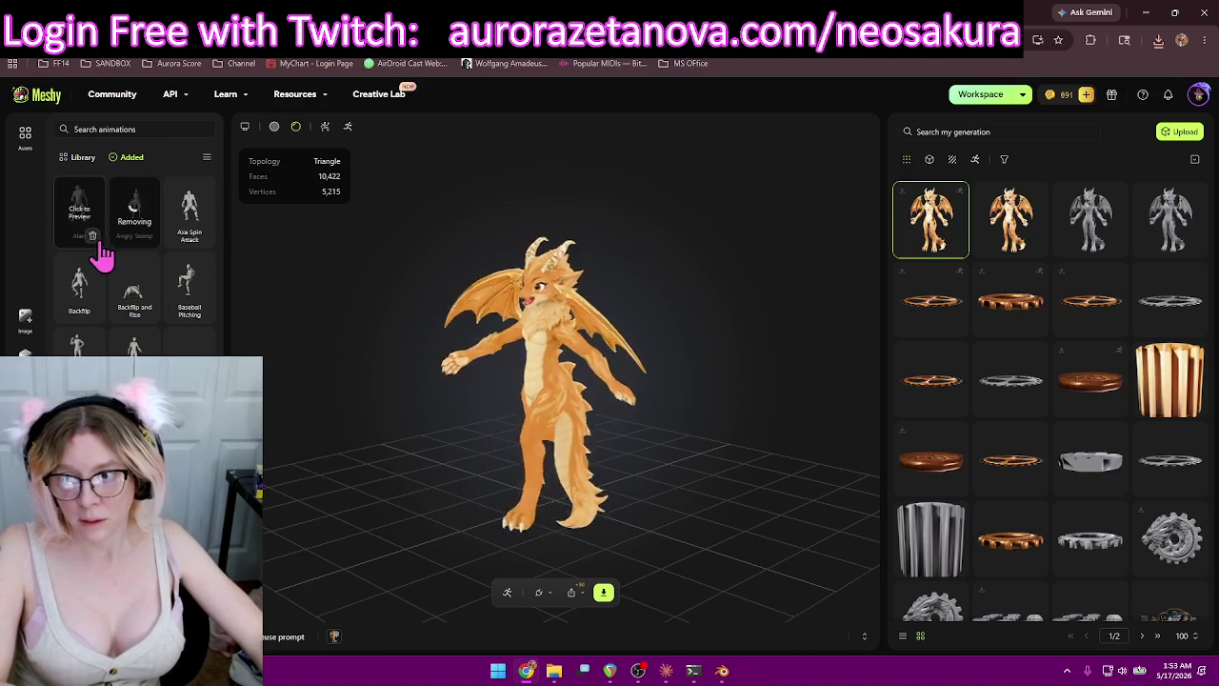
{"action": "left_click", "coordinate": [150, 239]}
{"action": "left_click", "coordinate": [201, 238]}
{"action": "left_click", "coordinate": [148, 238]}
{"action": "left_click", "coordinate": [93, 238]}
{"action": "left_click", "coordinate": [148, 238]}
{"action": "left_click", "coordinate": [148, 238]}
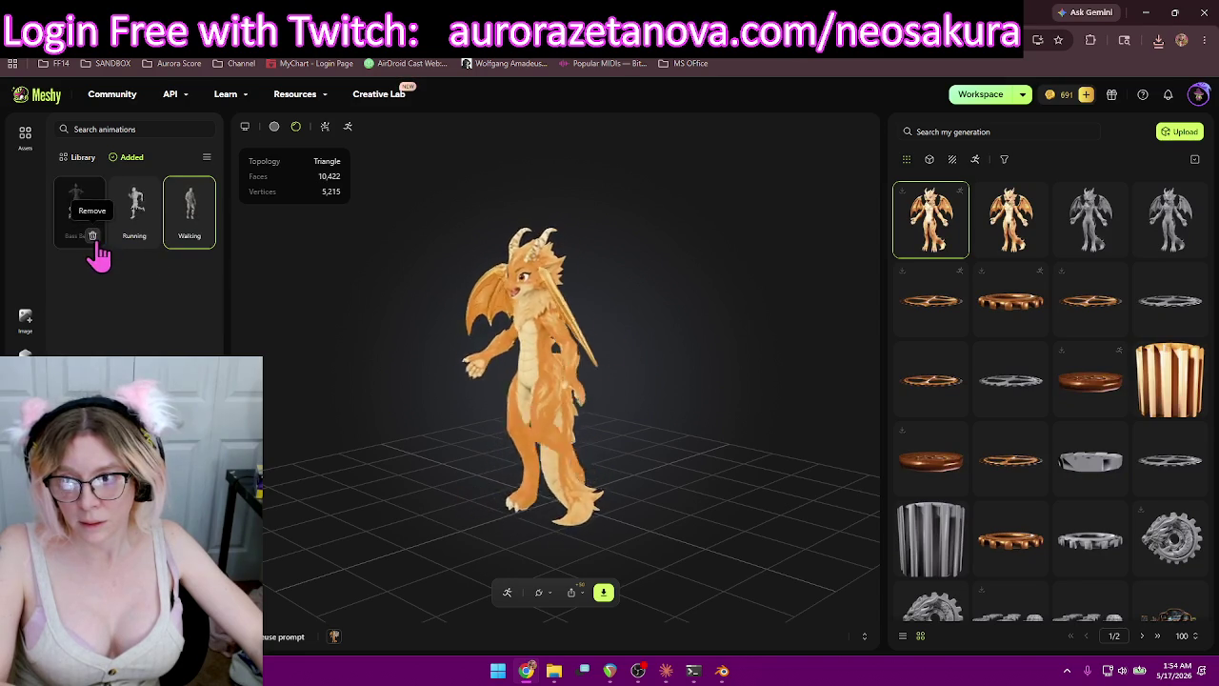
{"action": "left_click", "coordinate": [93, 235]}
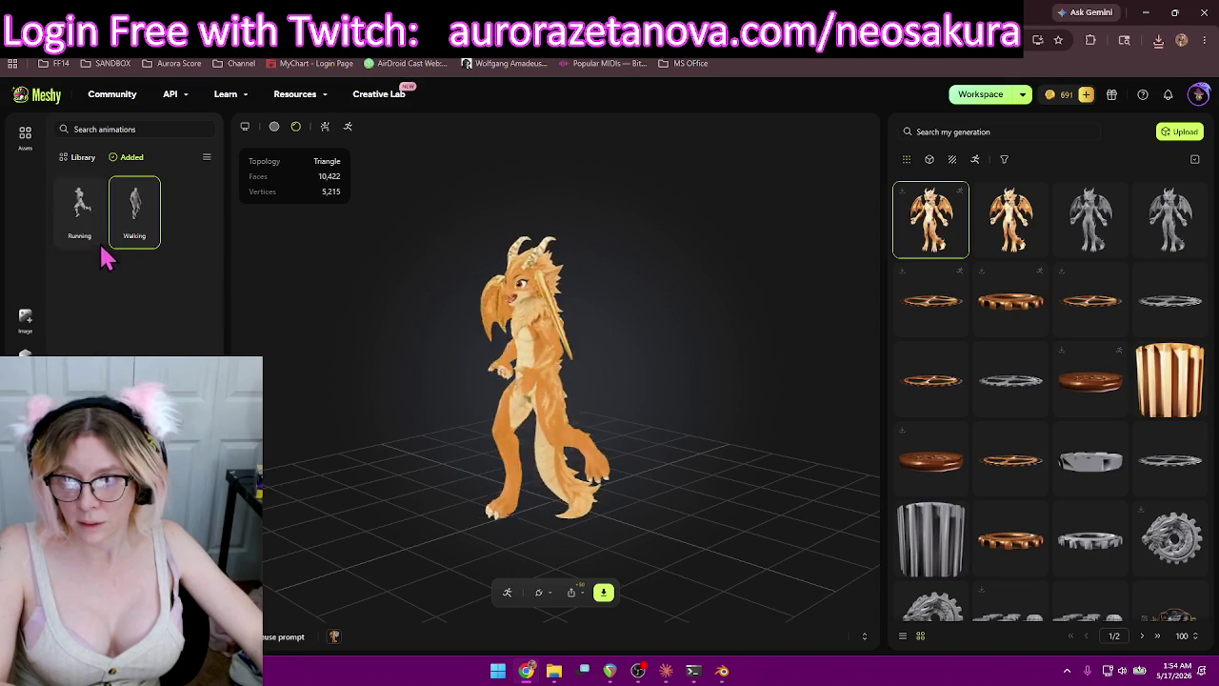
{"action": "left_click", "coordinate": [83, 156]}
Add the first animations of the new batch from the library, including Boom Dance.
{"action": "scroll", "coordinate": [185, 309], "scroll_direction": "down", "scroll_amount": 3}
{"action": "scroll", "coordinate": [183, 324], "scroll_direction": "down", "scroll_amount": 3}
{"action": "scroll", "coordinate": [181, 334], "scroll_direction": "down", "scroll_amount": 3}
{"action": "scroll", "coordinate": [186, 328], "scroll_direction": "up", "scroll_amount": 5}
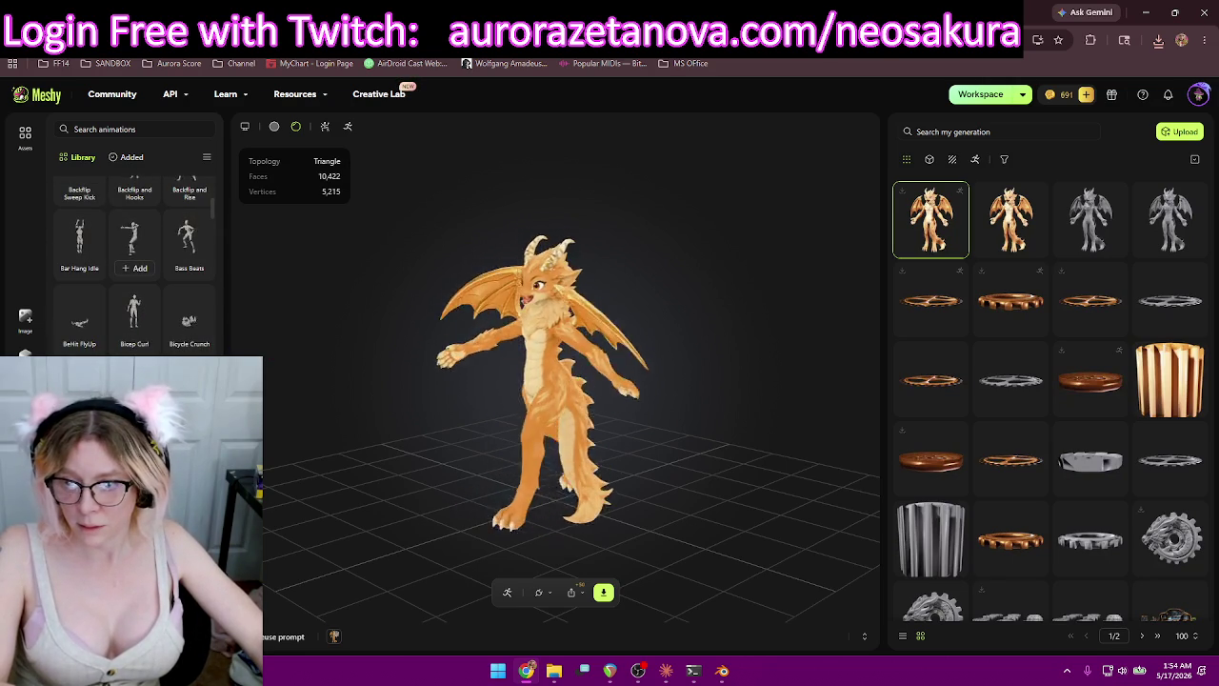
{"action": "scroll", "coordinate": [158, 280], "scroll_direction": "down", "scroll_amount": 2}
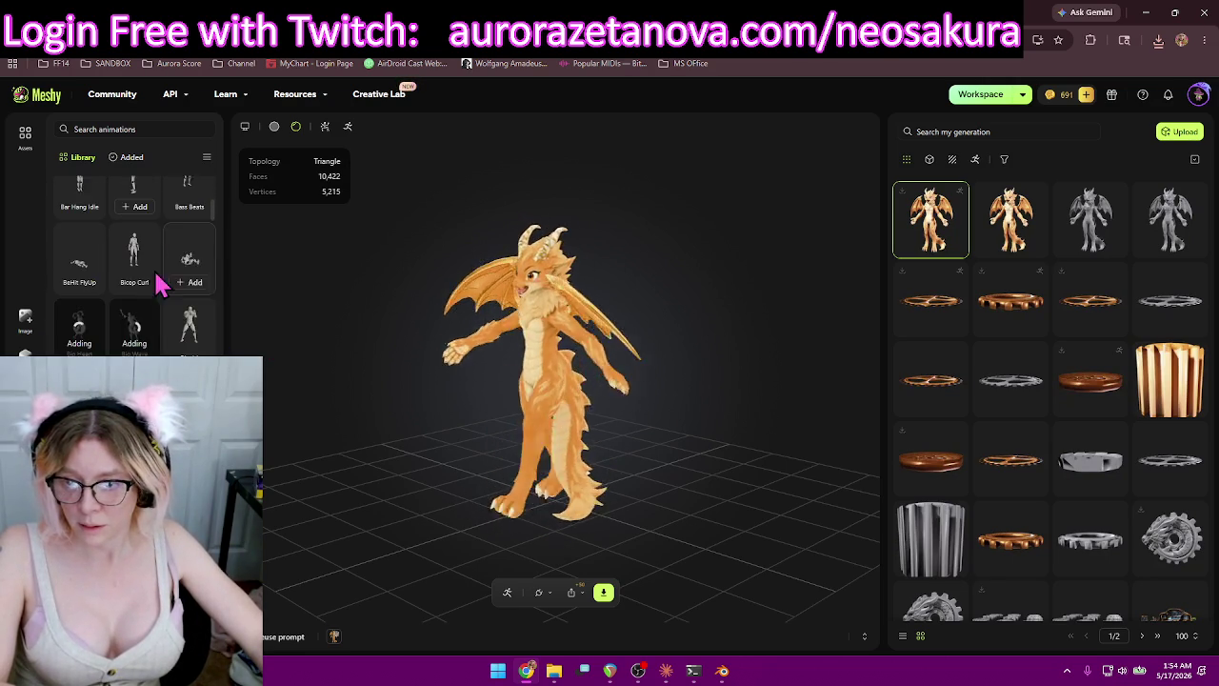
{"action": "left_click", "coordinate": [150, 225]}
{"action": "scroll", "coordinate": [152, 233], "scroll_direction": "down", "scroll_amount": 1}
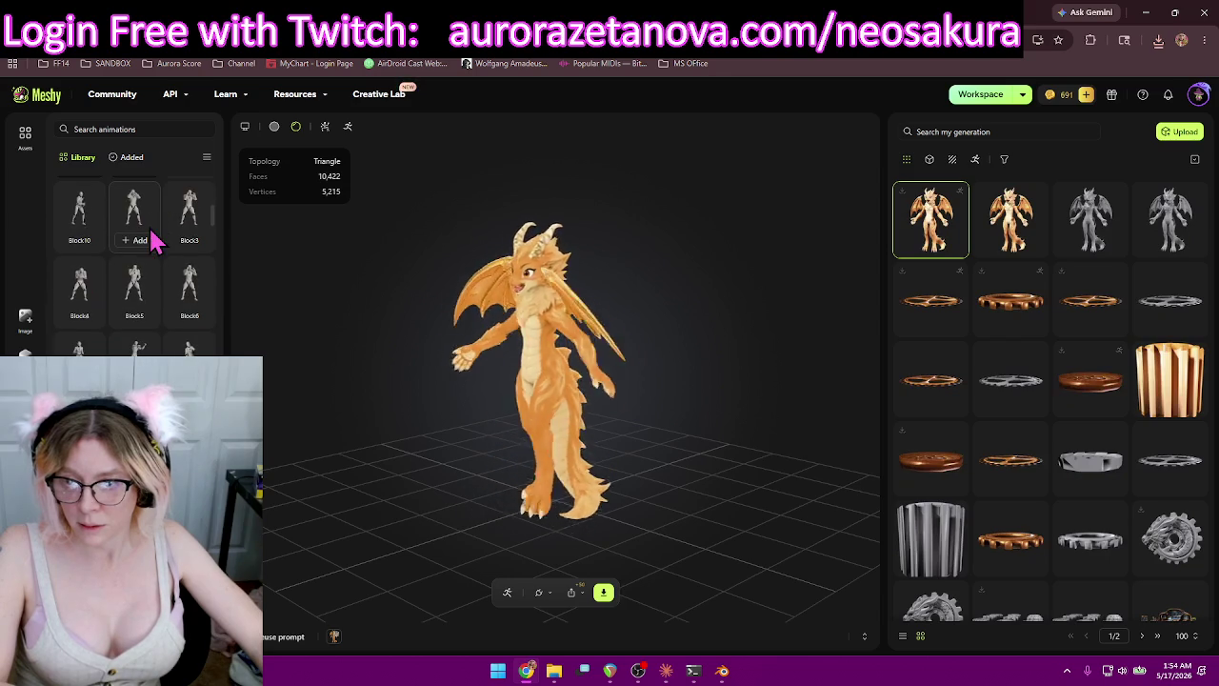
{"action": "scroll", "coordinate": [155, 243], "scroll_direction": "down", "scroll_amount": 1}
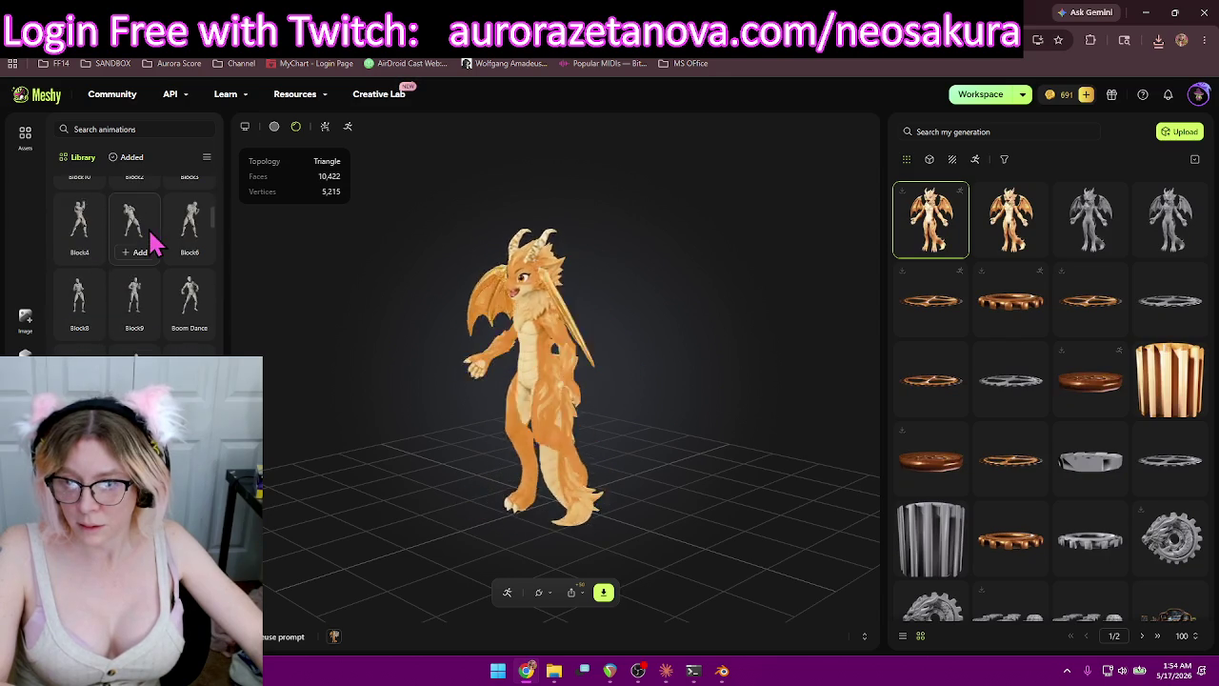
{"action": "left_click", "coordinate": [189, 328]}
Add two Boxing animations, Boxing Warm-up and Breakdance 1990, then review the added list.
{"action": "scroll", "coordinate": [136, 272], "scroll_direction": "down", "scroll_amount": 1}
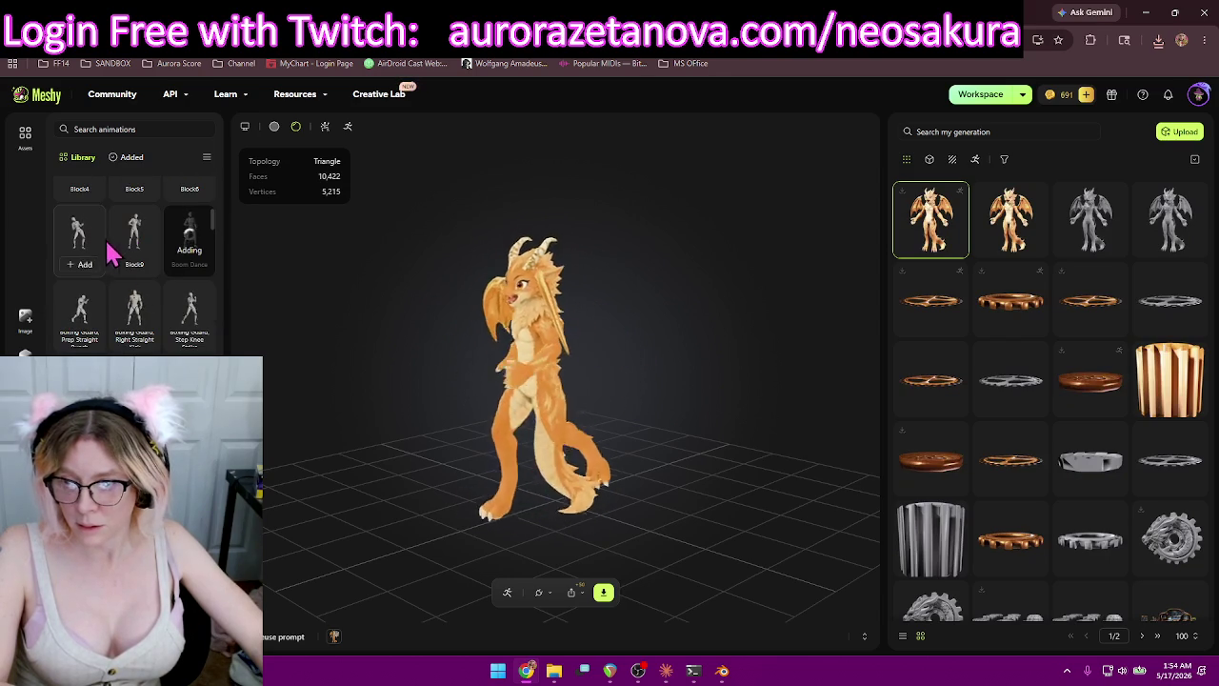
{"action": "scroll", "coordinate": [163, 286], "scroll_direction": "up", "scroll_amount": 2}
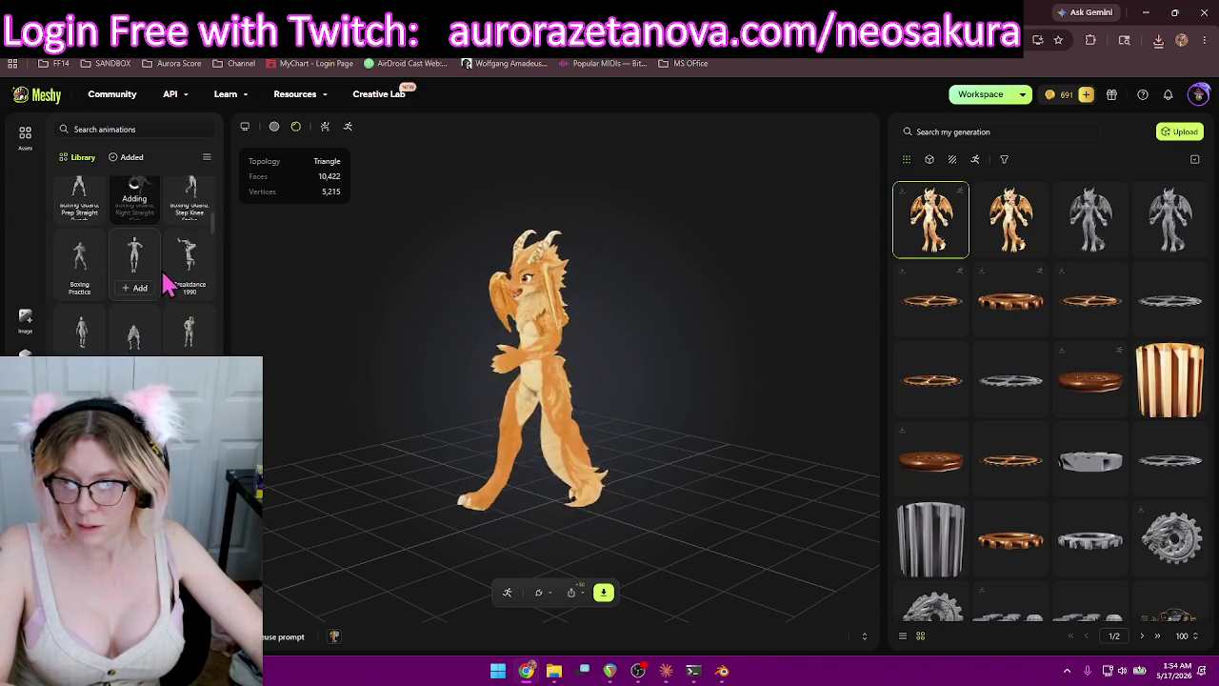
{"action": "scroll", "coordinate": [174, 307], "scroll_direction": "up", "scroll_amount": 3}
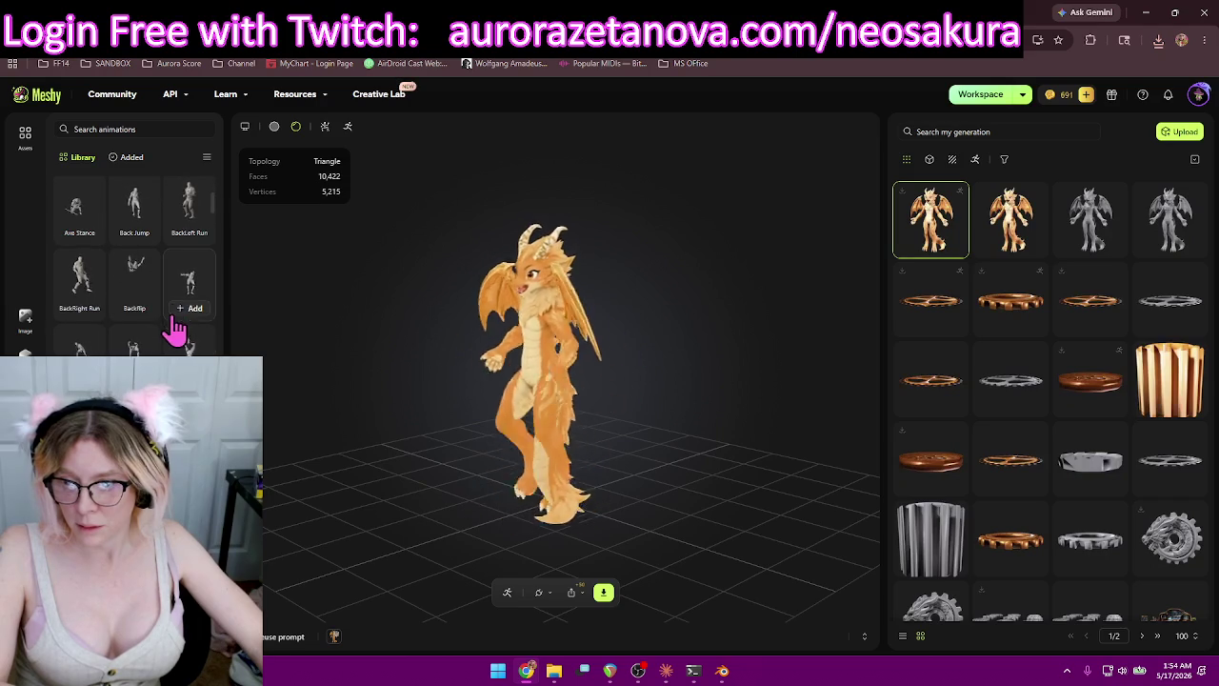
{"action": "scroll", "coordinate": [175, 299], "scroll_direction": "down", "scroll_amount": 2}
{"action": "scroll", "coordinate": [174, 299], "scroll_direction": "down", "scroll_amount": 2}
{"action": "scroll", "coordinate": [174, 299], "scroll_direction": "down", "scroll_amount": 2}
{"action": "scroll", "coordinate": [180, 303], "scroll_direction": "down", "scroll_amount": 2}
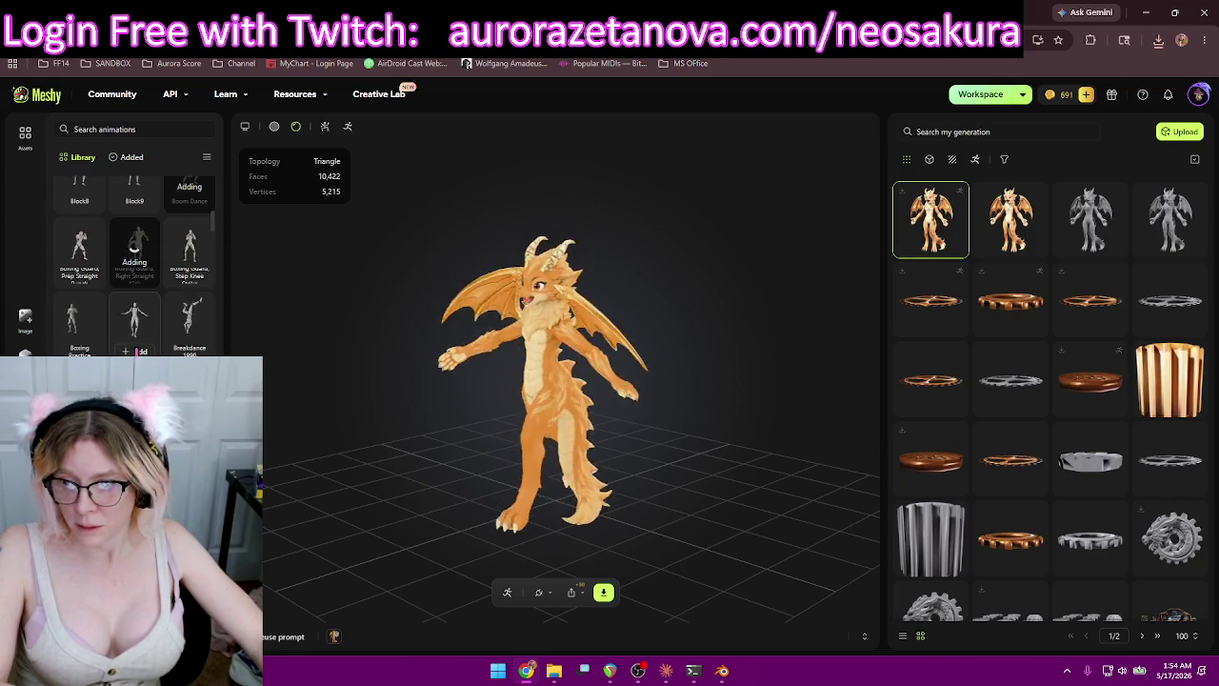
{"action": "left_click", "coordinate": [135, 350]}
{"action": "left_click", "coordinate": [186, 351]}
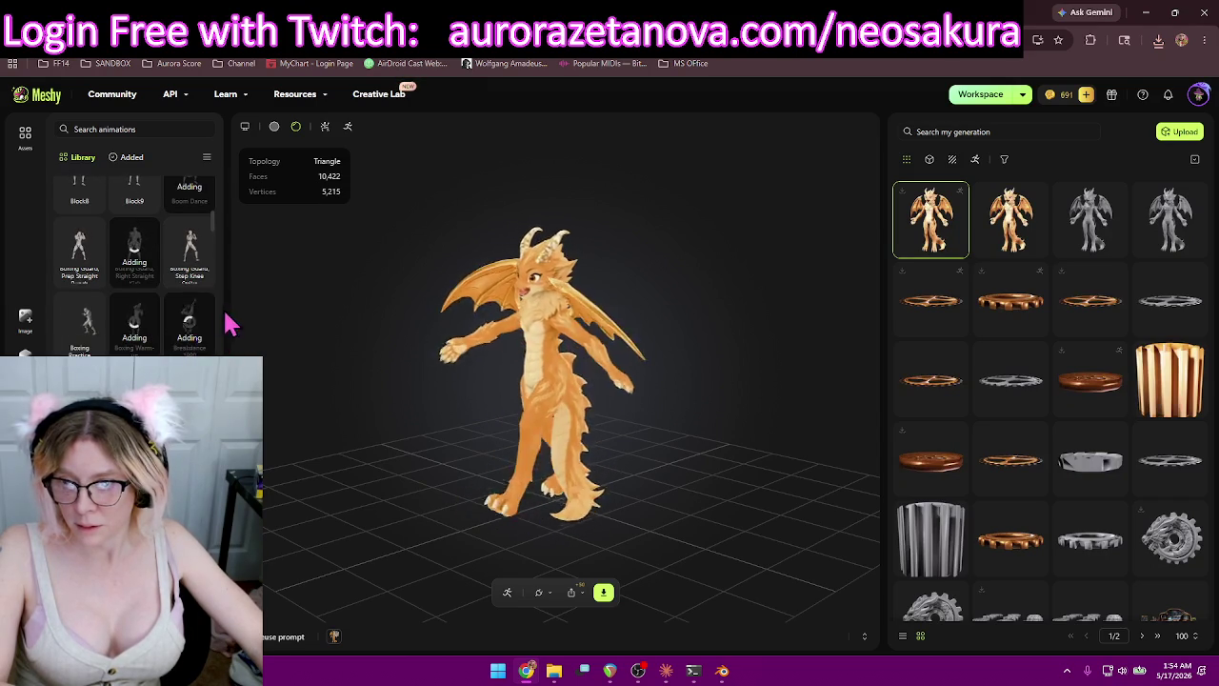
{"action": "scroll", "coordinate": [185, 303], "scroll_direction": "down", "scroll_amount": 2}
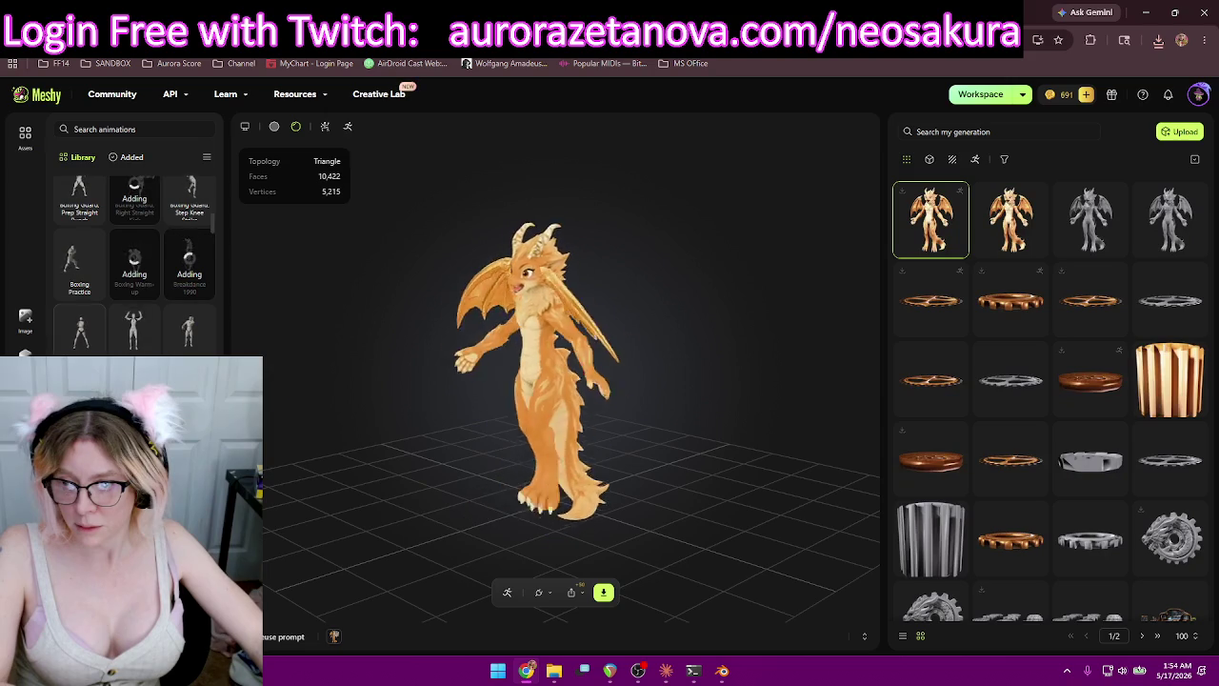
{"action": "left_click", "coordinate": [134, 338]}
{"action": "left_click", "coordinate": [190, 338]}
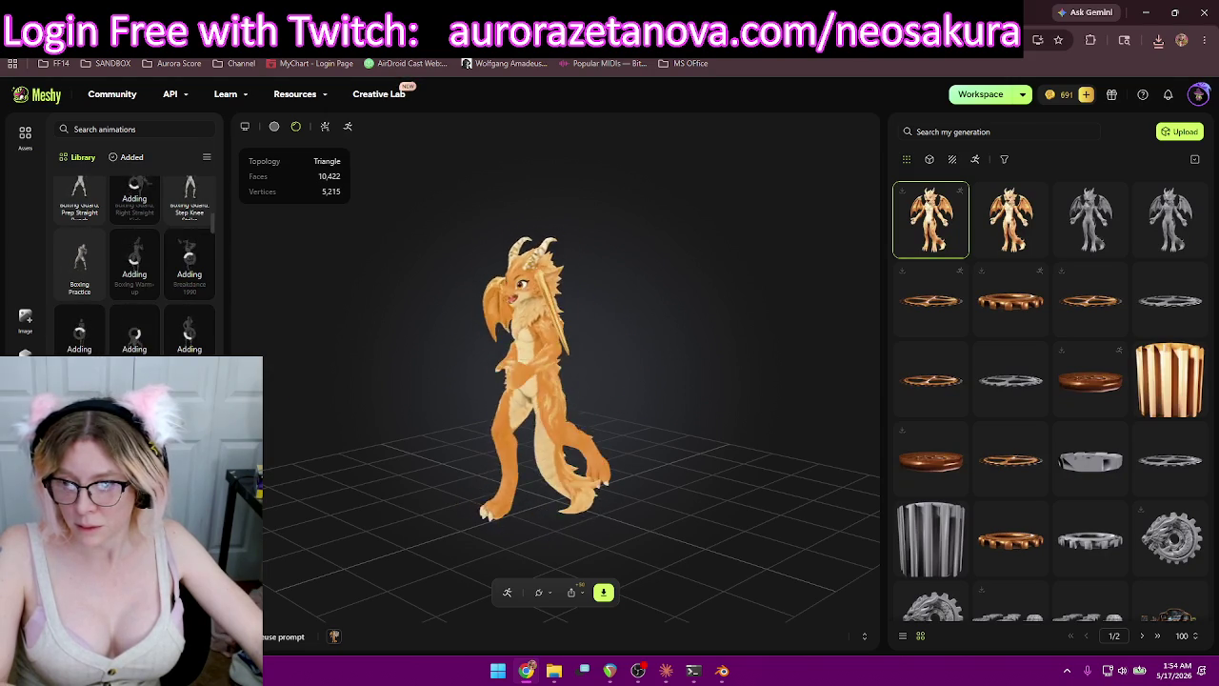
{"action": "scroll", "coordinate": [134, 248], "scroll_direction": "down", "scroll_amount": 1}
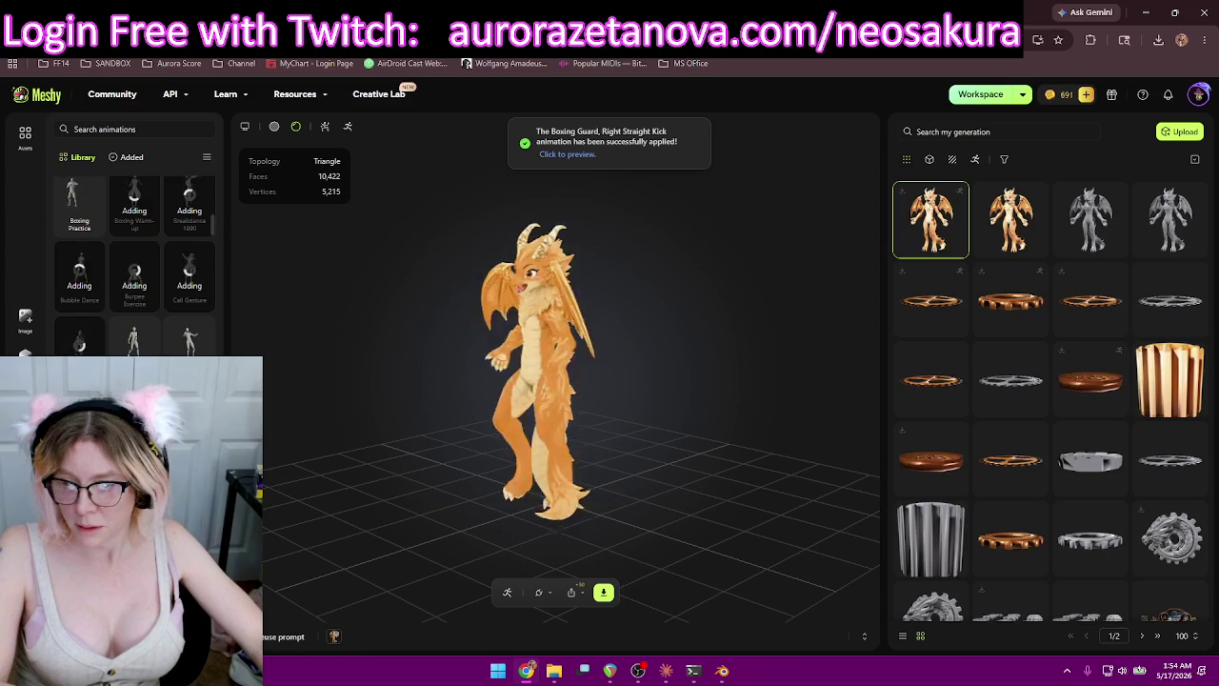
{"action": "scroll", "coordinate": [134, 257], "scroll_direction": "down", "scroll_amount": 4}
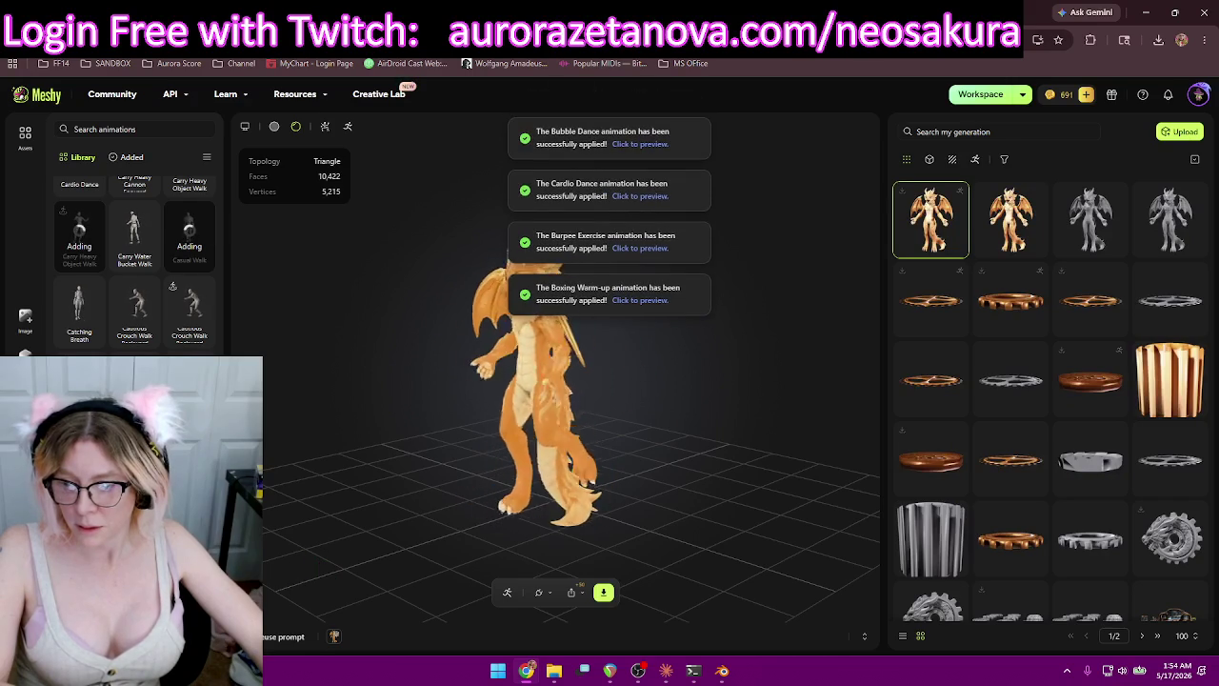
{"action": "scroll", "coordinate": [133, 267], "scroll_direction": "down", "scroll_amount": 2}
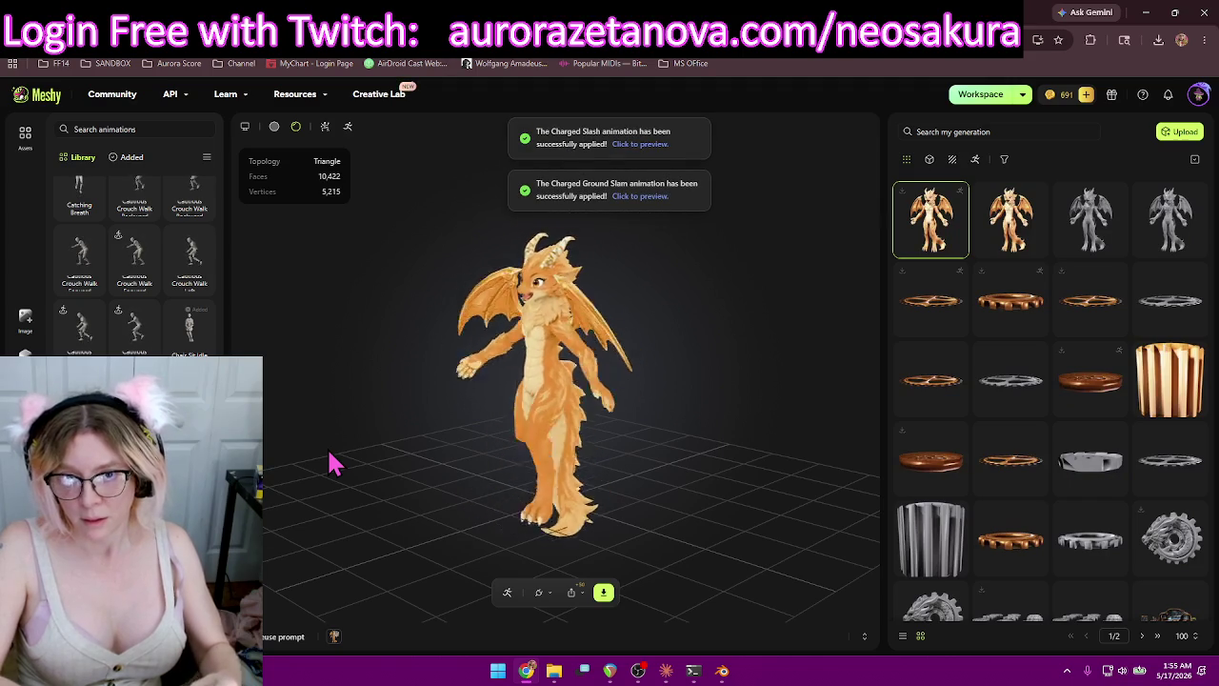
{"action": "left_click", "coordinate": [131, 156]}
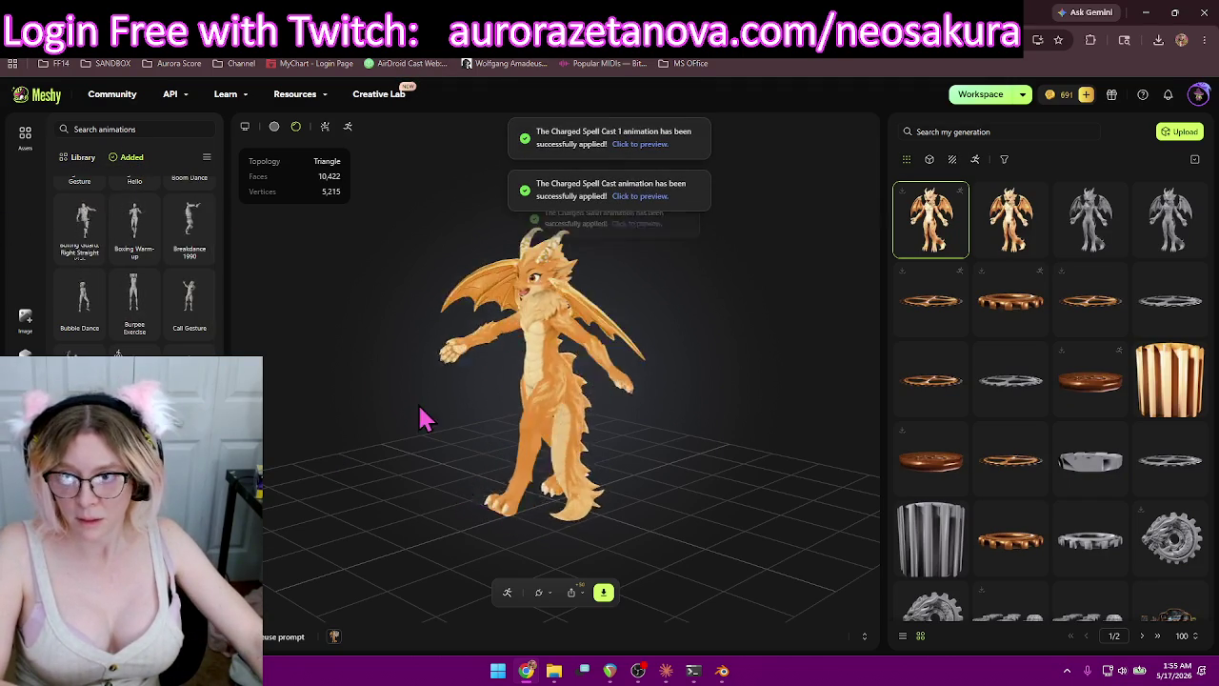
Export the dragon as GLB with Rigged Character on and All Added animations, then close the popup.
{"action": "left_click", "coordinate": [603, 595]}
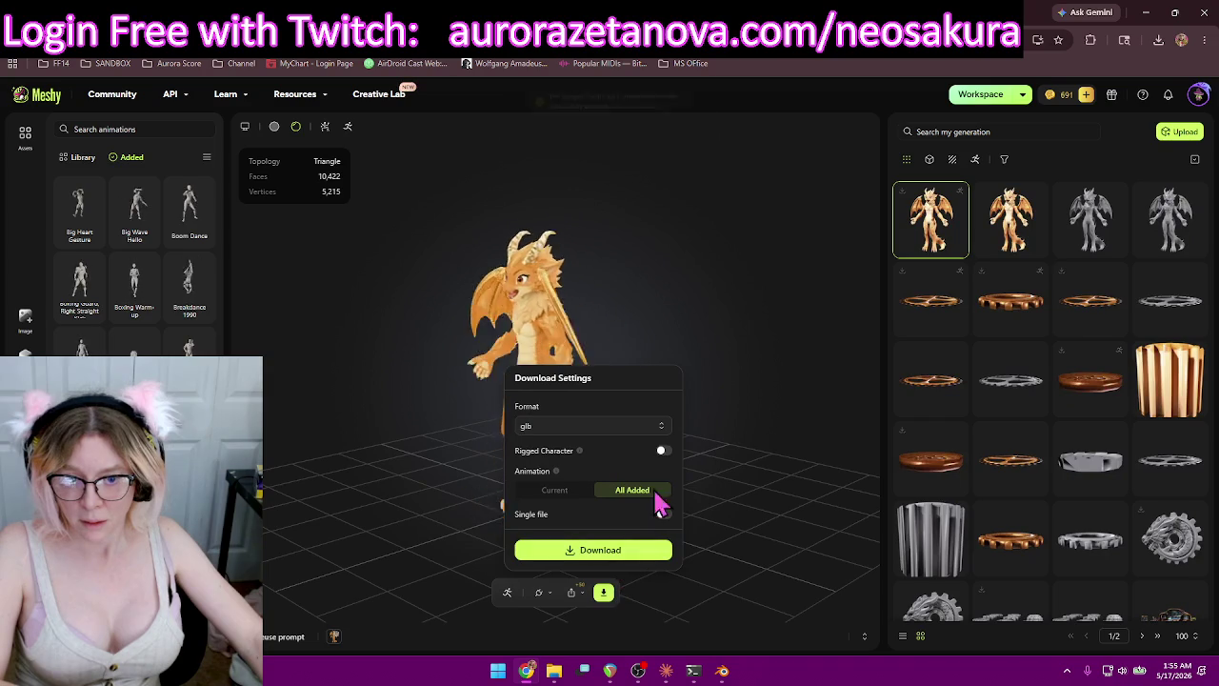
{"action": "left_click", "coordinate": [663, 451]}
{"action": "left_click", "coordinate": [636, 552]}
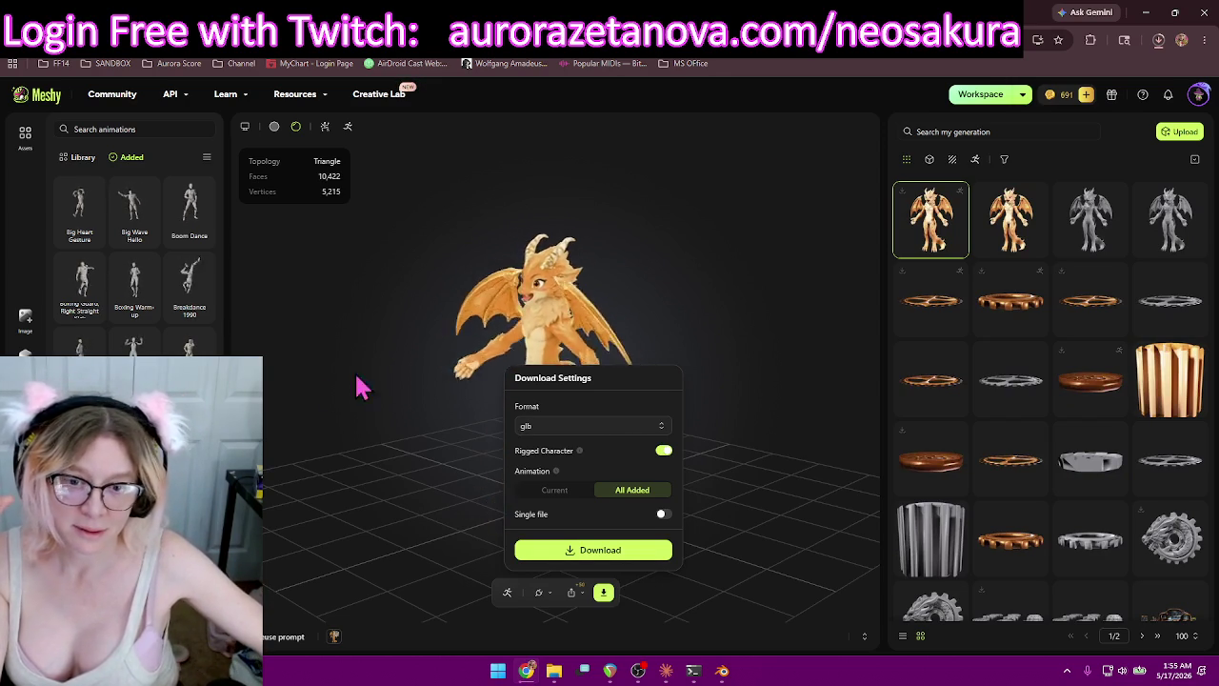
{"action": "left_click", "coordinate": [336, 314]}
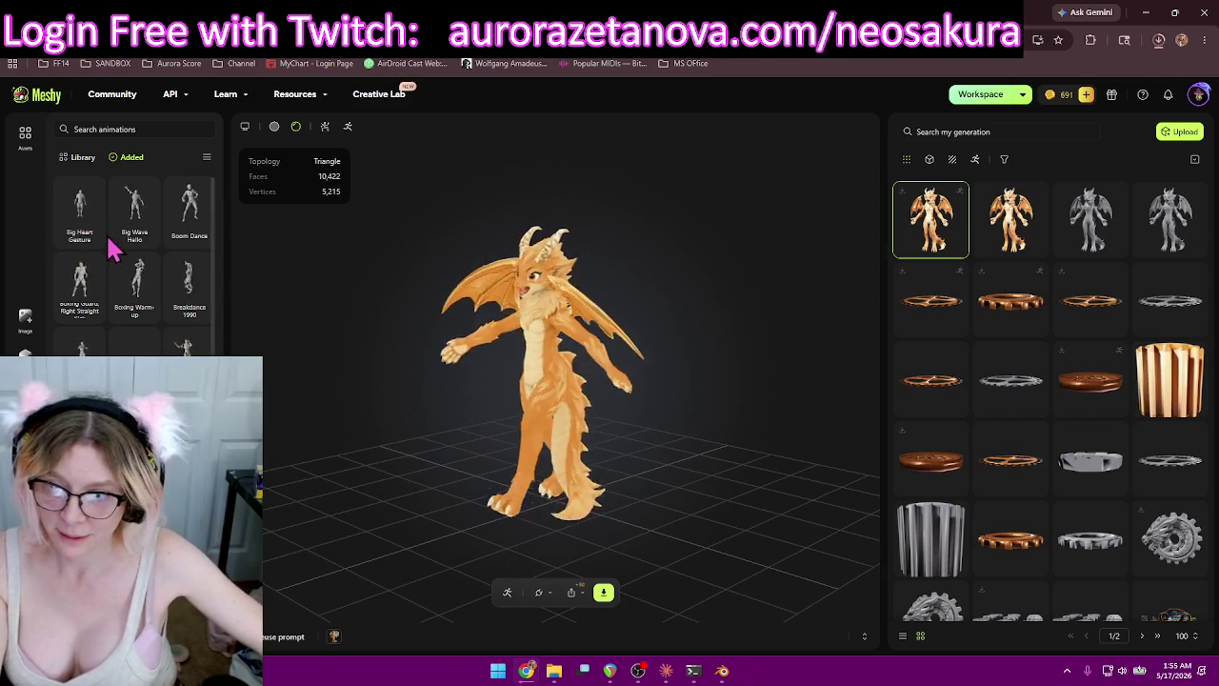
Remove Big Heart Gesture, Big Wave Hello, a Boxing animation, Boxing Warm-up, Breakdance 1990, Call Gesture and Burpee Exercise.
{"action": "left_click", "coordinate": [93, 238]}
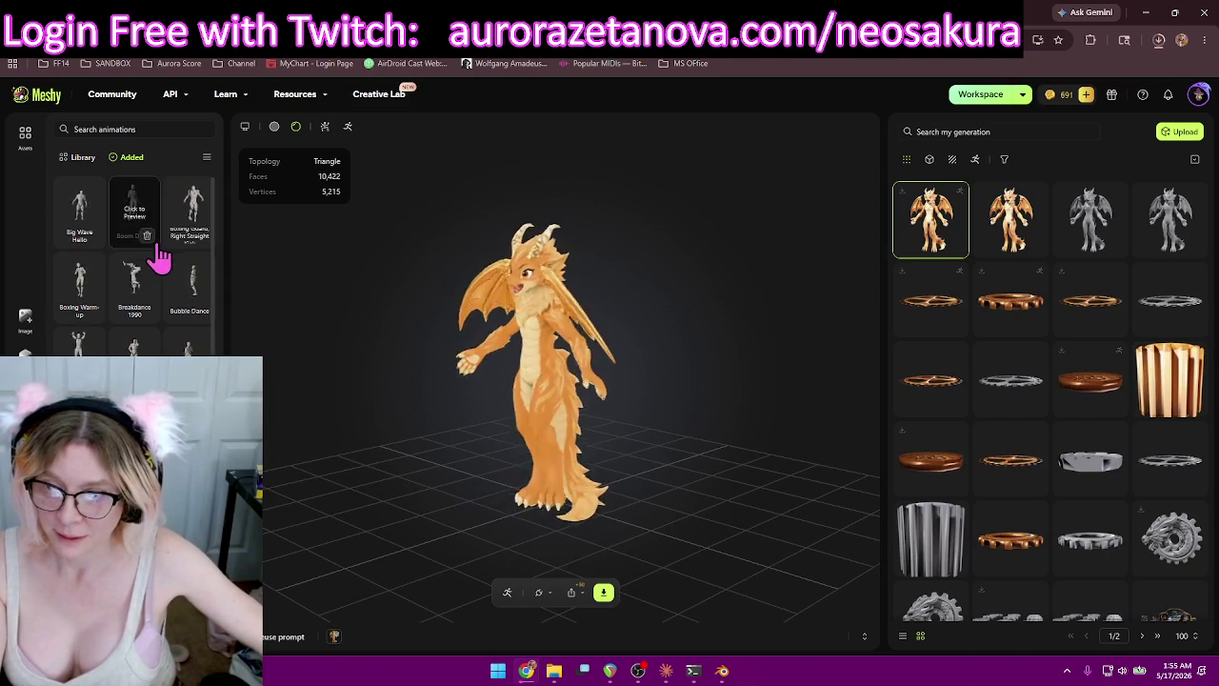
{"action": "left_click", "coordinate": [95, 239]}
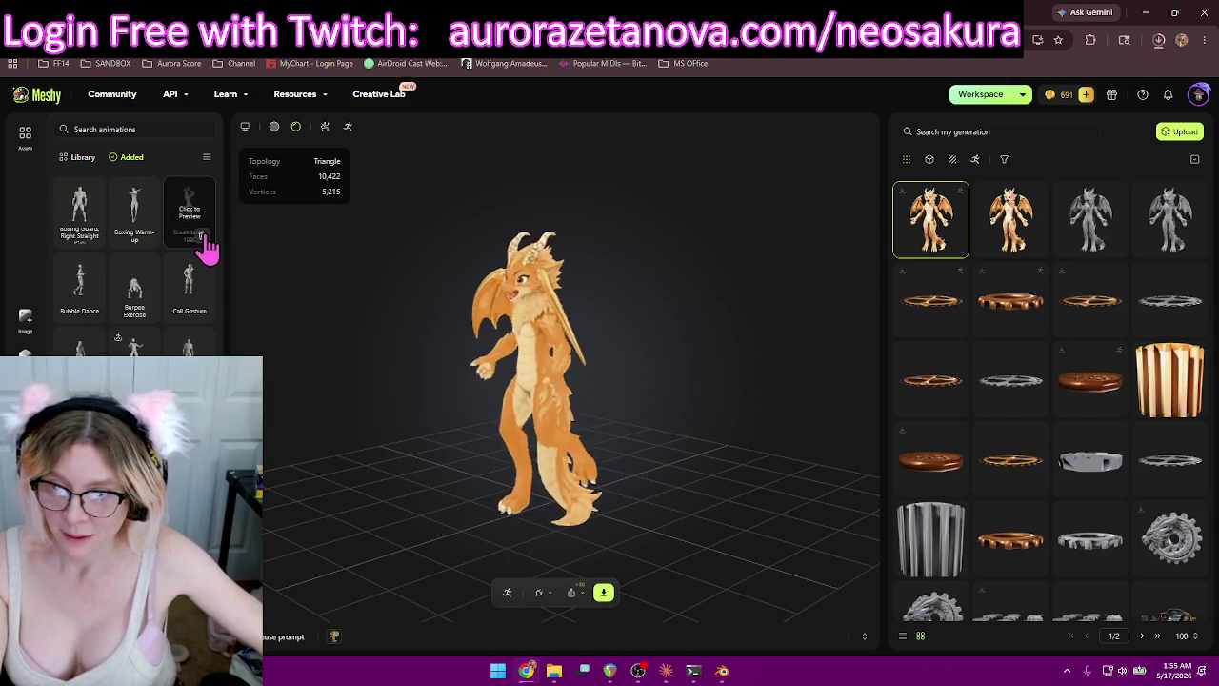
{"action": "left_click", "coordinate": [202, 235]}
{"action": "left_click", "coordinate": [147, 238]}
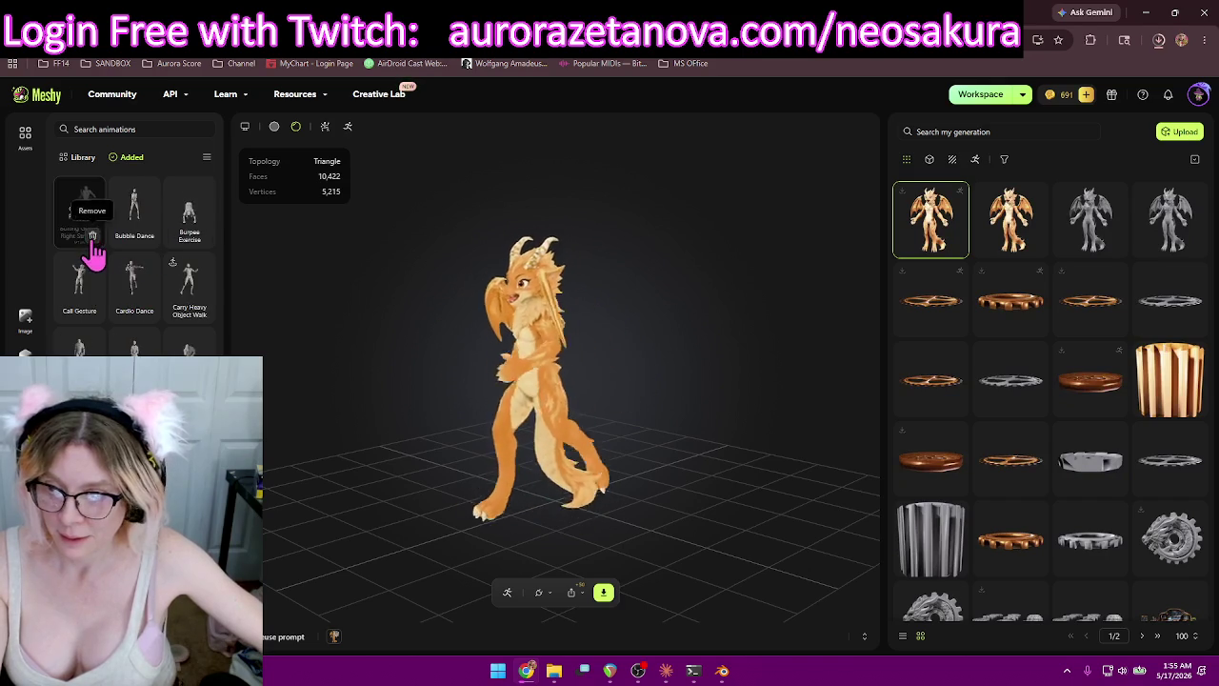
{"action": "left_click", "coordinate": [93, 236]}
{"action": "left_click", "coordinate": [202, 236]}
{"action": "left_click", "coordinate": [148, 238]}
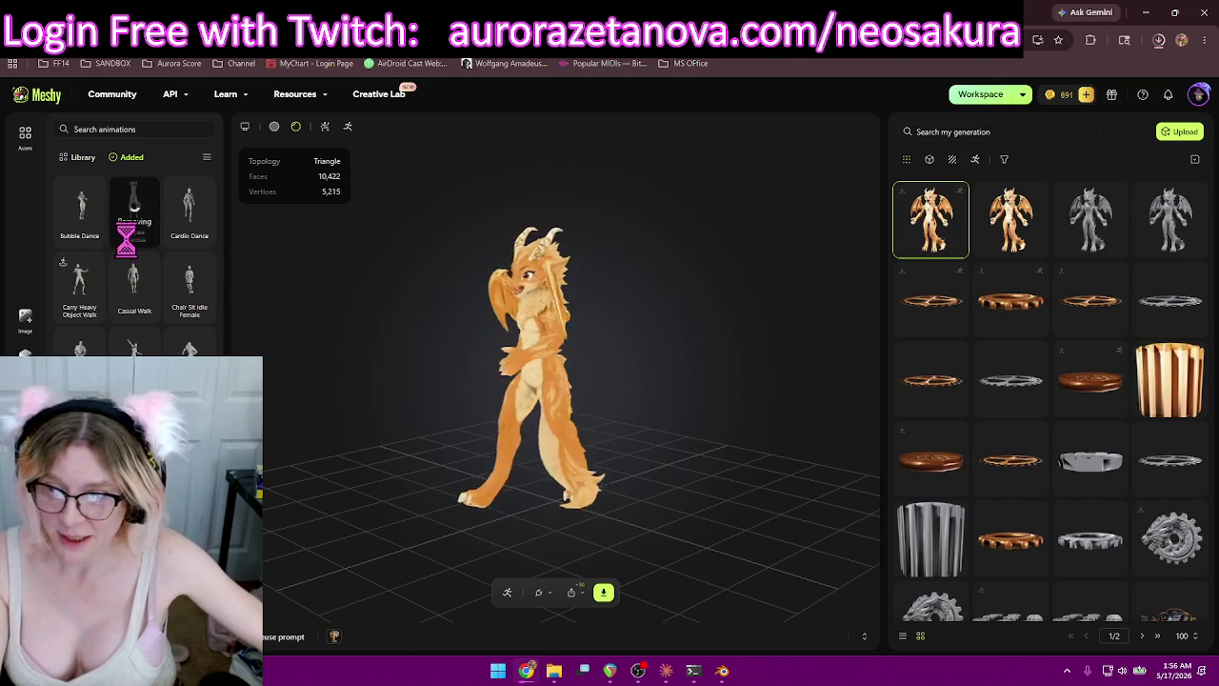
Remove Bubble Dance, Cardio Dance, both Chair Sit Idle animations, Charged Ground Slam and Charged Slash.
{"action": "left_click", "coordinate": [92, 237]}
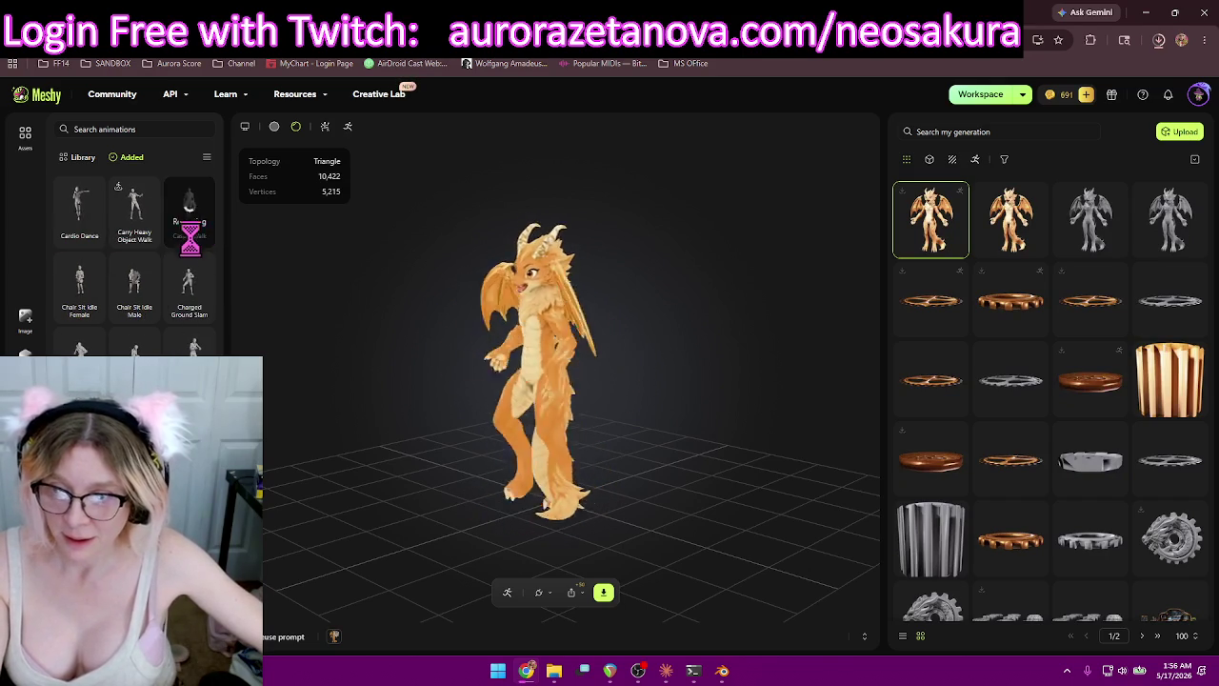
{"action": "left_click", "coordinate": [92, 236]}
{"action": "left_click", "coordinate": [201, 236]}
{"action": "left_click", "coordinate": [145, 236]}
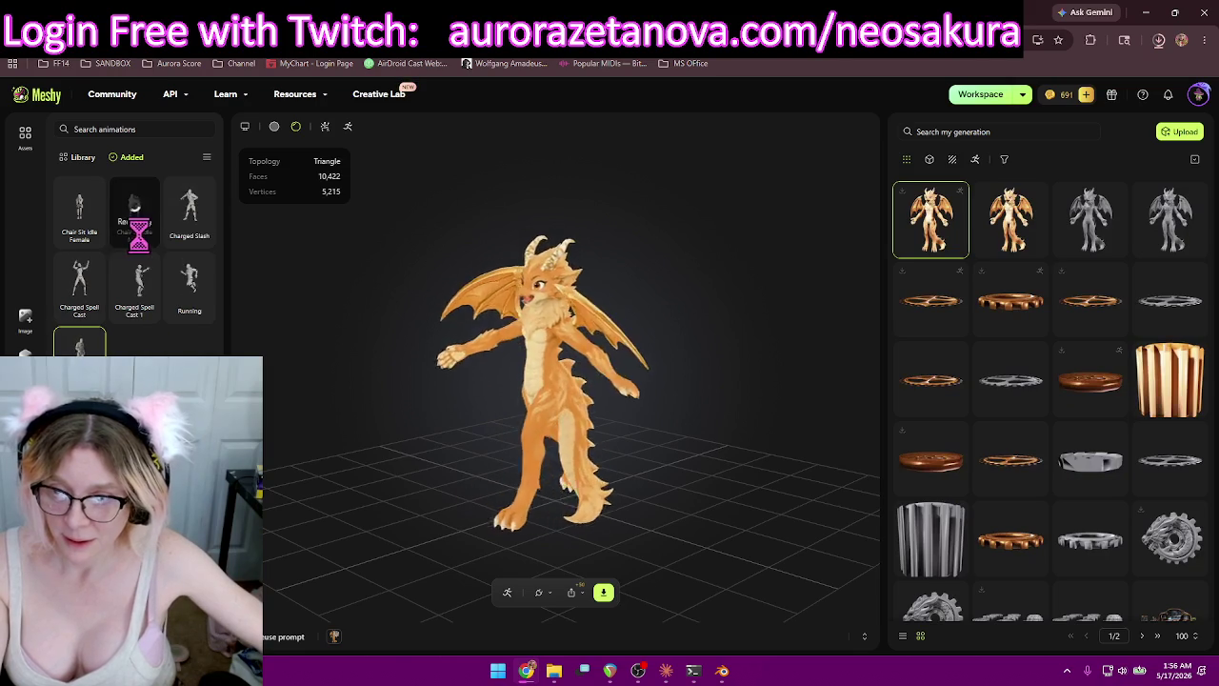
{"action": "left_click", "coordinate": [92, 236]}
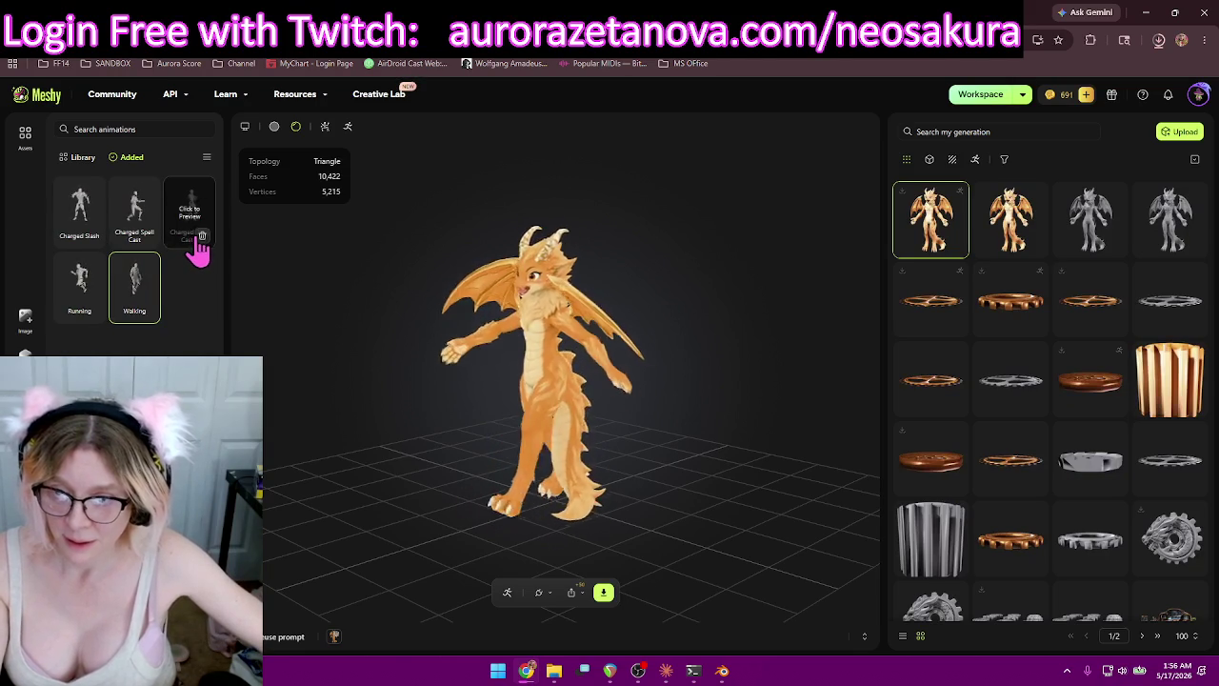
{"action": "left_click", "coordinate": [93, 236]}
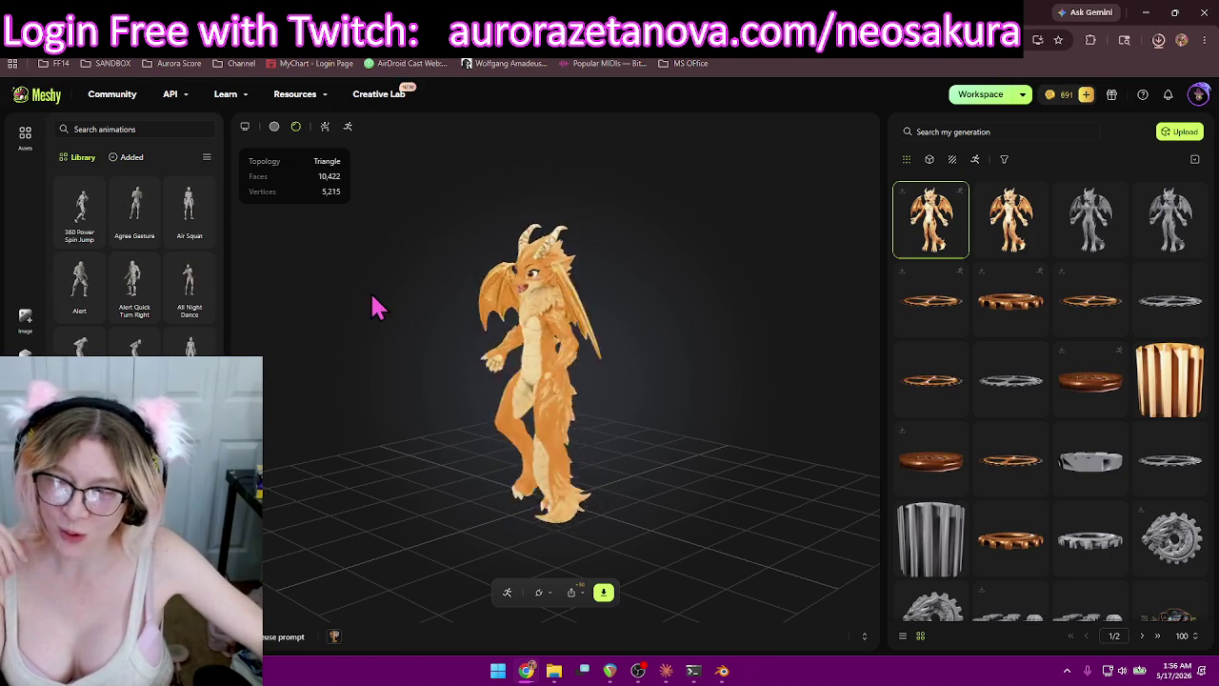
{"action": "scroll", "coordinate": [176, 238], "scroll_direction": "down", "scroll_amount": 2}
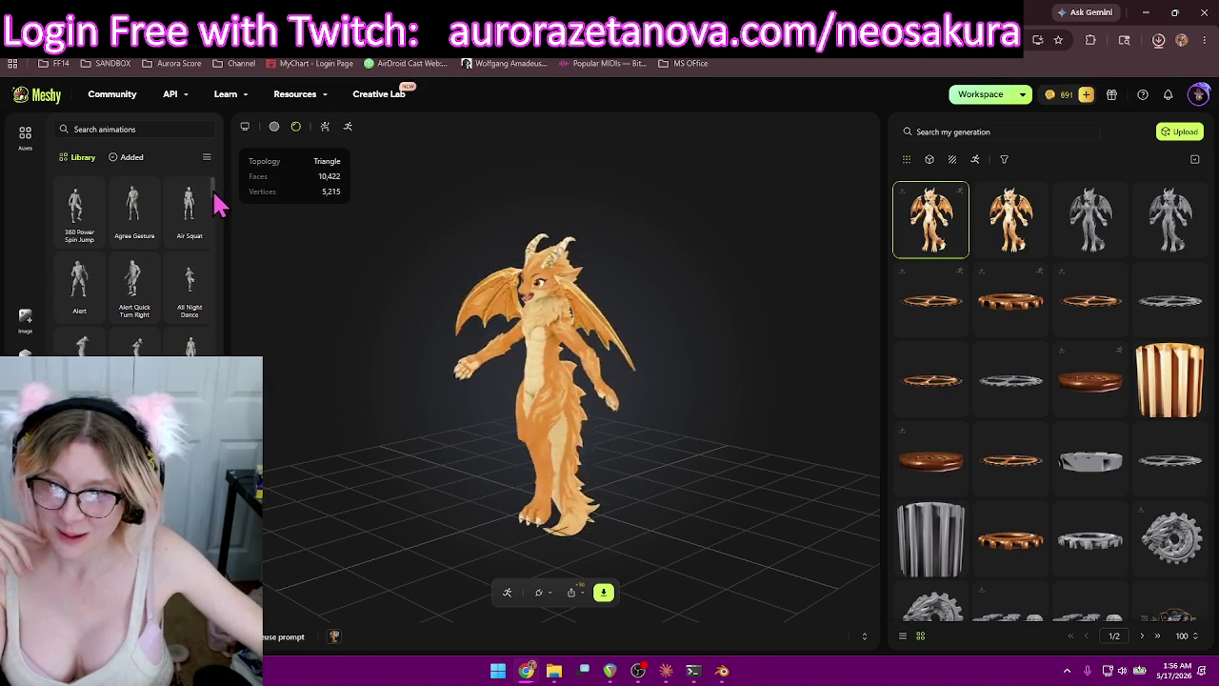
{"action": "left_click_drag", "start_coordinate": [215, 225], "coordinate": [219, 290]}
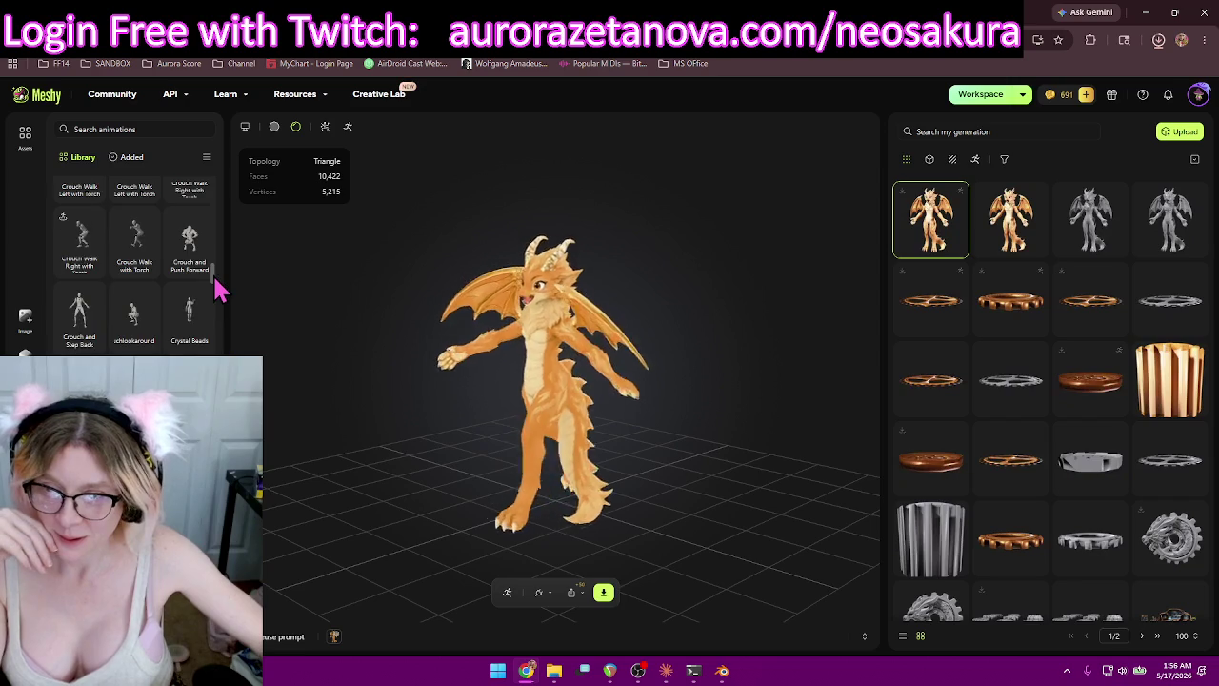
{"action": "left_click_drag", "start_coordinate": [218, 290], "coordinate": [219, 279]}
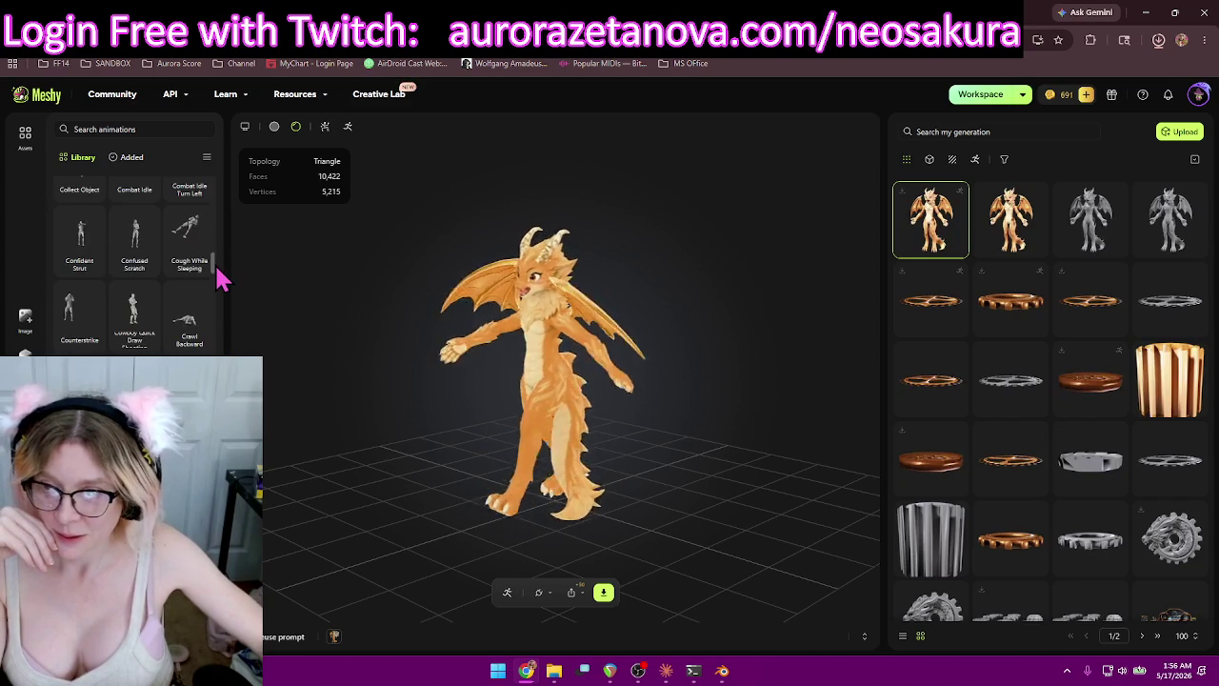
{"action": "scroll", "coordinate": [195, 323], "scroll_direction": "up", "scroll_amount": 3}
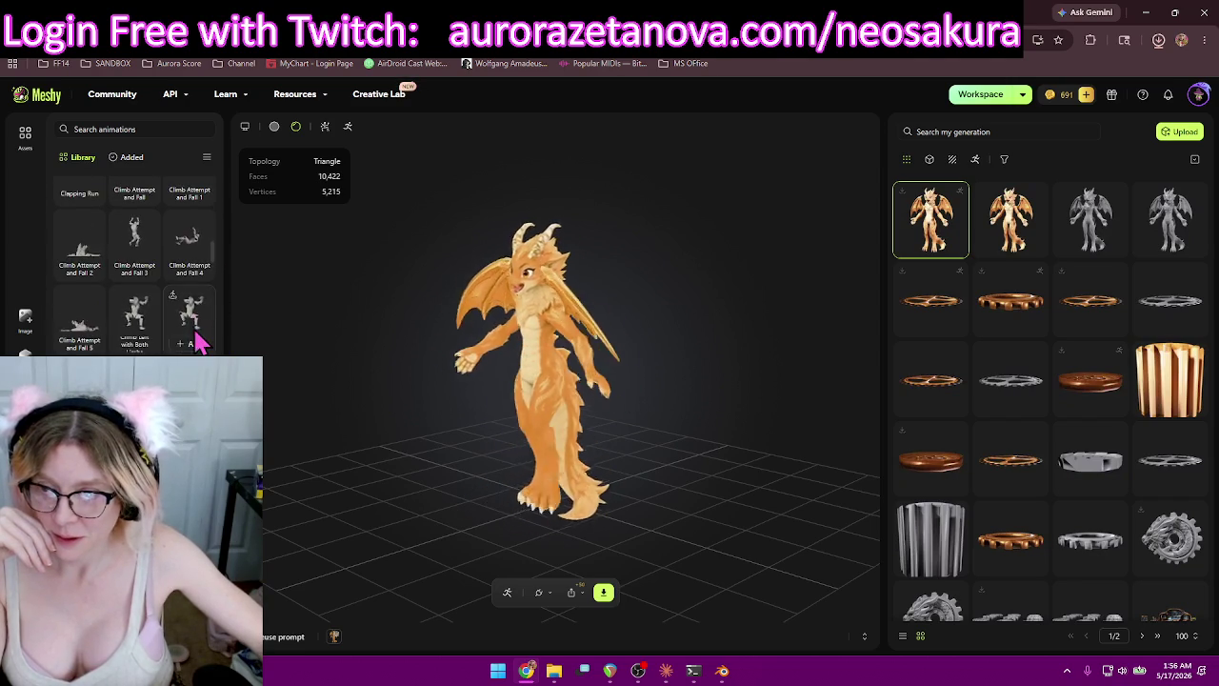
{"action": "scroll", "coordinate": [197, 341], "scroll_direction": "up", "scroll_amount": 2}
{"action": "scroll", "coordinate": [197, 341], "scroll_direction": "up", "scroll_amount": 1}
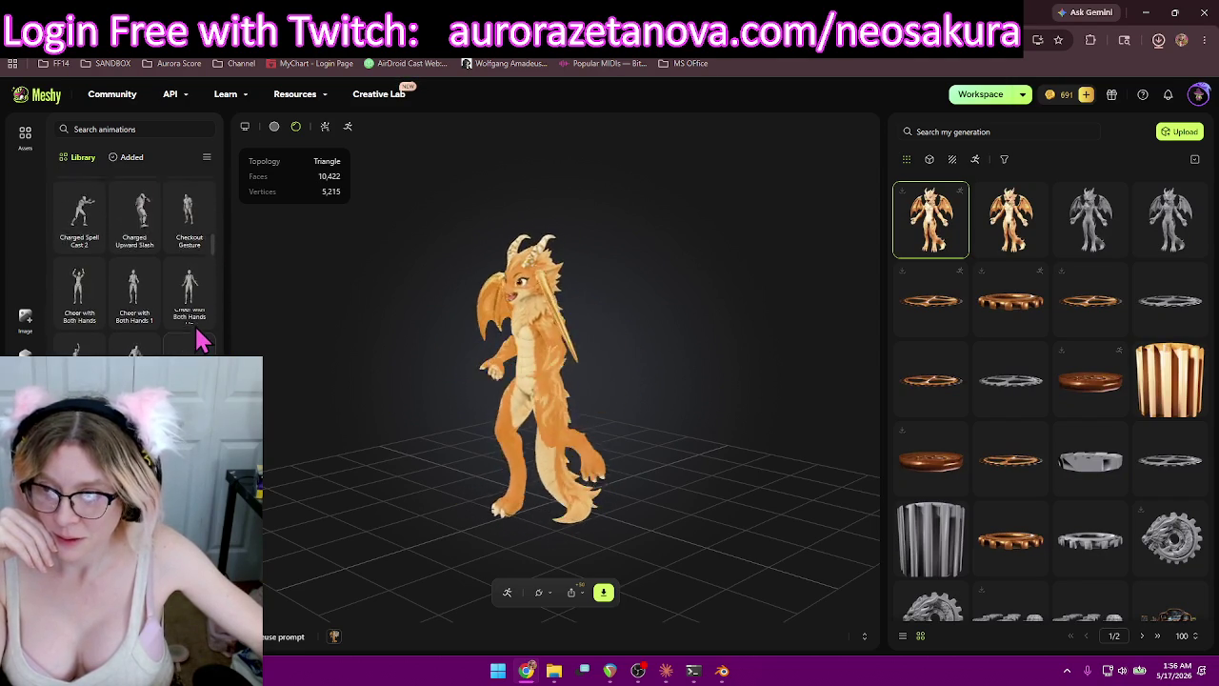
{"action": "scroll", "coordinate": [200, 338], "scroll_direction": "up", "scroll_amount": 2}
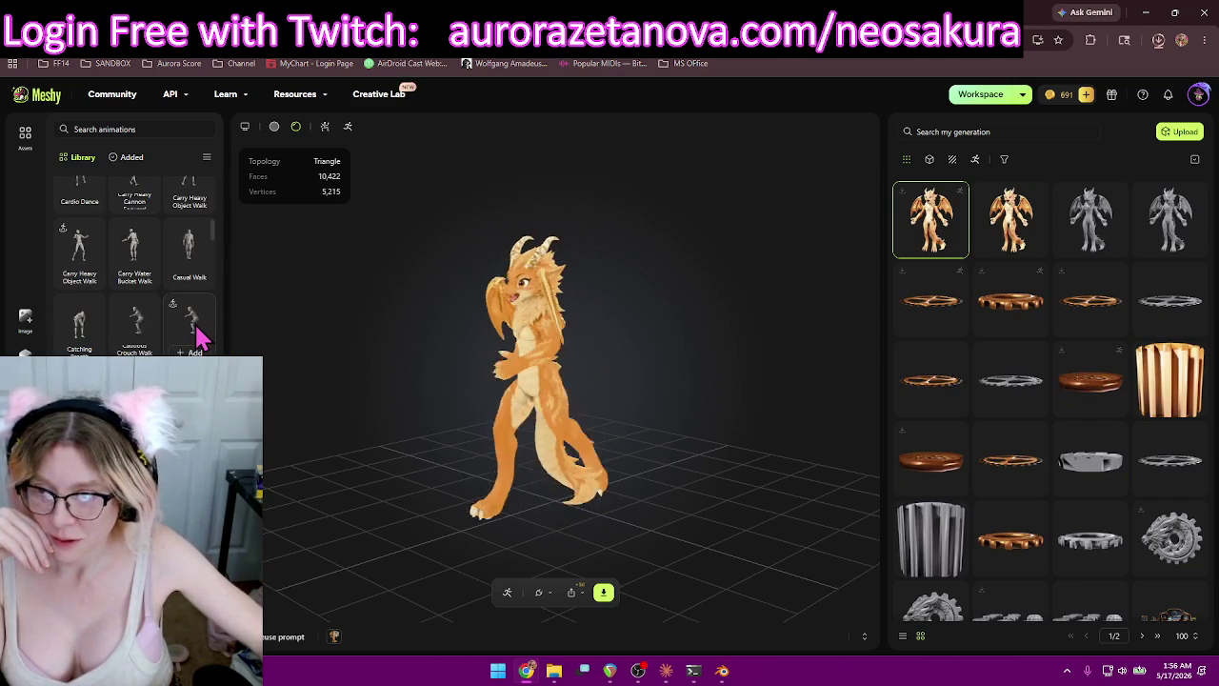
{"action": "scroll", "coordinate": [195, 338], "scroll_direction": "down", "scroll_amount": 1}
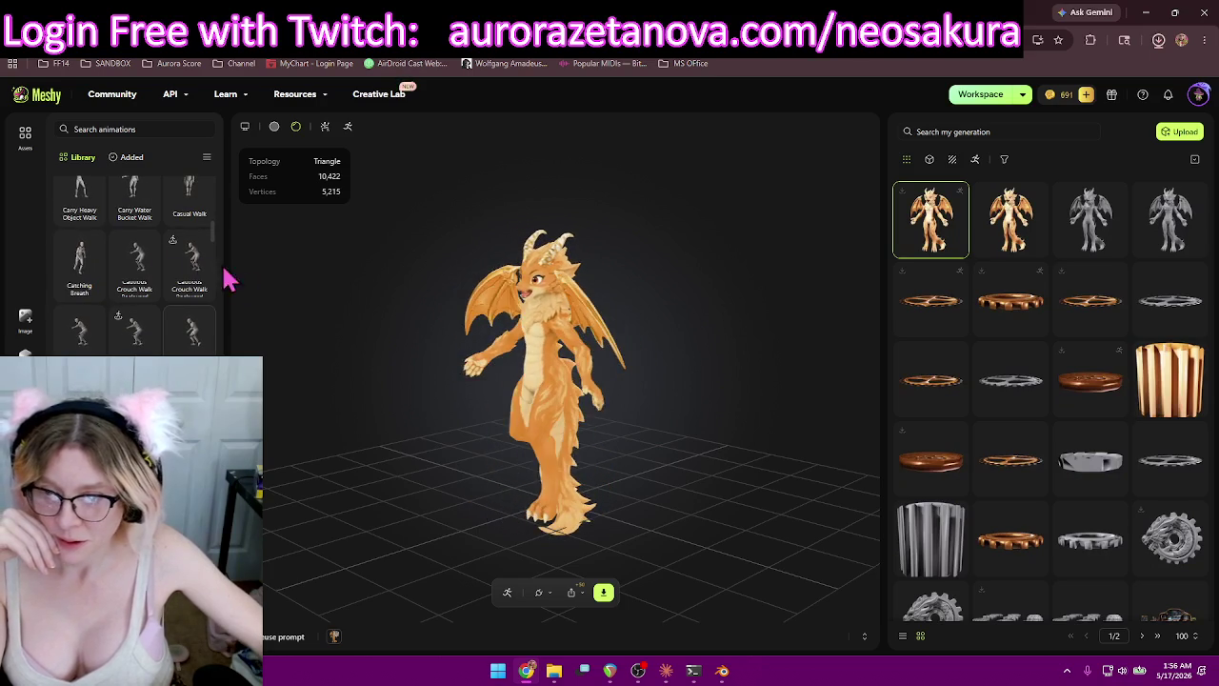
{"action": "scroll", "coordinate": [153, 333], "scroll_direction": "down", "scroll_amount": 2}
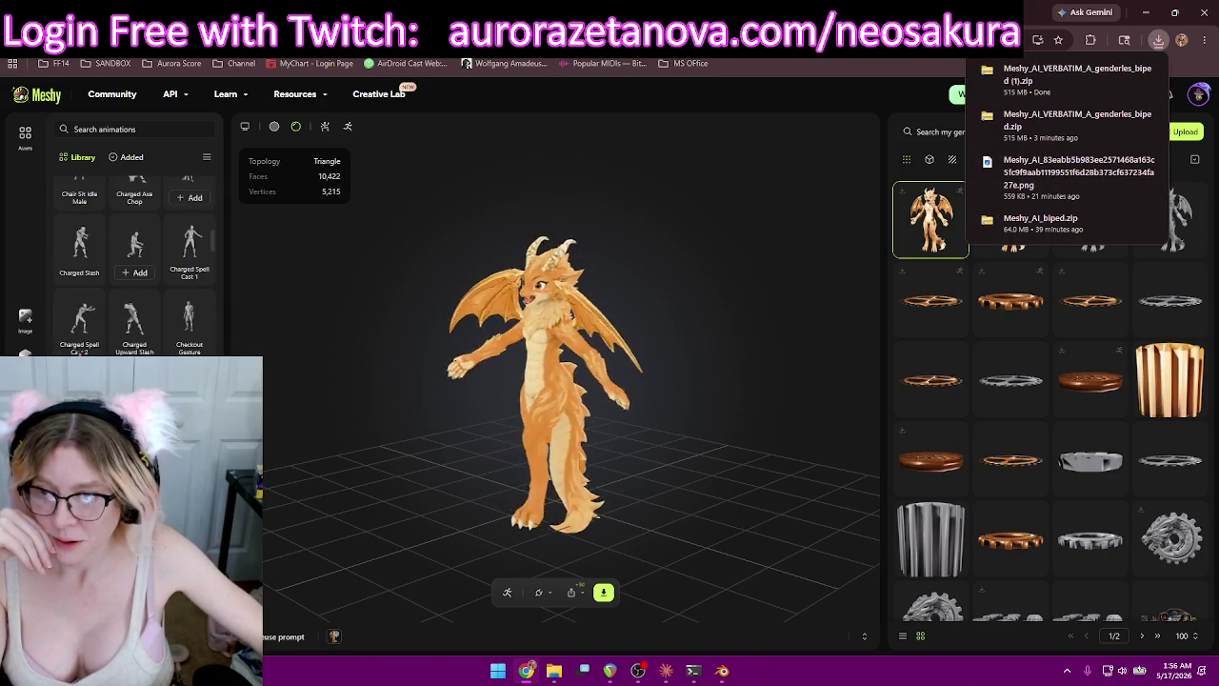
Add Charged Upward Slash, Checkout Gesture, Cheer with Both Hands, Cheer with Both Hands 1 and Cherish Pop Dance.
{"action": "left_click", "coordinate": [134, 347]}
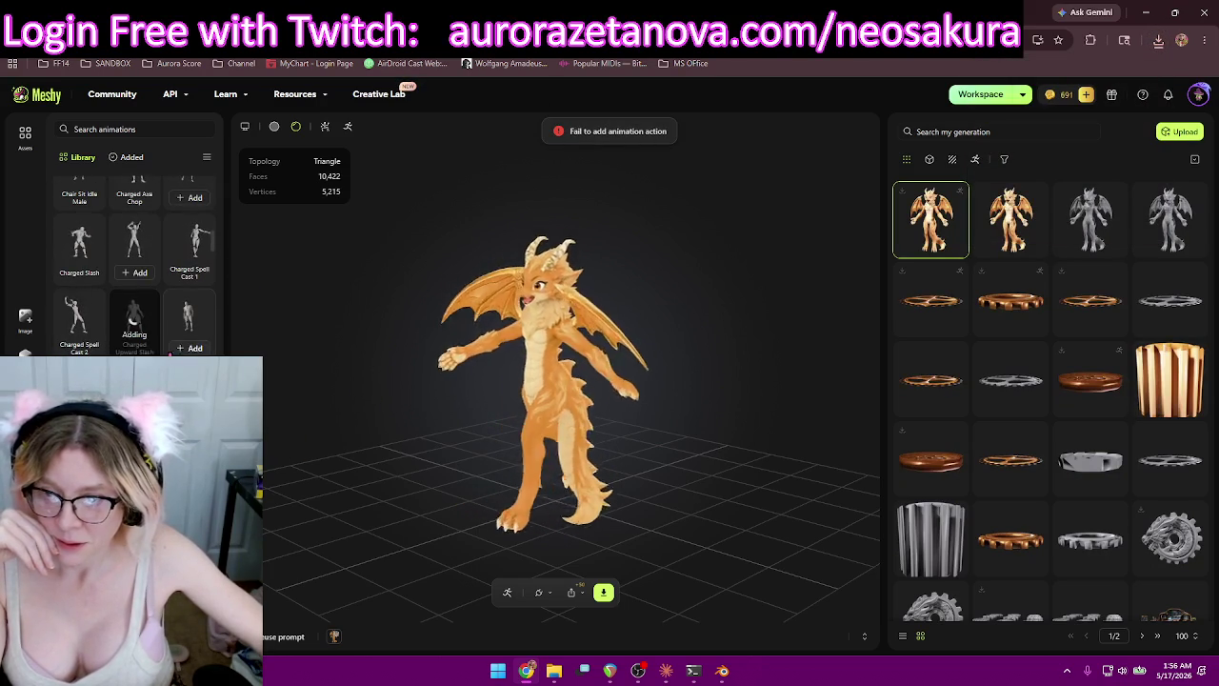
{"action": "left_click", "coordinate": [190, 349]}
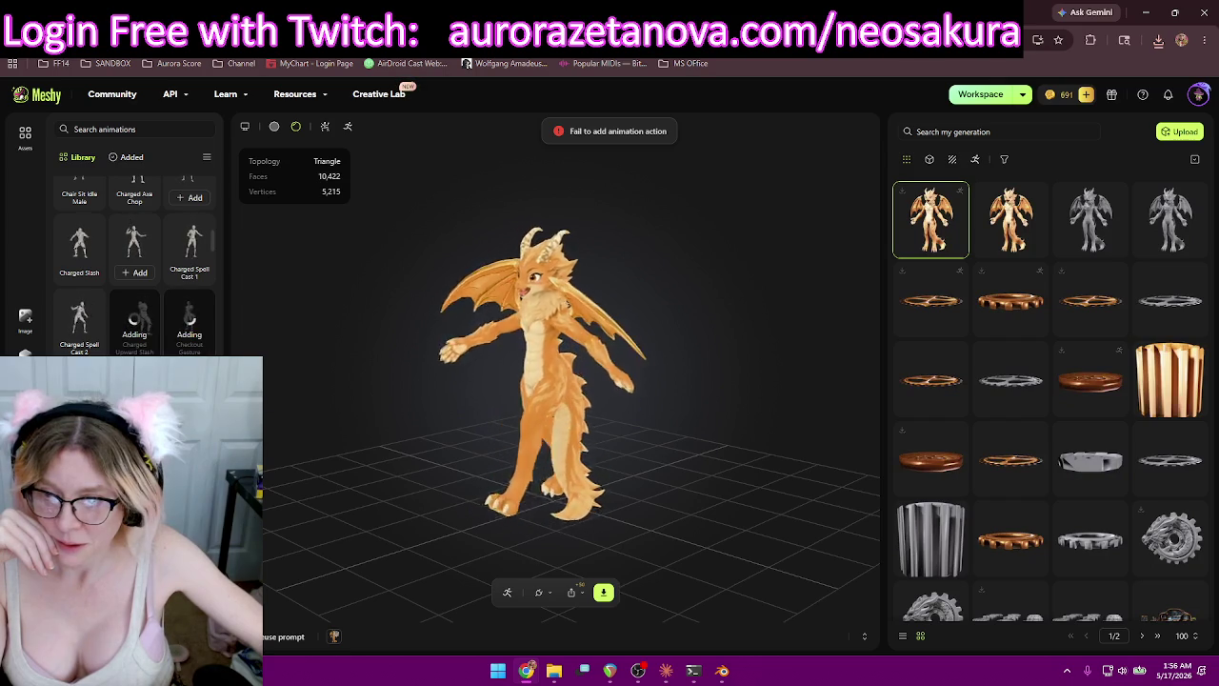
{"action": "scroll", "coordinate": [134, 266], "scroll_direction": "down", "scroll_amount": 2}
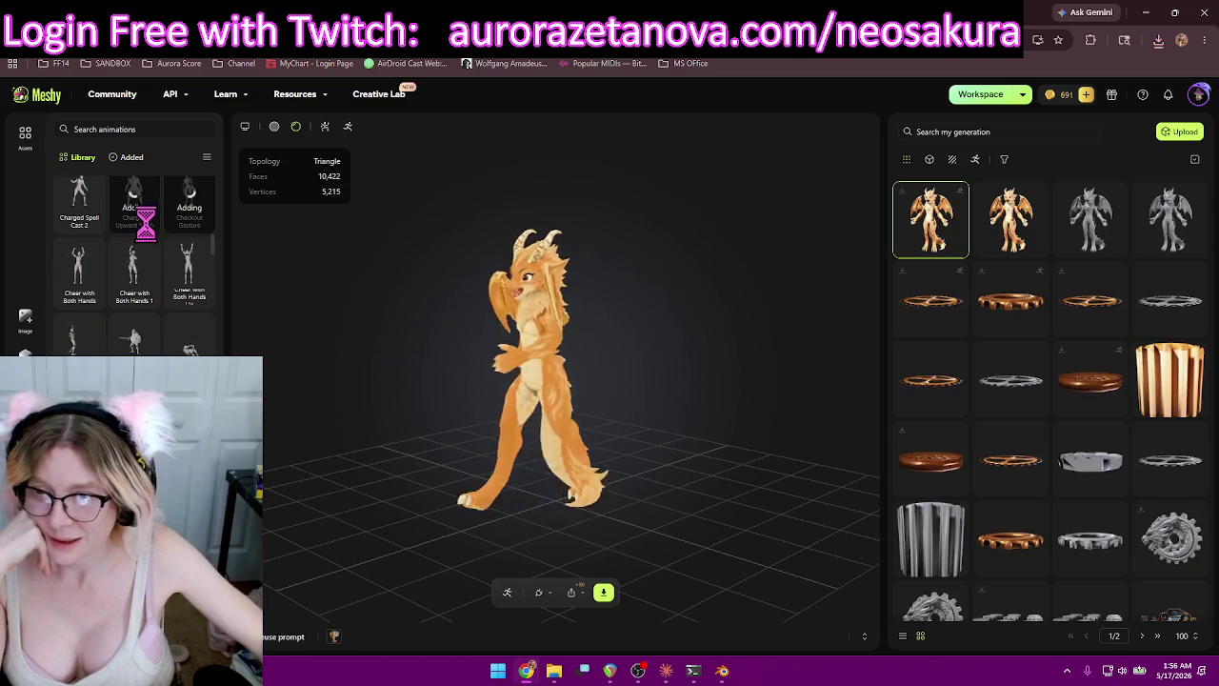
{"action": "left_click", "coordinate": [81, 297]}
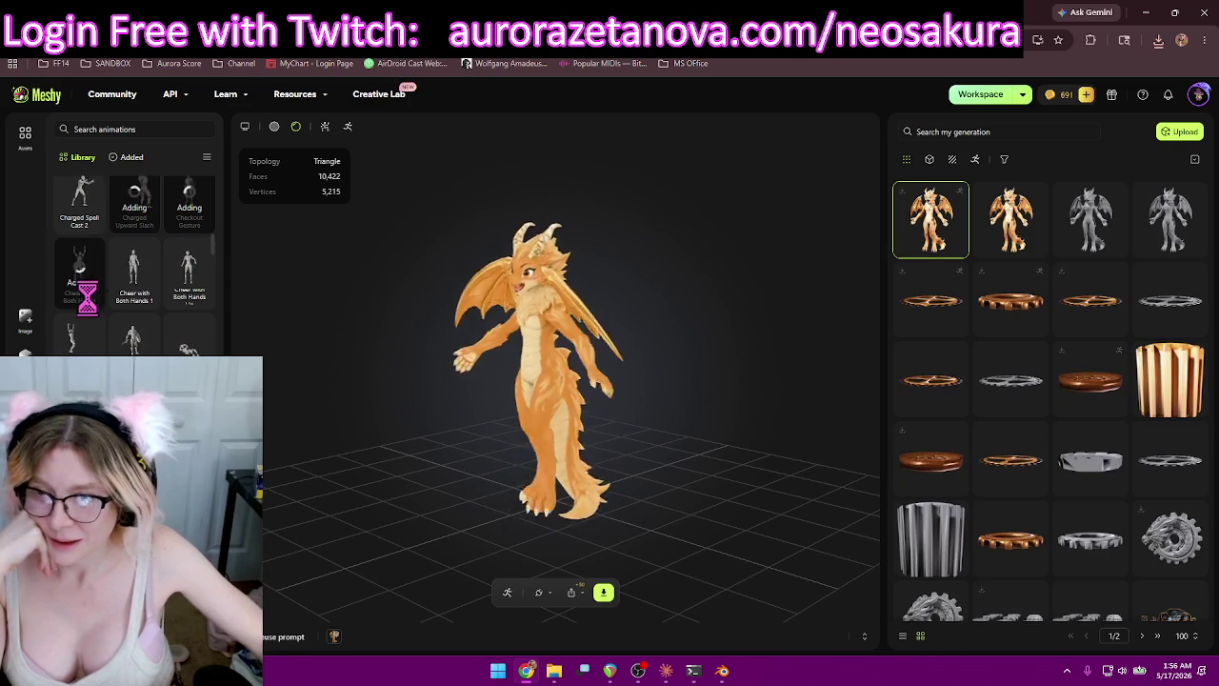
{"action": "left_click", "coordinate": [138, 299]}
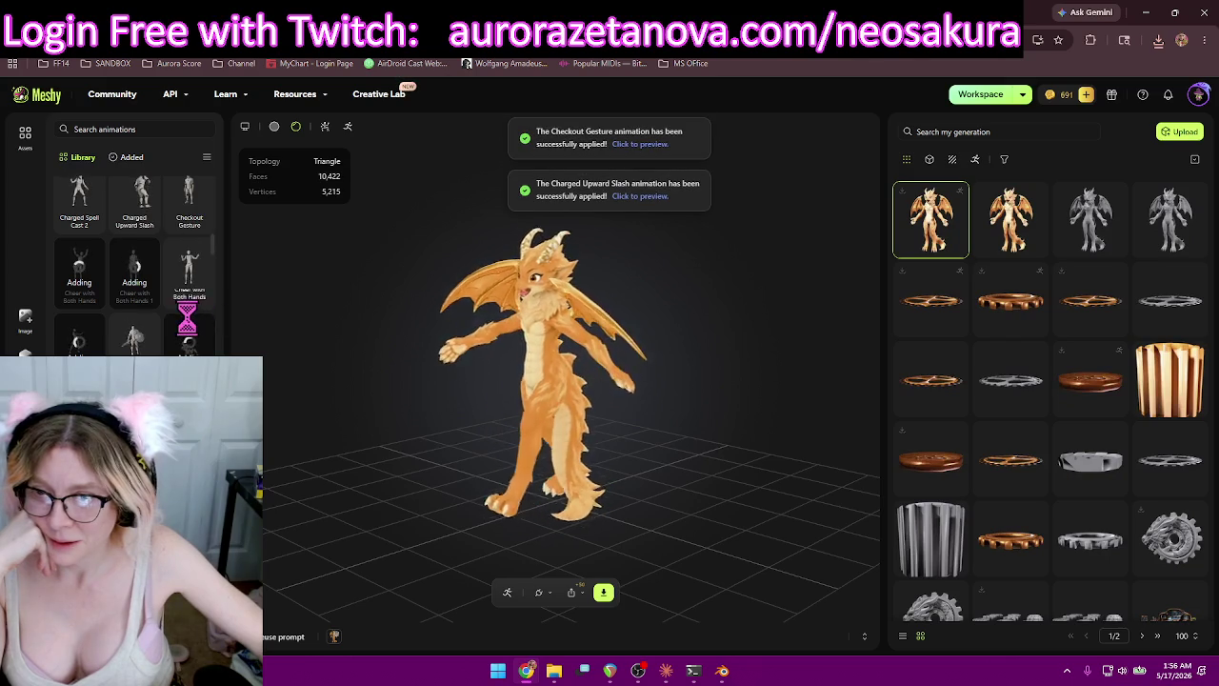
{"action": "scroll", "coordinate": [183, 323], "scroll_direction": "up", "scroll_amount": 2}
{"action": "scroll", "coordinate": [171, 323], "scroll_direction": "up", "scroll_amount": 2}
{"action": "scroll", "coordinate": [181, 314], "scroll_direction": "down", "scroll_amount": 3}
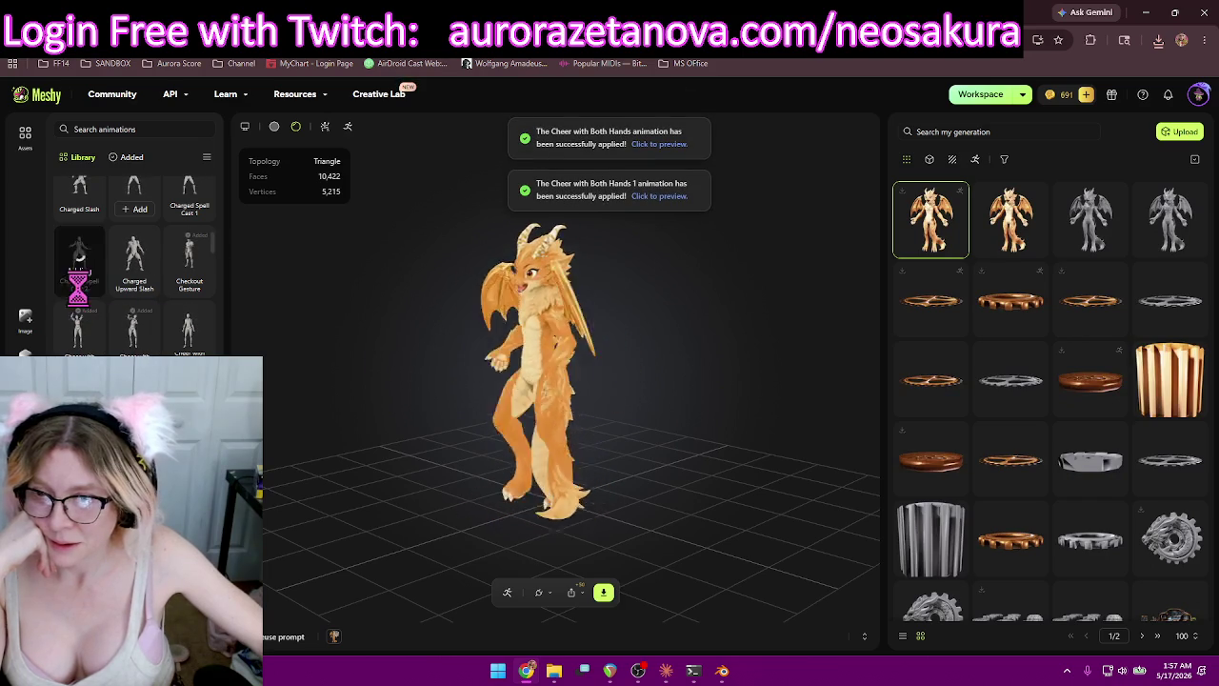
{"action": "scroll", "coordinate": [79, 286], "scroll_direction": "down", "scroll_amount": 1}
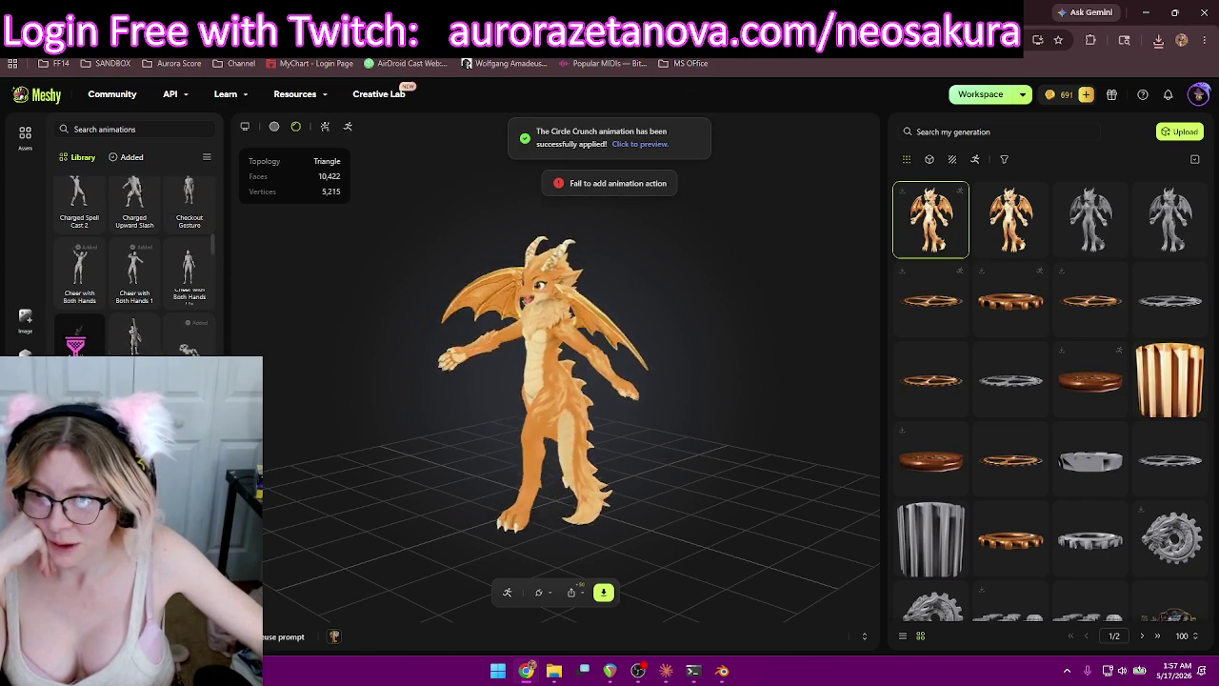
{"action": "left_click", "coordinate": [75, 338]}
Add Elderly Shaky Walk, Excited Walk Female and Excited Walk Male, then review the added animations.
{"action": "scroll", "coordinate": [114, 285], "scroll_direction": "down", "scroll_amount": 2}
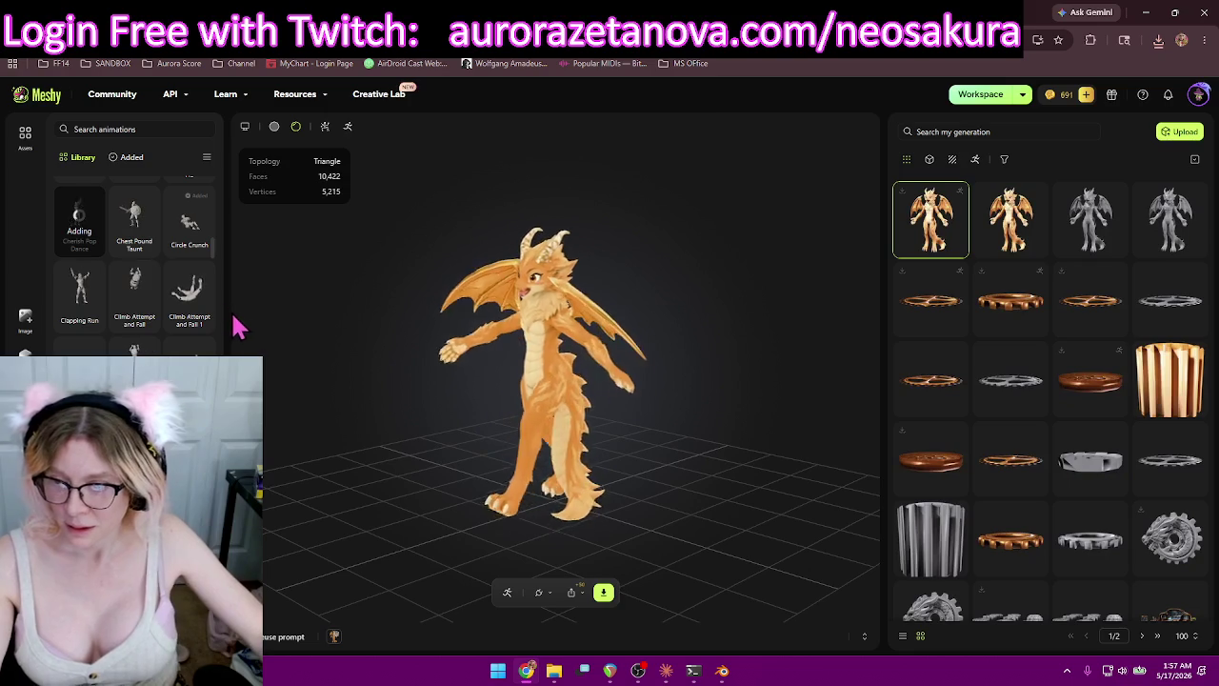
{"action": "scroll", "coordinate": [171, 286], "scroll_direction": "down", "scroll_amount": 1}
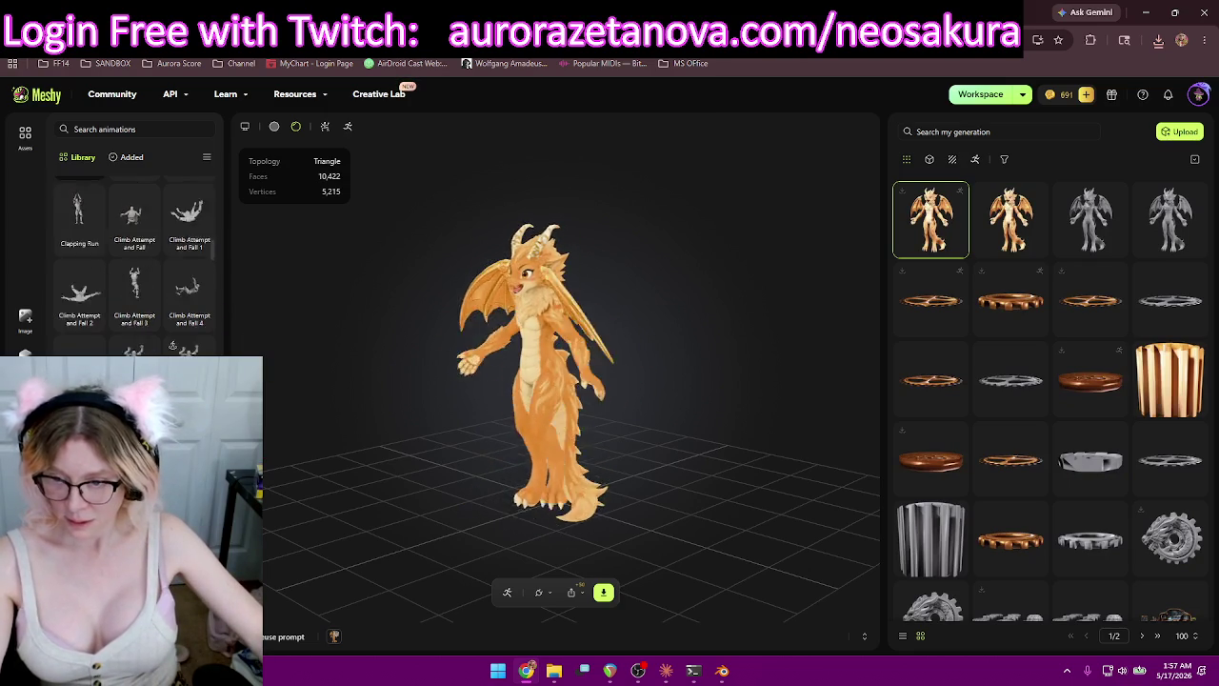
{"action": "scroll", "coordinate": [162, 286], "scroll_direction": "down", "scroll_amount": 2}
{"action": "scroll", "coordinate": [143, 238], "scroll_direction": "down", "scroll_amount": 2}
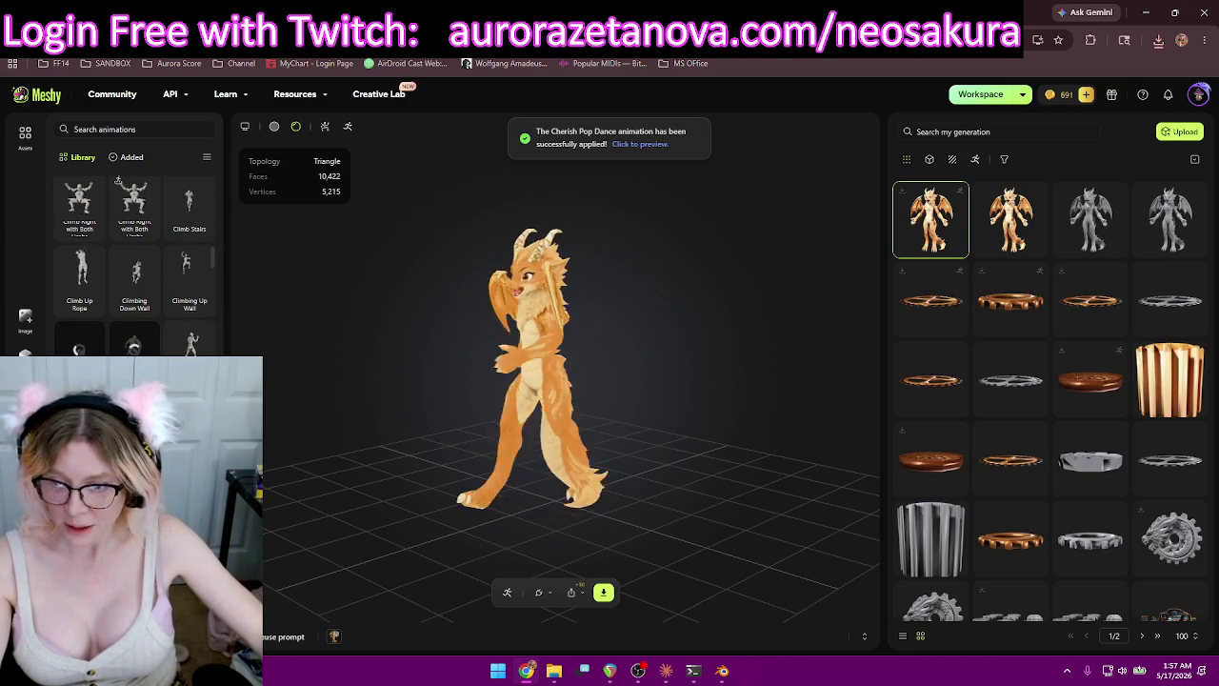
{"action": "scroll", "coordinate": [133, 257], "scroll_direction": "down", "scroll_amount": 4}
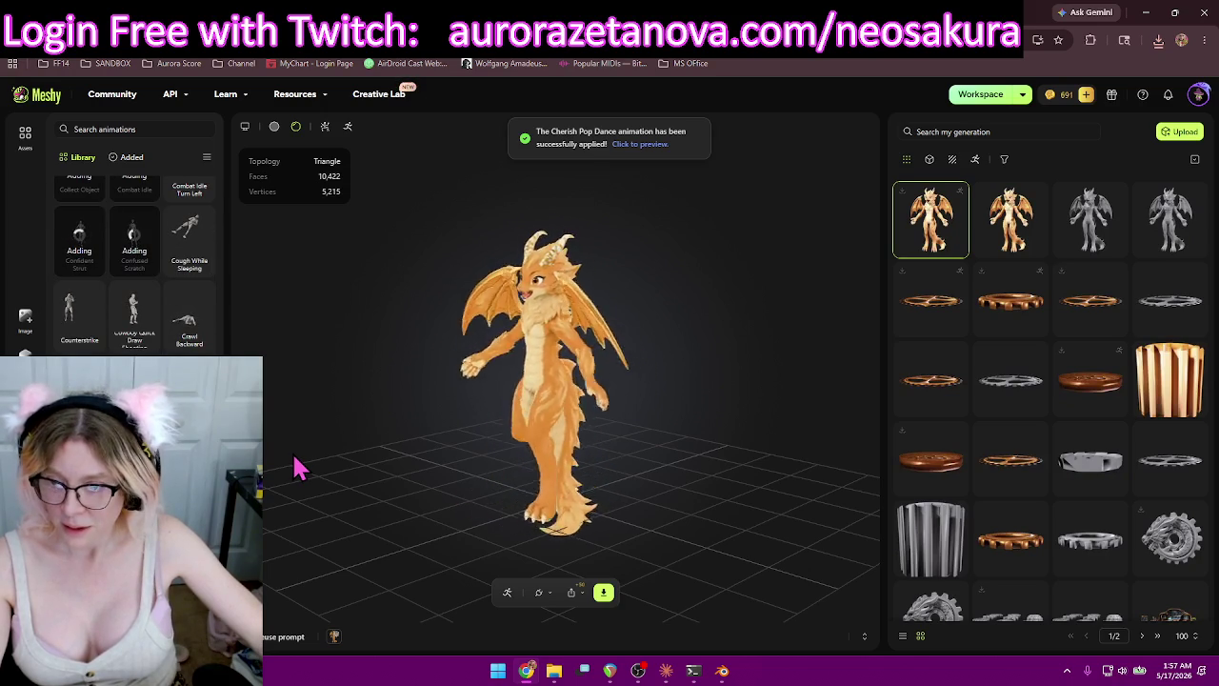
{"action": "mouse_move", "coordinate": [134, 314]}
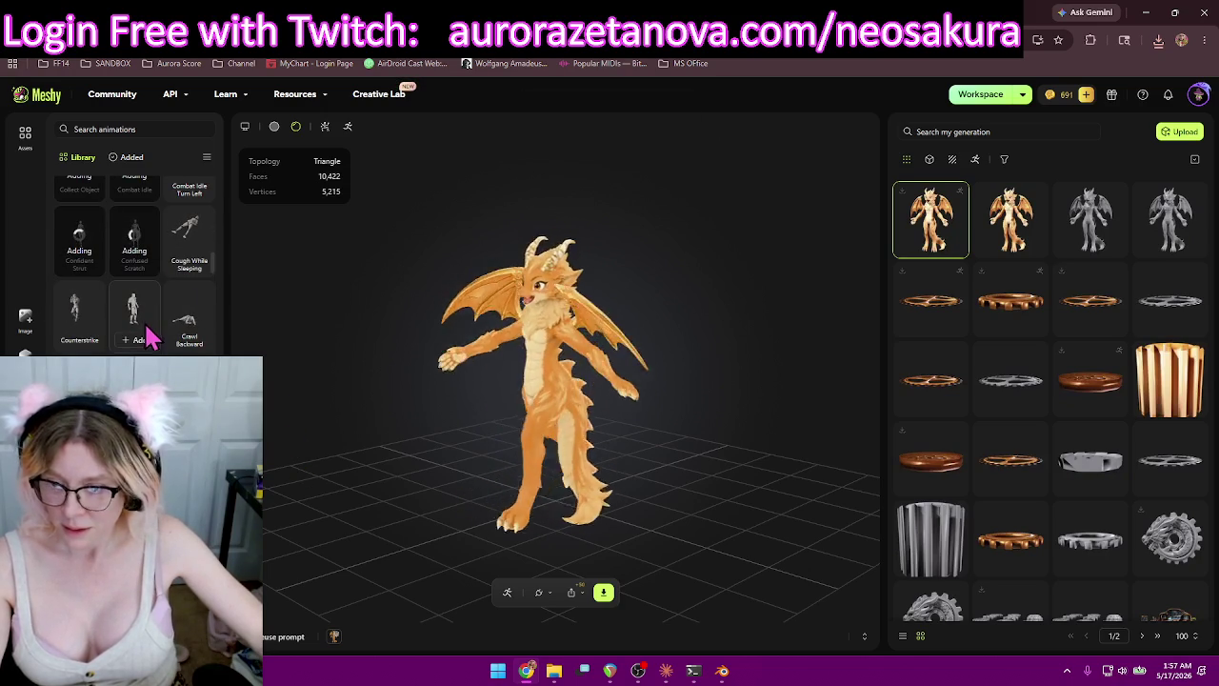
{"action": "scroll", "coordinate": [152, 347], "scroll_direction": "down", "scroll_amount": 2}
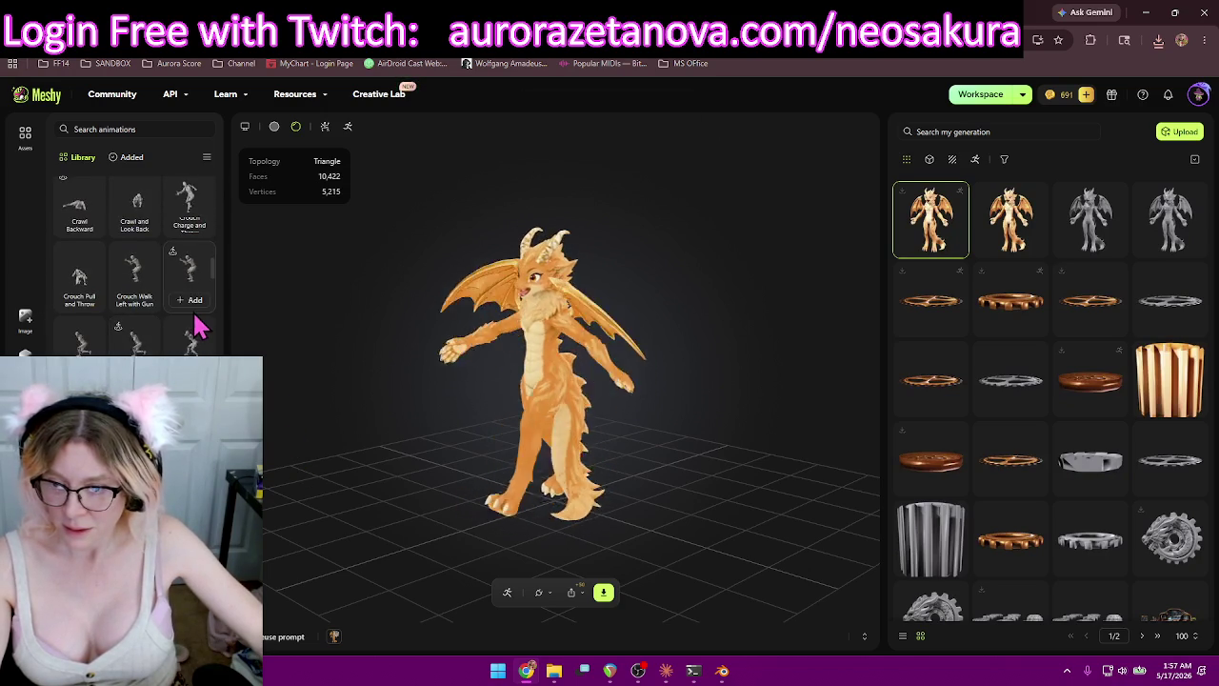
{"action": "scroll", "coordinate": [197, 325], "scroll_direction": "down", "scroll_amount": 2}
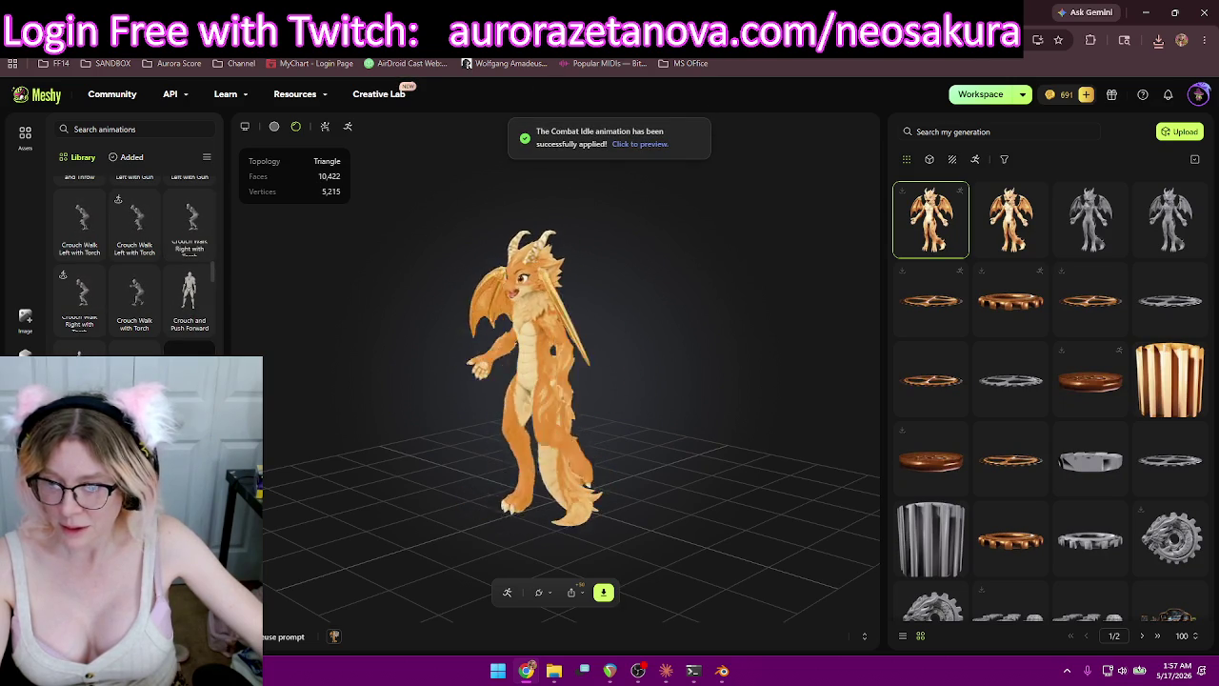
{"action": "scroll", "coordinate": [133, 286], "scroll_direction": "down", "scroll_amount": 2}
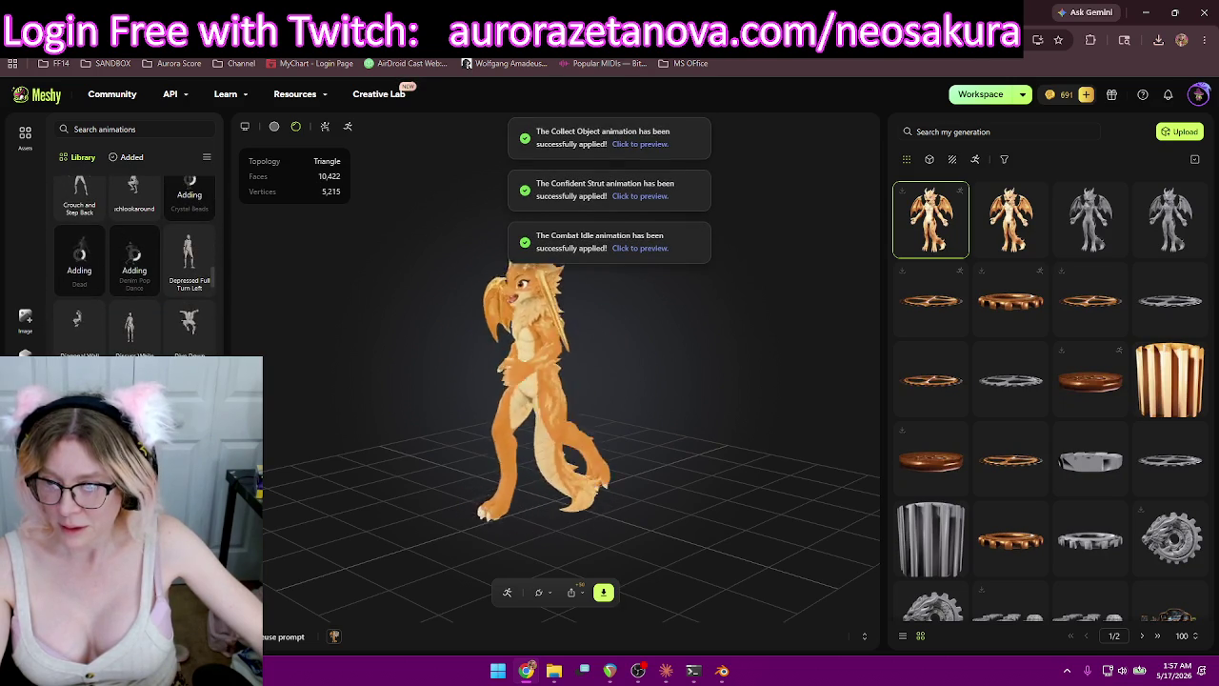
{"action": "scroll", "coordinate": [135, 286], "scroll_direction": "down", "scroll_amount": 2}
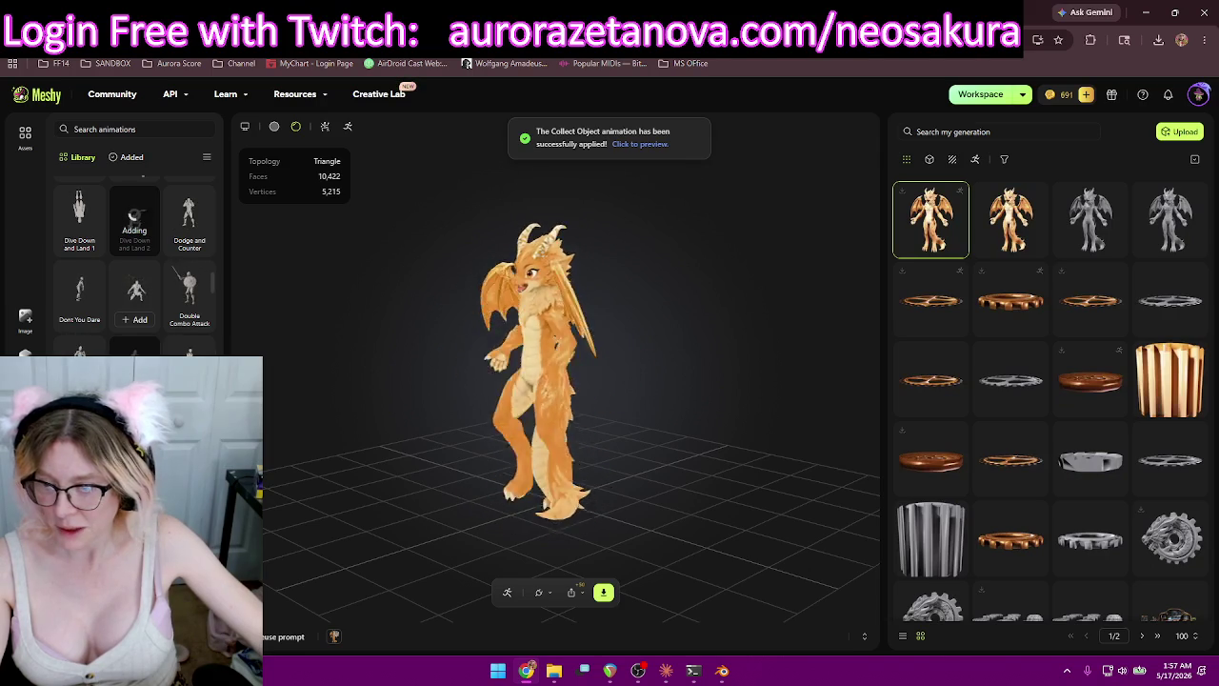
{"action": "scroll", "coordinate": [133, 286], "scroll_direction": "down", "scroll_amount": 2}
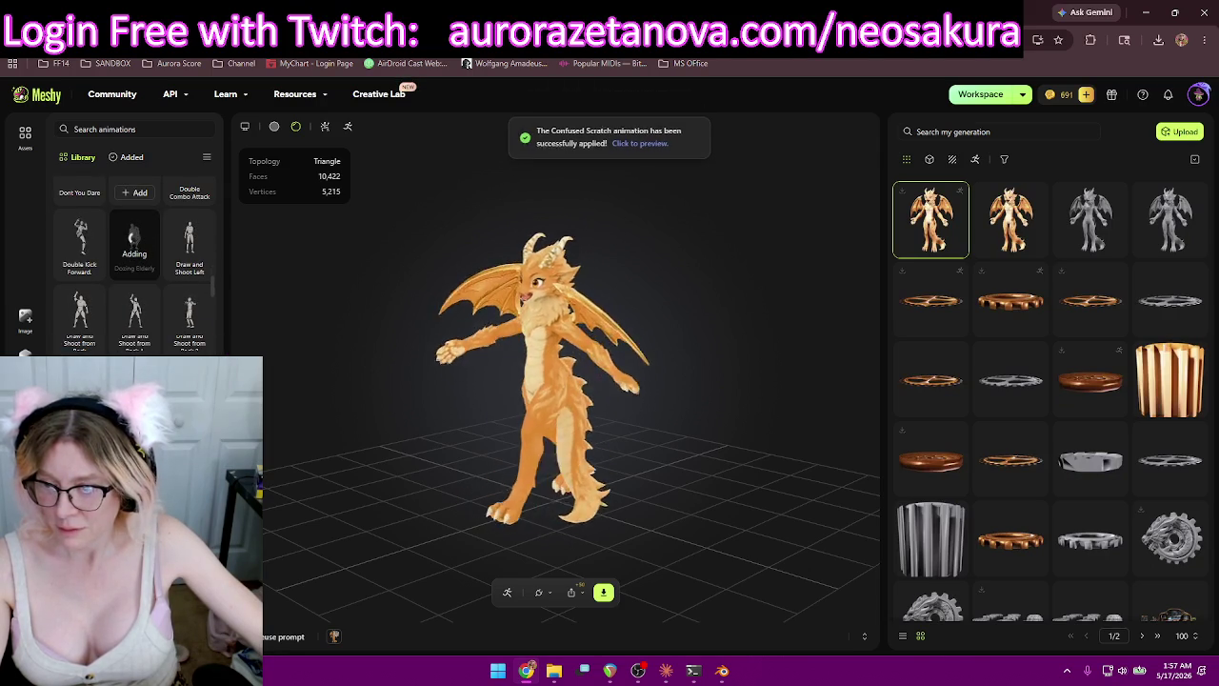
{"action": "scroll", "coordinate": [134, 247], "scroll_direction": "down", "scroll_amount": 3}
{"action": "left_click", "coordinate": [79, 296]}
{"action": "scroll", "coordinate": [133, 257], "scroll_direction": "down", "scroll_amount": 1}
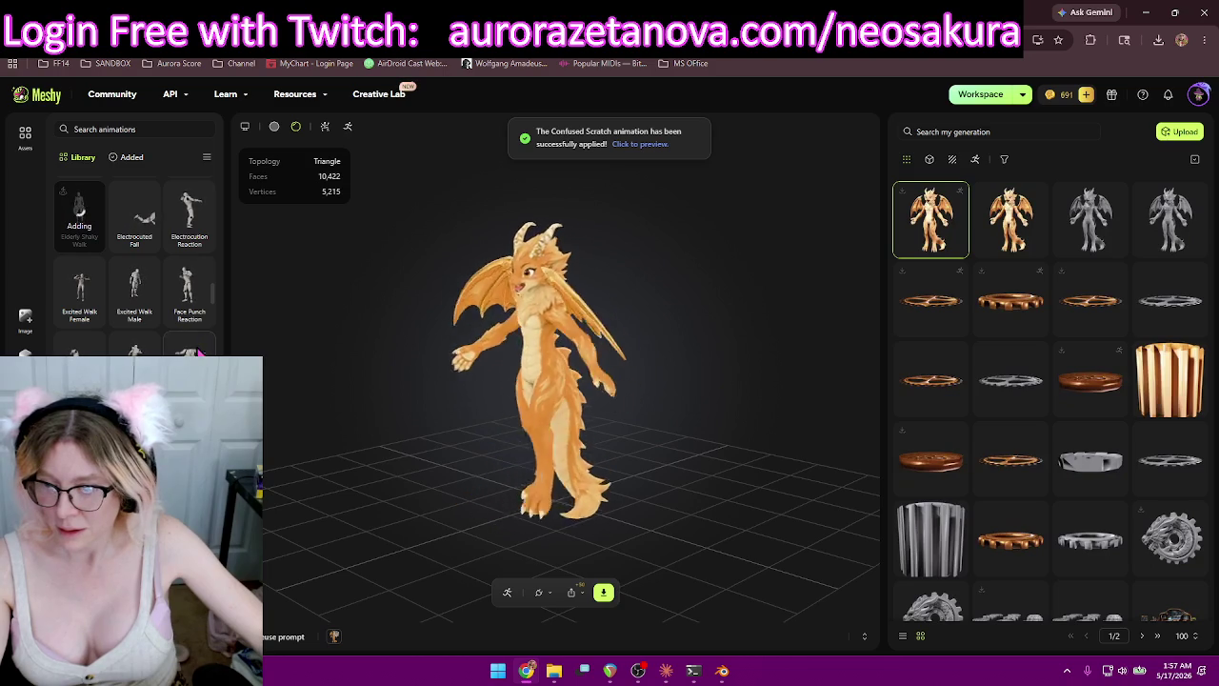
{"action": "left_click", "coordinate": [81, 320]}
{"action": "left_click", "coordinate": [135, 317]}
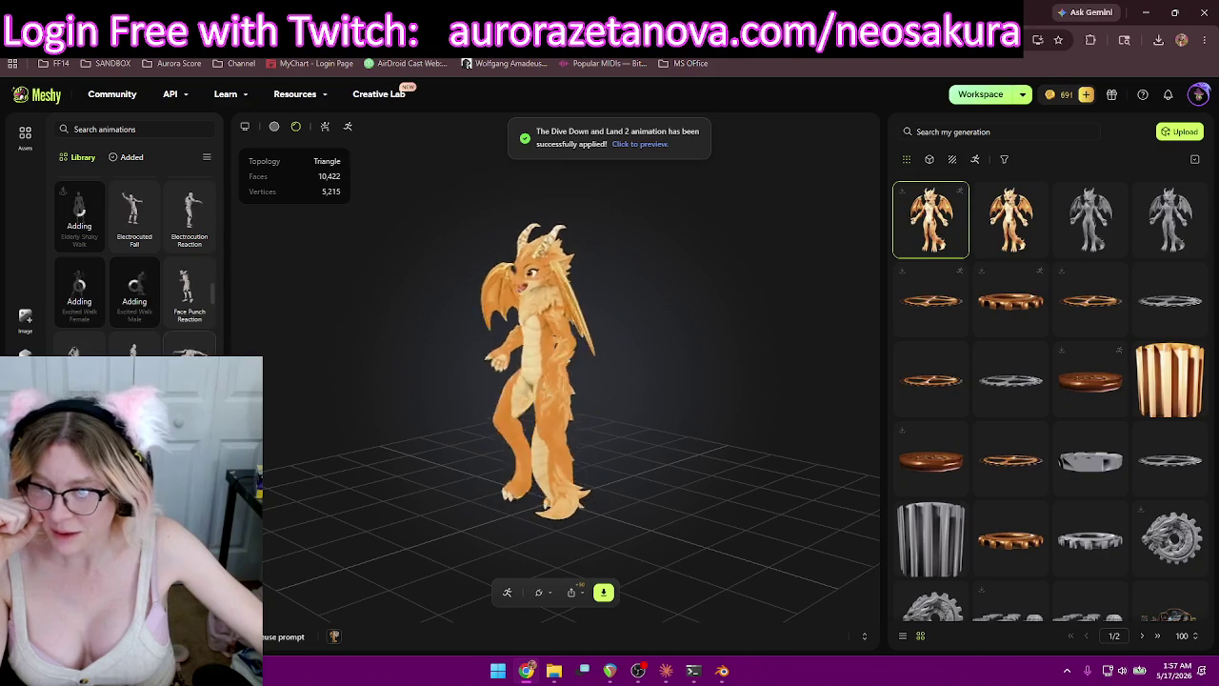
{"action": "scroll", "coordinate": [134, 267], "scroll_direction": "up", "scroll_amount": 2}
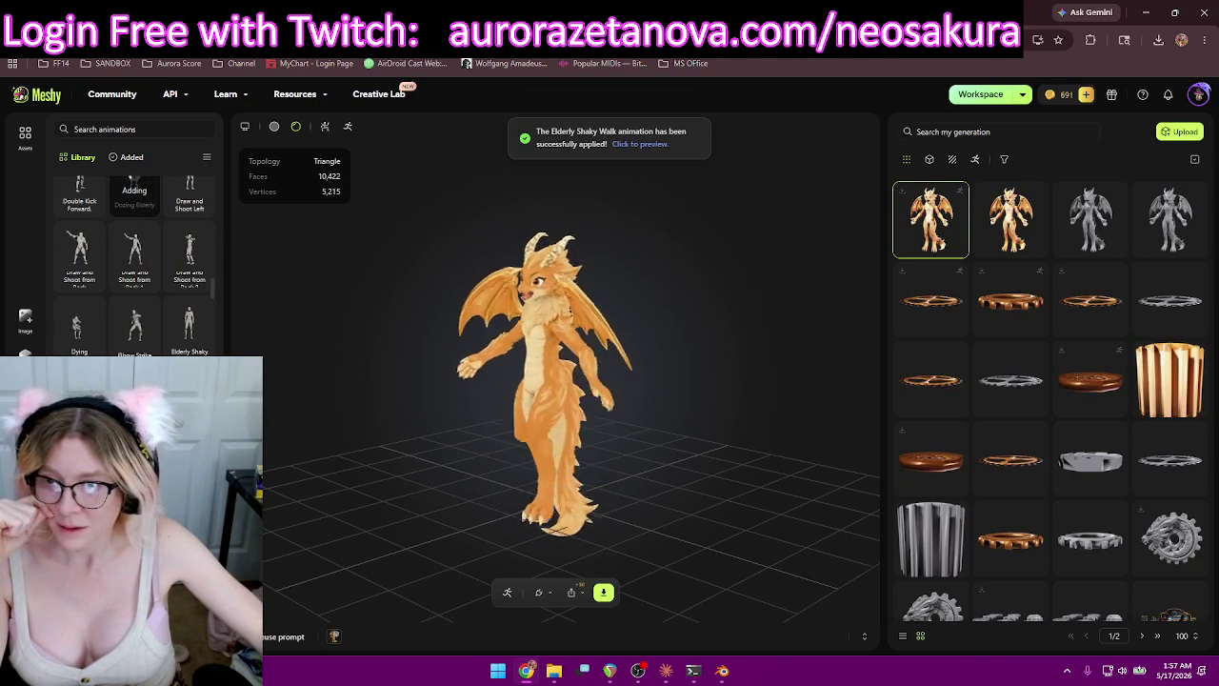
{"action": "scroll", "coordinate": [134, 266], "scroll_direction": "up", "scroll_amount": 1}
{"action": "scroll", "coordinate": [134, 266], "scroll_direction": "up", "scroll_amount": 2}
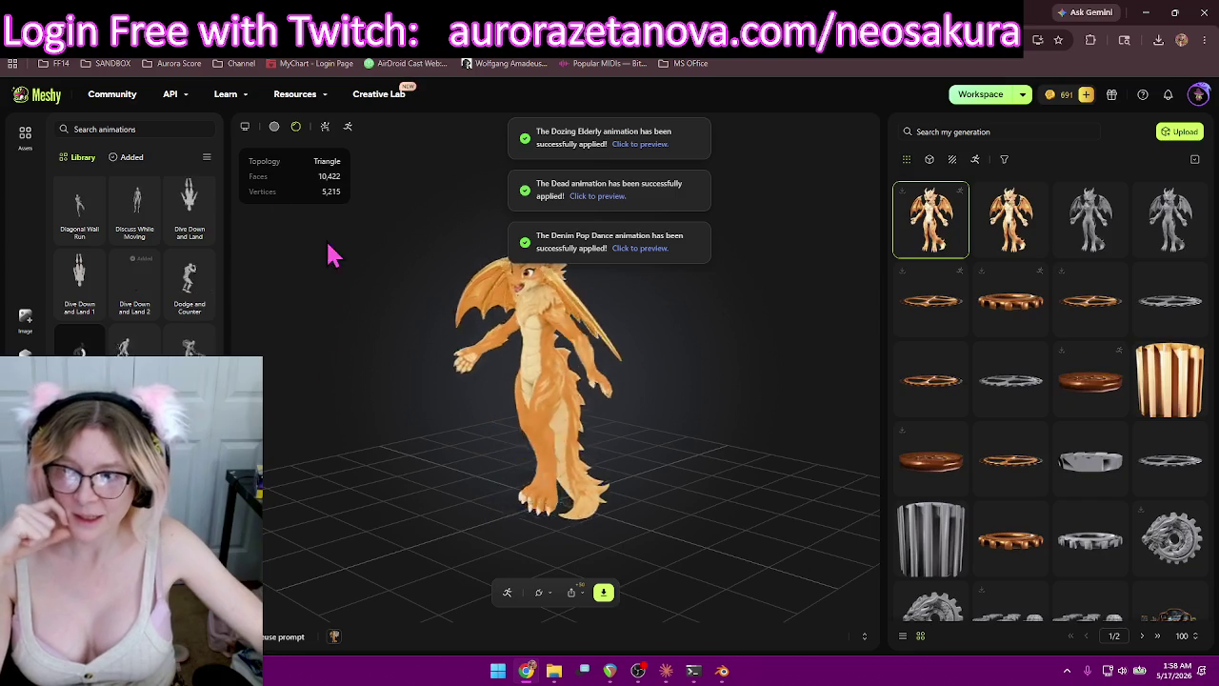
{"action": "left_click", "coordinate": [126, 158]}
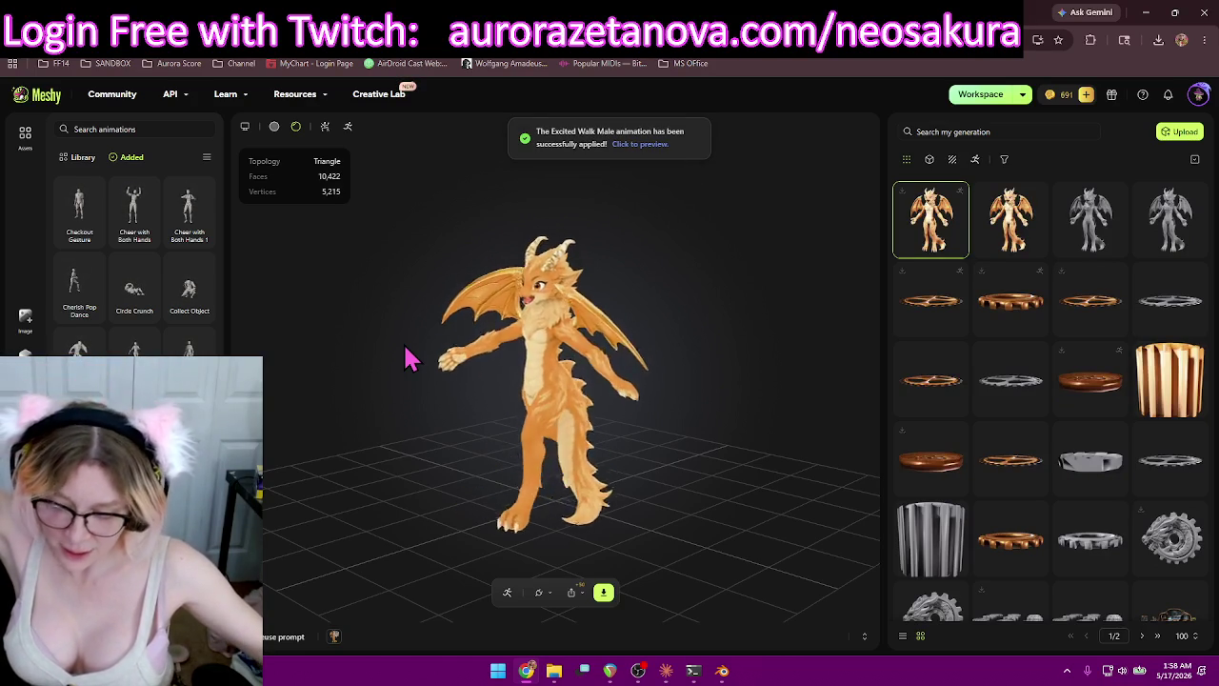
Export the rigged dragon as glb with Animation set to All Added, then close the settings popup.
{"action": "left_click", "coordinate": [603, 597]}
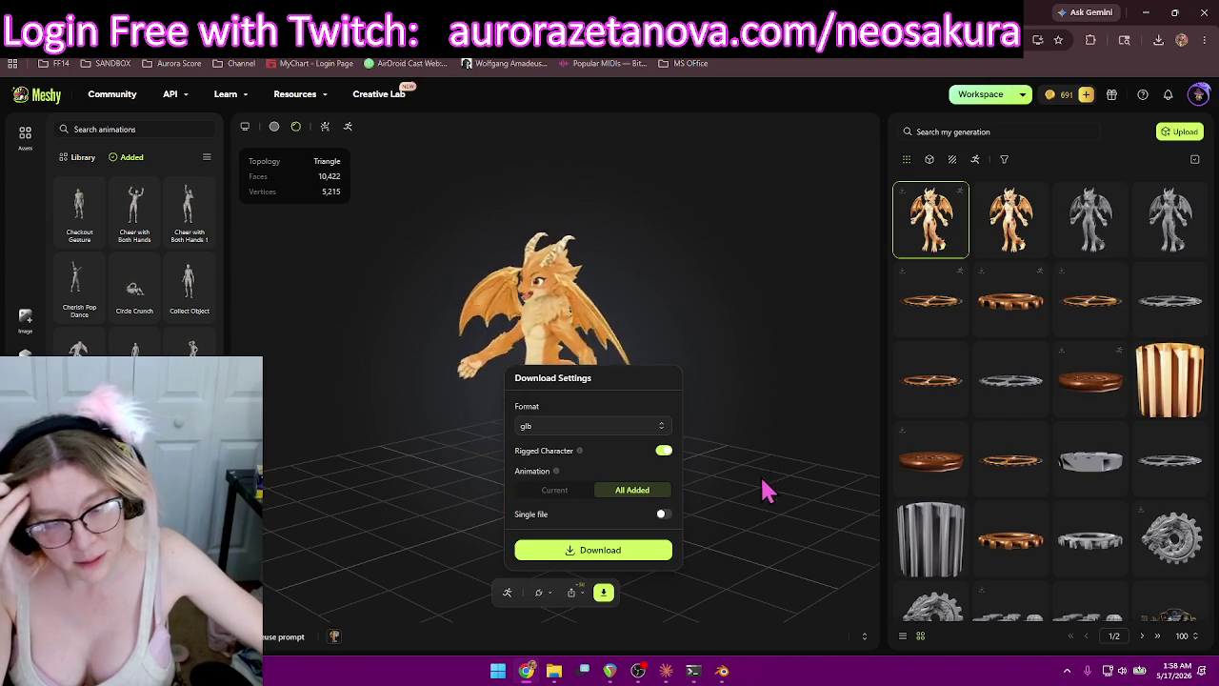
{"action": "left_click", "coordinate": [640, 562]}
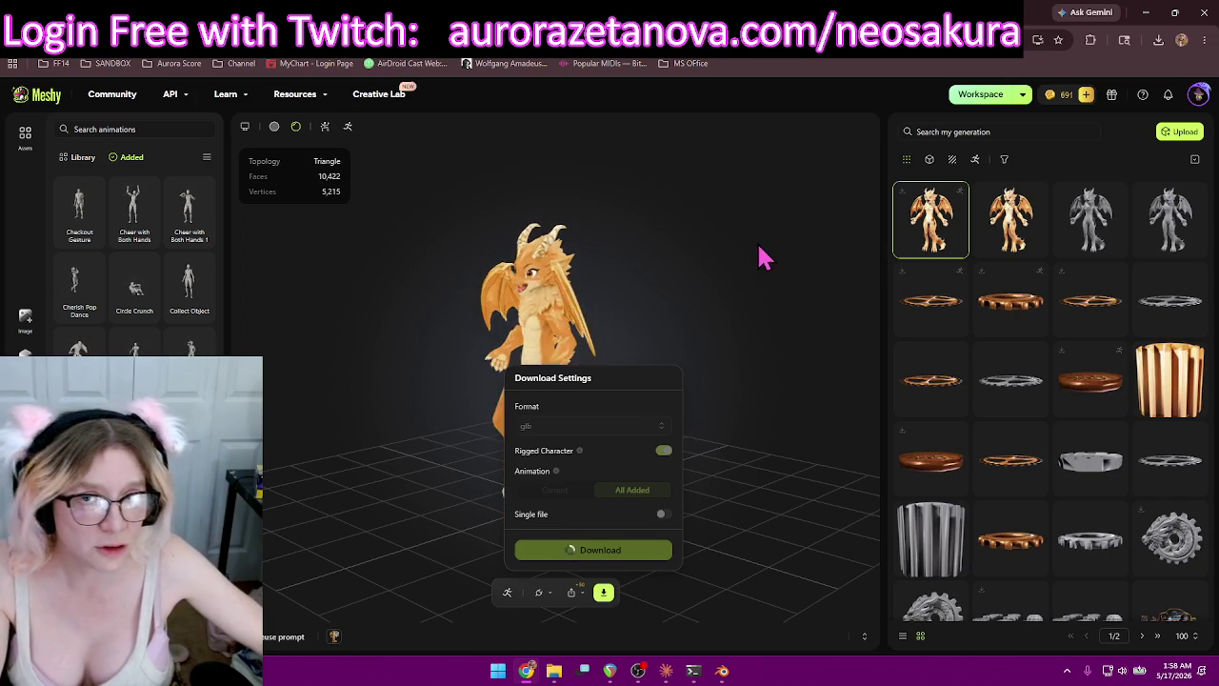
{"action": "left_click", "coordinate": [731, 200]}
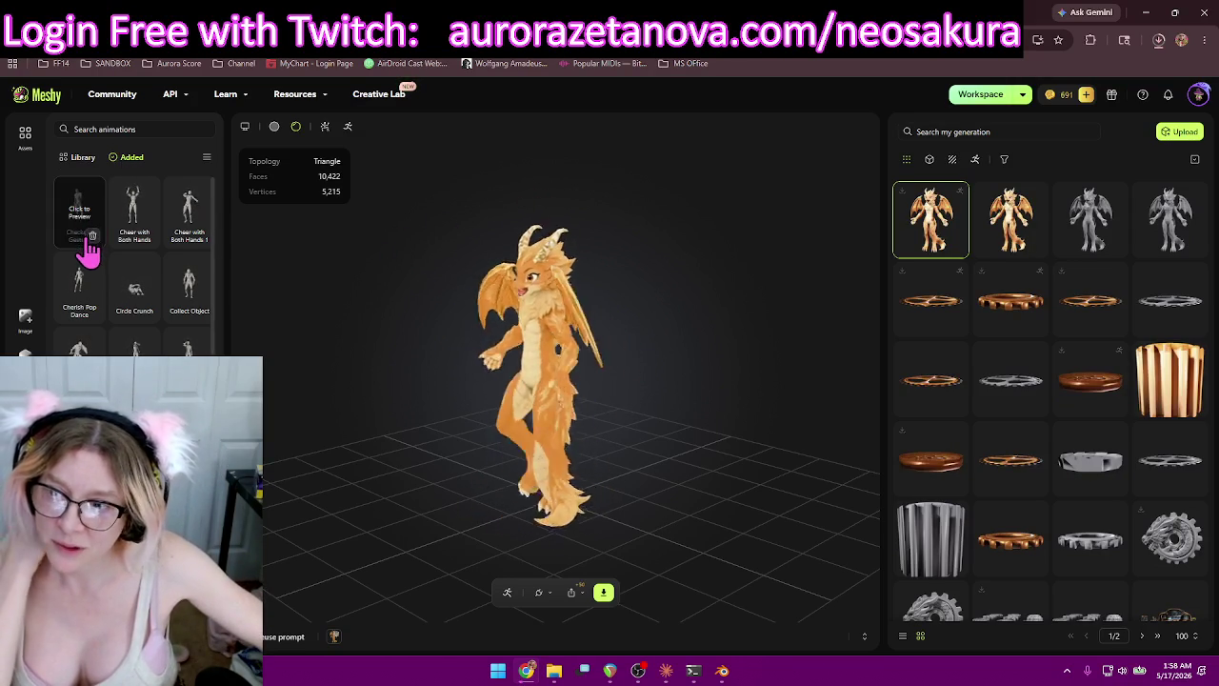
Remove Checkout Gesture, Cherish Pop Dance, Collect Object and Combat Idle from the added animations.
{"action": "left_click", "coordinate": [93, 238]}
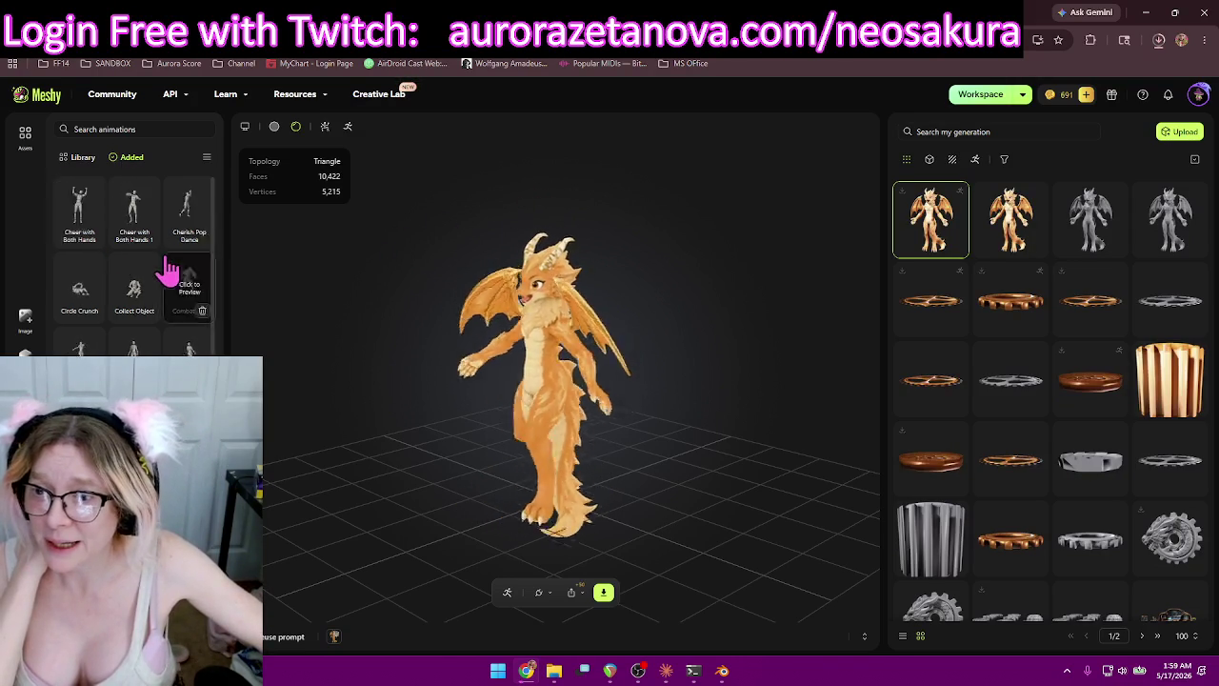
{"action": "left_click", "coordinate": [148, 236]}
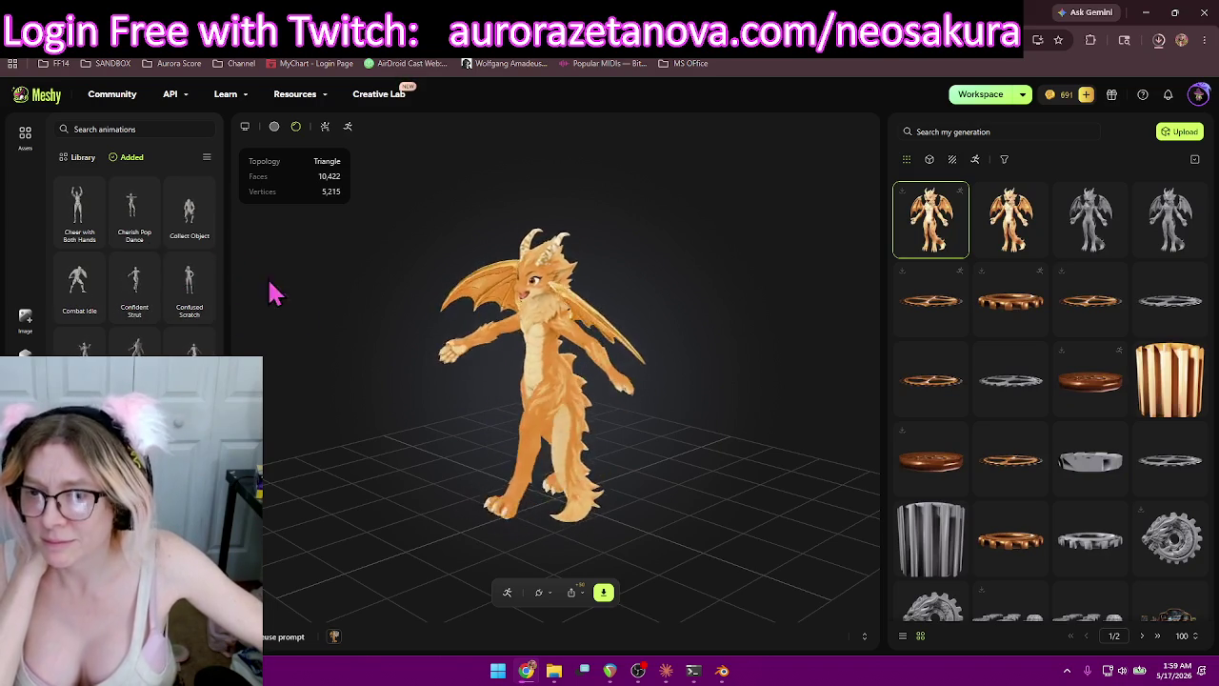
{"action": "left_click", "coordinate": [148, 239]}
{"action": "left_click", "coordinate": [92, 237]}
{"action": "left_click", "coordinate": [149, 238]}
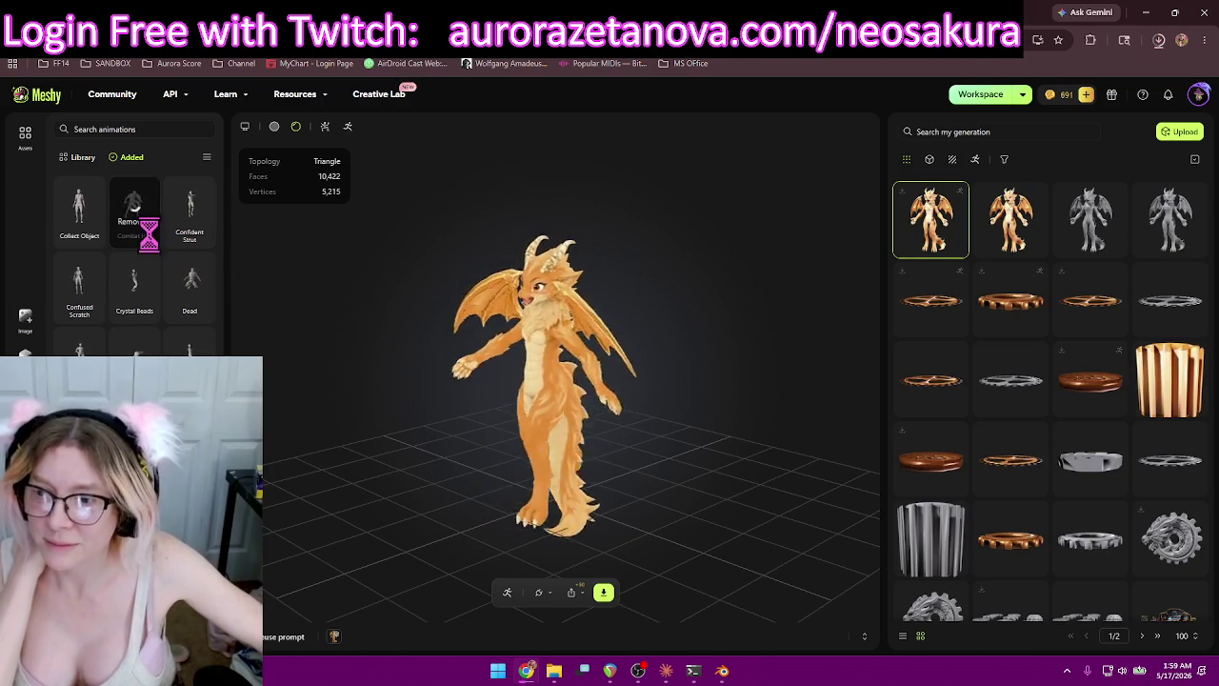
{"action": "left_click", "coordinate": [92, 236]}
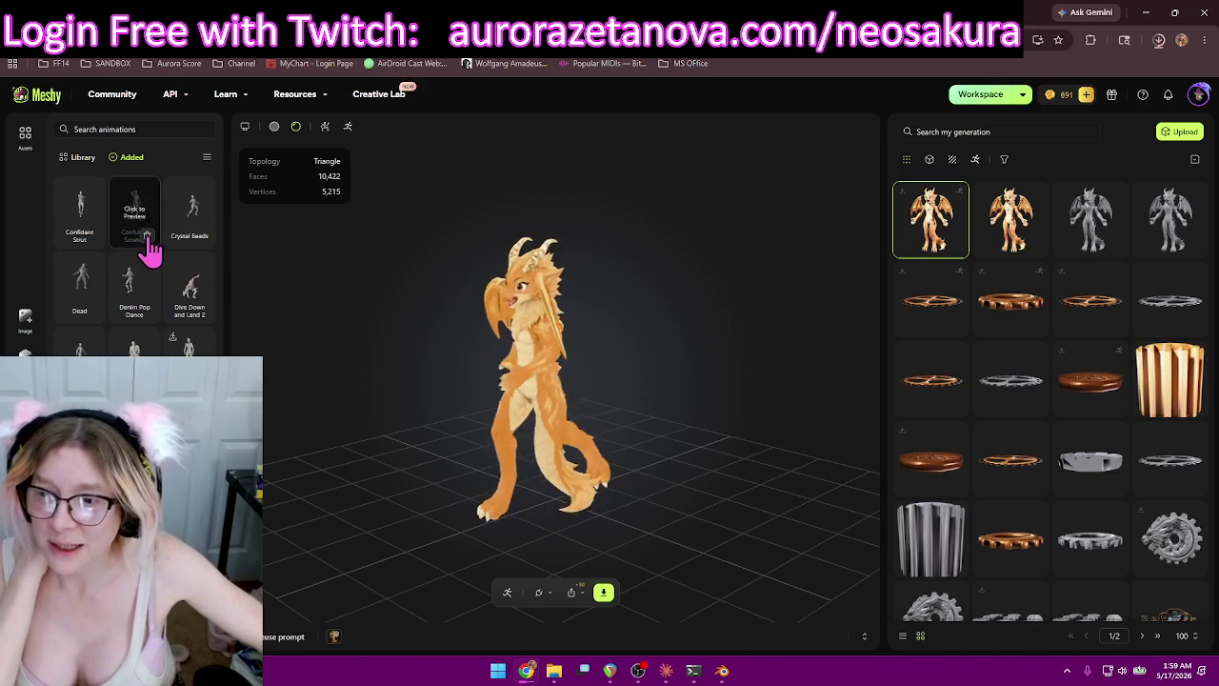
Remove Confident Strut through Excited Walk Male, keep Running and Walking, and return to Library.
{"action": "left_click", "coordinate": [92, 237]}
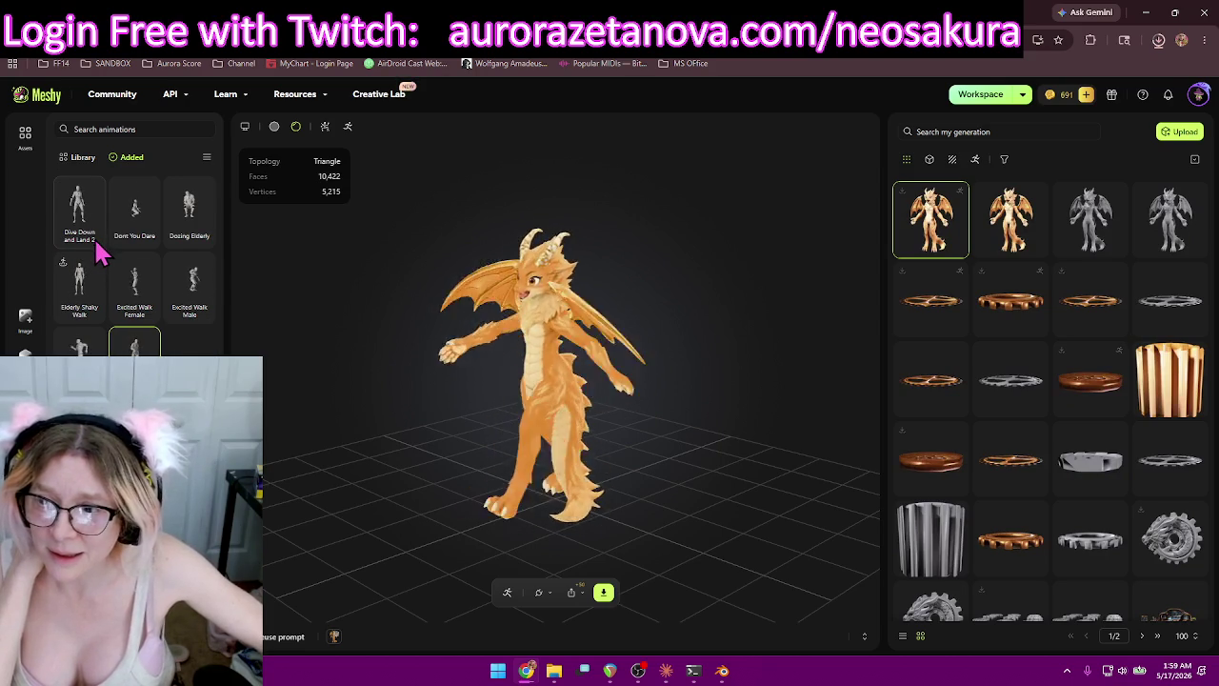
{"action": "left_click", "coordinate": [153, 243]}
{"action": "left_click", "coordinate": [197, 236]}
{"action": "left_click", "coordinate": [143, 238]}
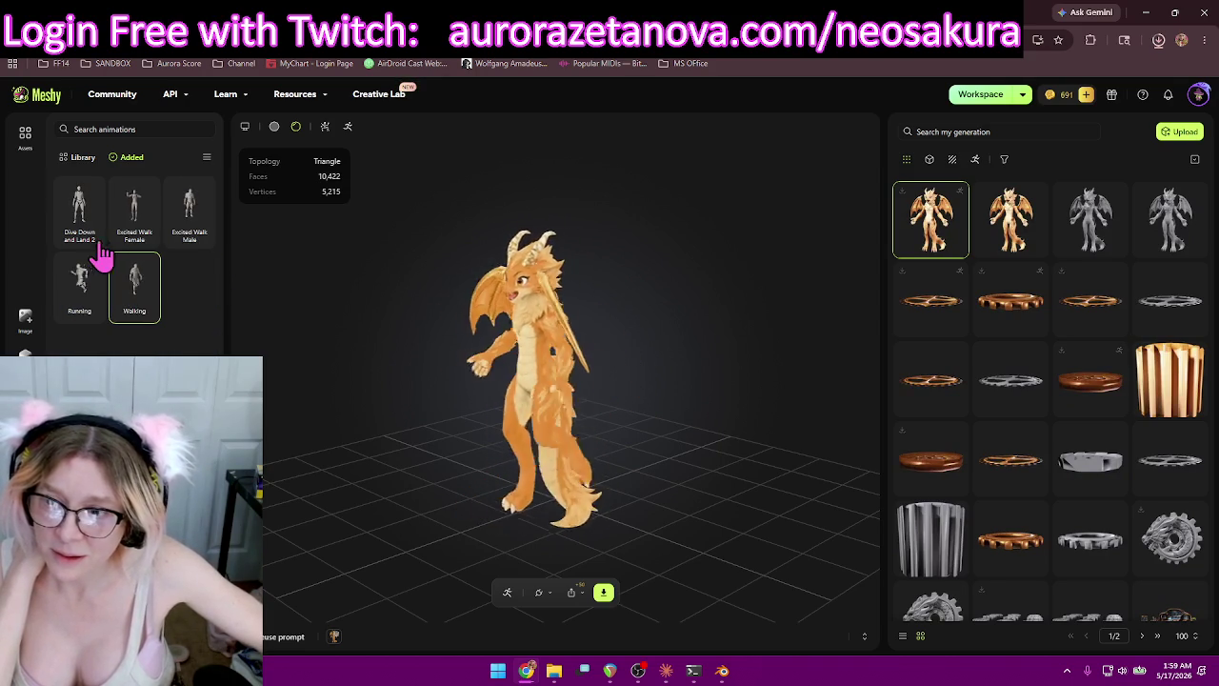
{"action": "left_click", "coordinate": [100, 207]}
{"action": "left_click", "coordinate": [80, 219]}
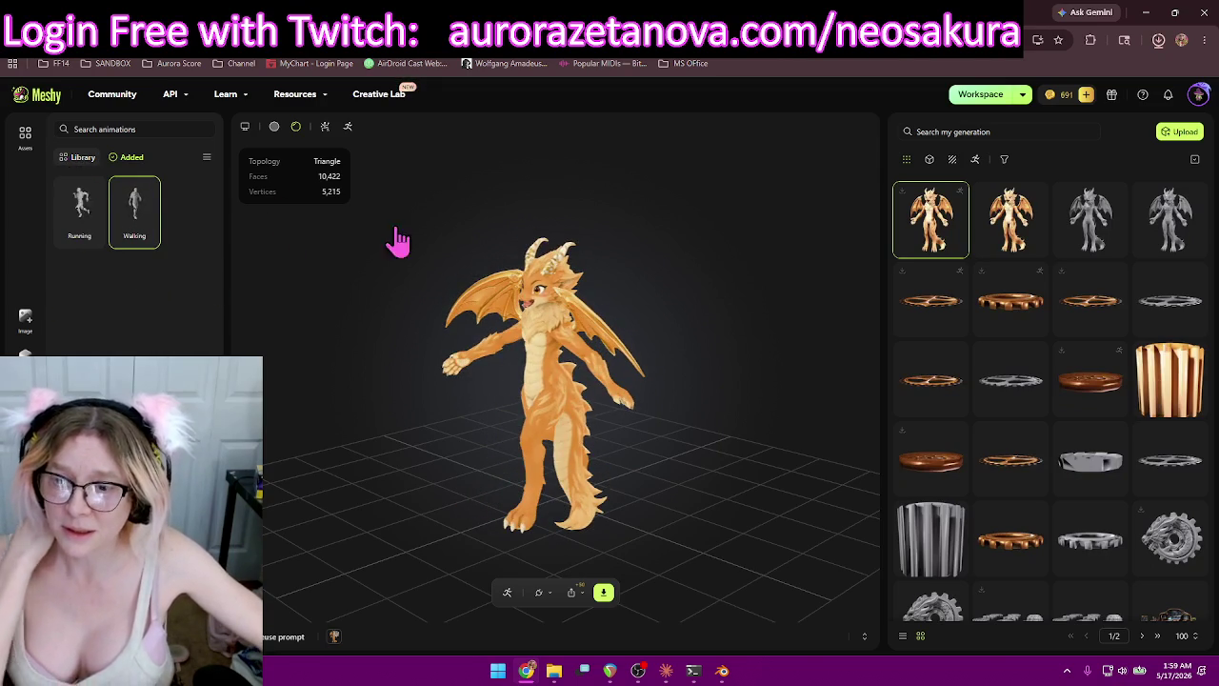
{"action": "left_click", "coordinate": [203, 163]}
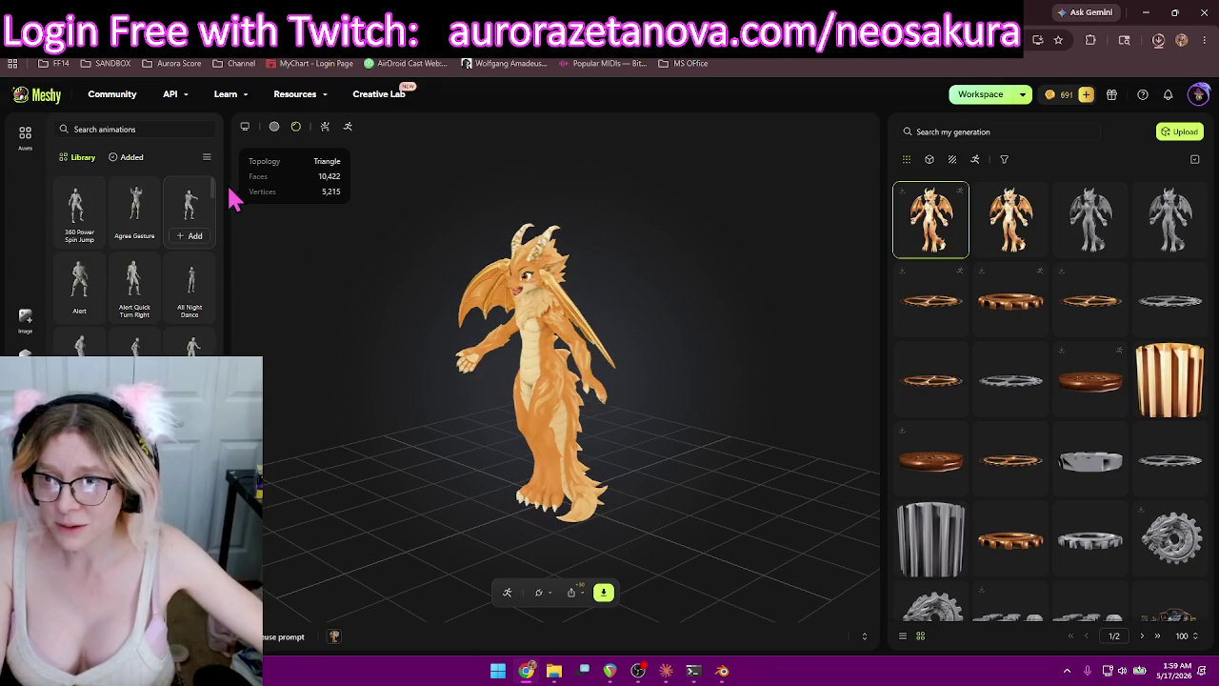
Add Fast Lightning, Formal Bow and Frankenstein Walk from the library to the dragon.
{"action": "left_click_drag", "start_coordinate": [216, 196], "coordinate": [233, 297]}
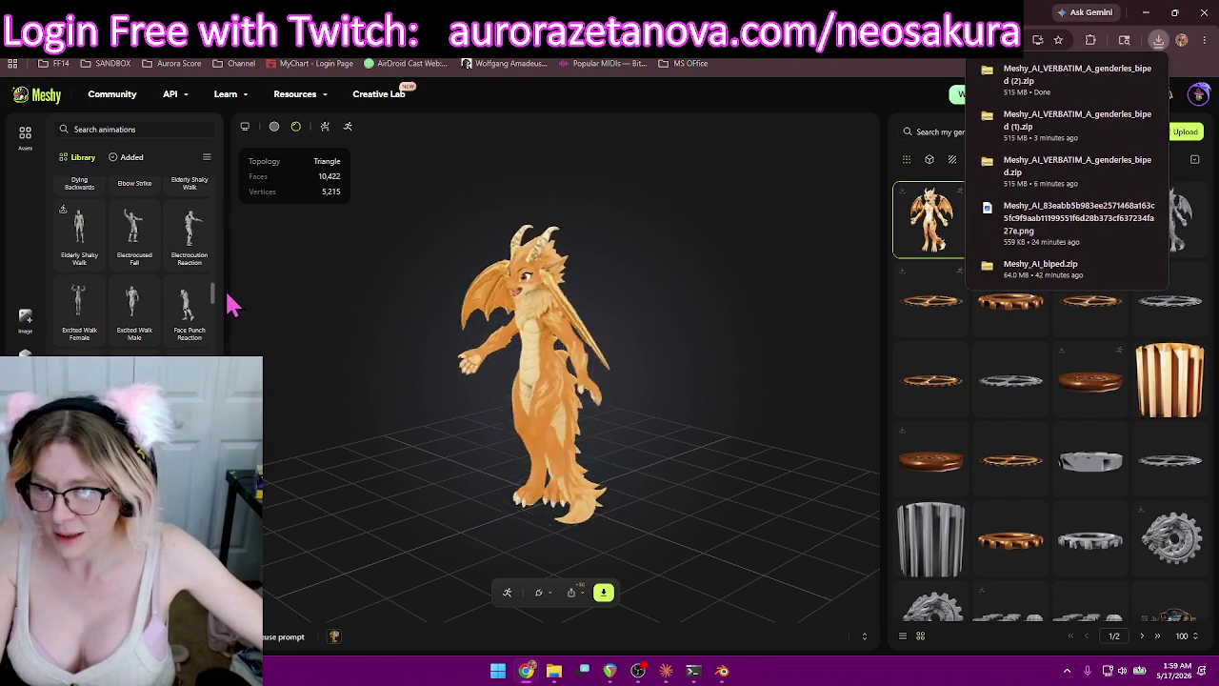
{"action": "left_click_drag", "start_coordinate": [229, 297], "coordinate": [228, 314]}
{"action": "scroll", "coordinate": [229, 314], "scroll_direction": "down", "scroll_amount": 1}
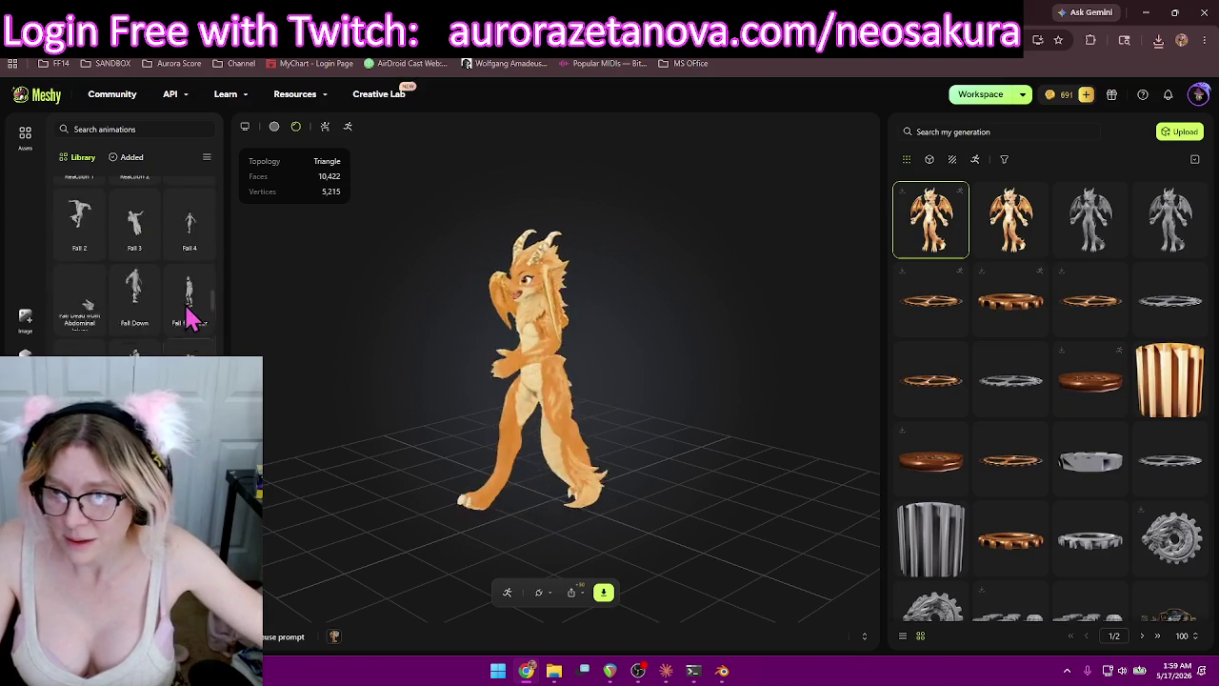
{"action": "scroll", "coordinate": [190, 338], "scroll_direction": "up", "scroll_amount": 2}
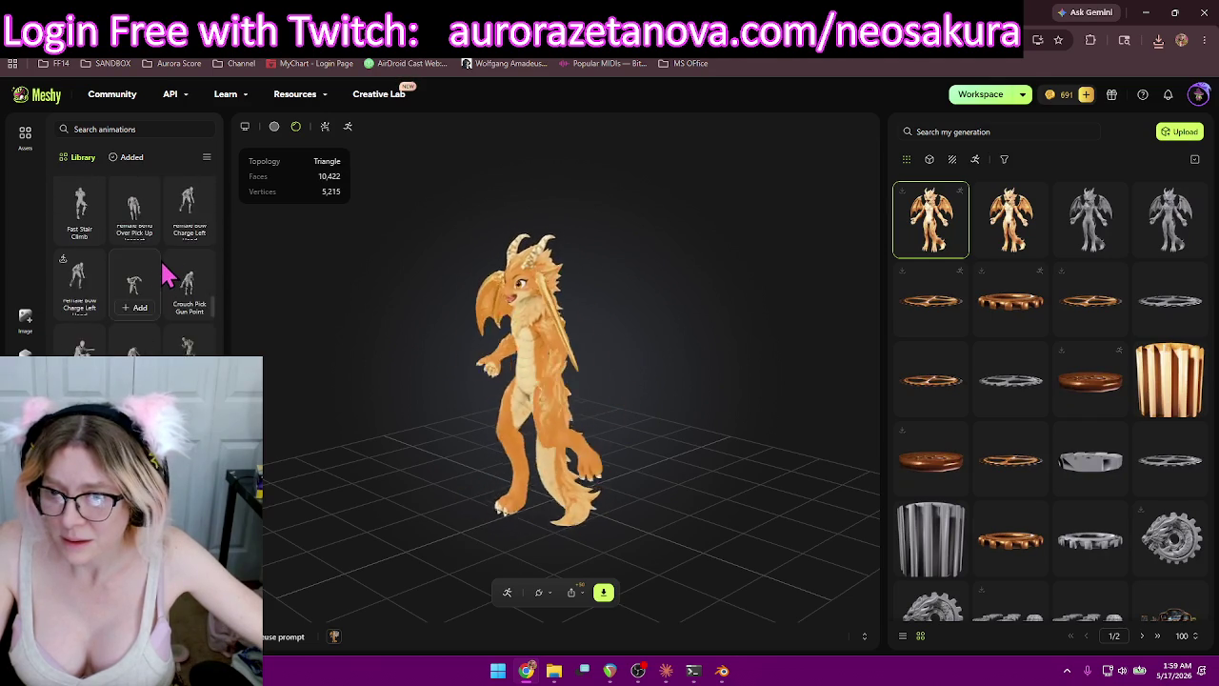
{"action": "scroll", "coordinate": [133, 257], "scroll_direction": "up", "scroll_amount": 2}
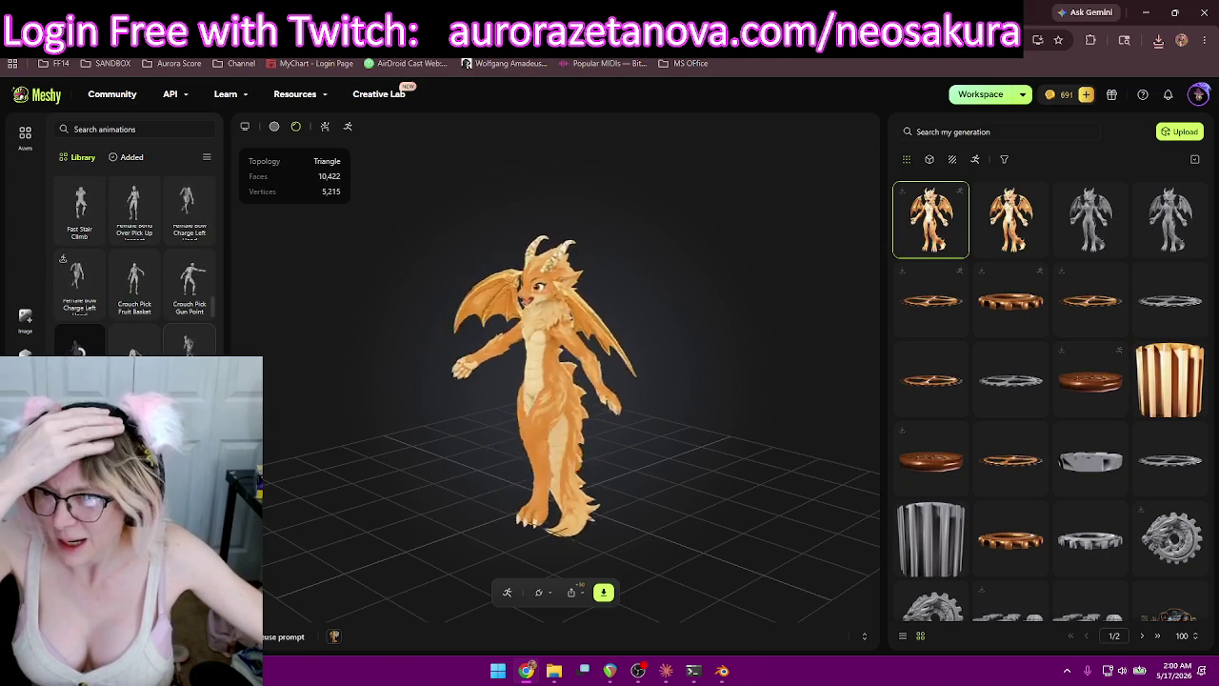
{"action": "scroll", "coordinate": [134, 257], "scroll_direction": "up", "scroll_amount": 1}
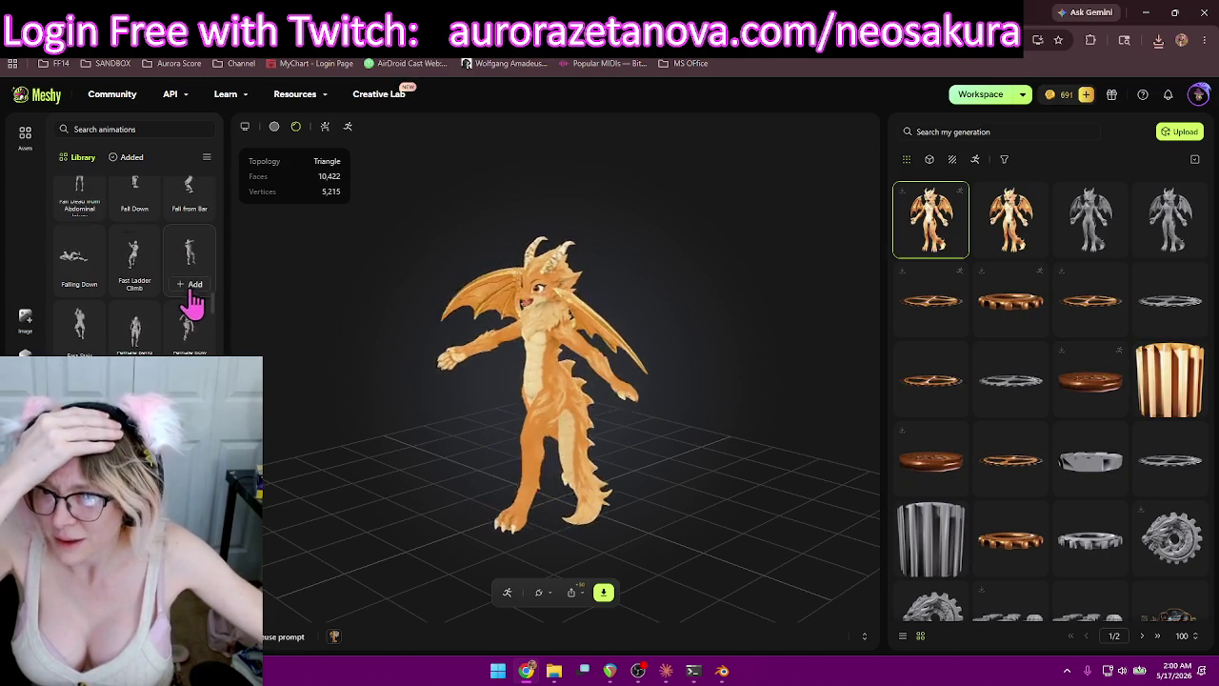
{"action": "left_click", "coordinate": [189, 286]}
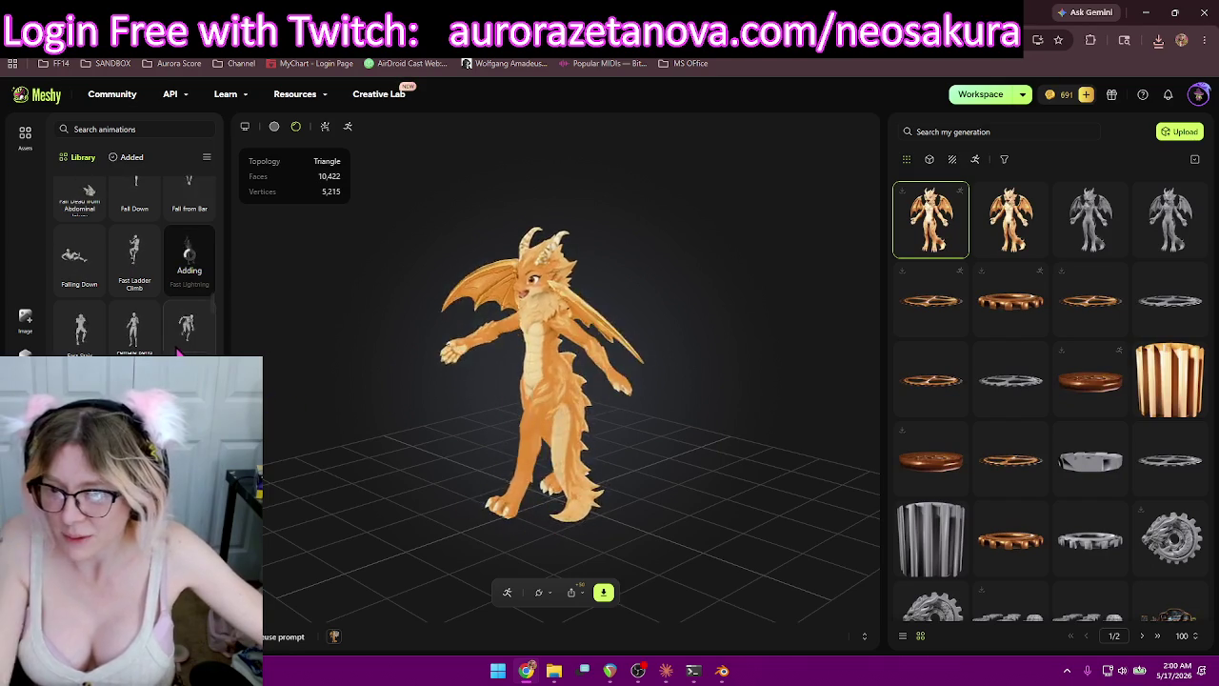
{"action": "scroll", "coordinate": [188, 349], "scroll_direction": "down", "scroll_amount": 1}
{"action": "scroll", "coordinate": [198, 315], "scroll_direction": "down", "scroll_amount": 1}
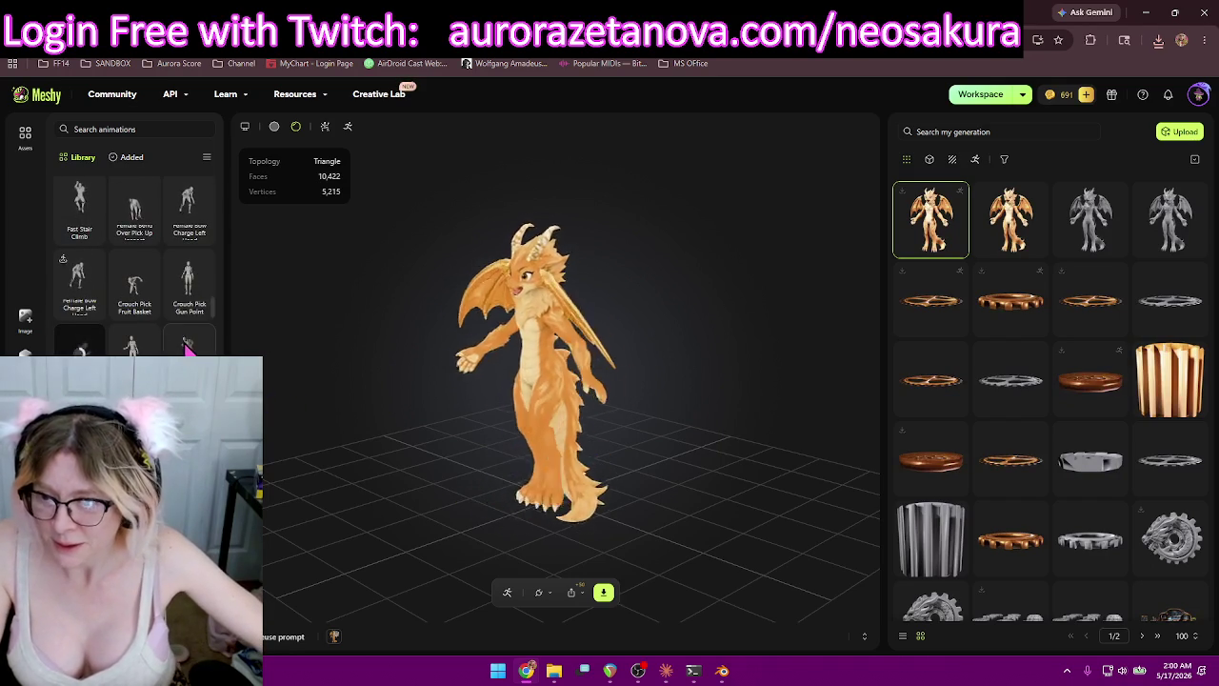
{"action": "scroll", "coordinate": [187, 348], "scroll_direction": "down", "scroll_amount": 2}
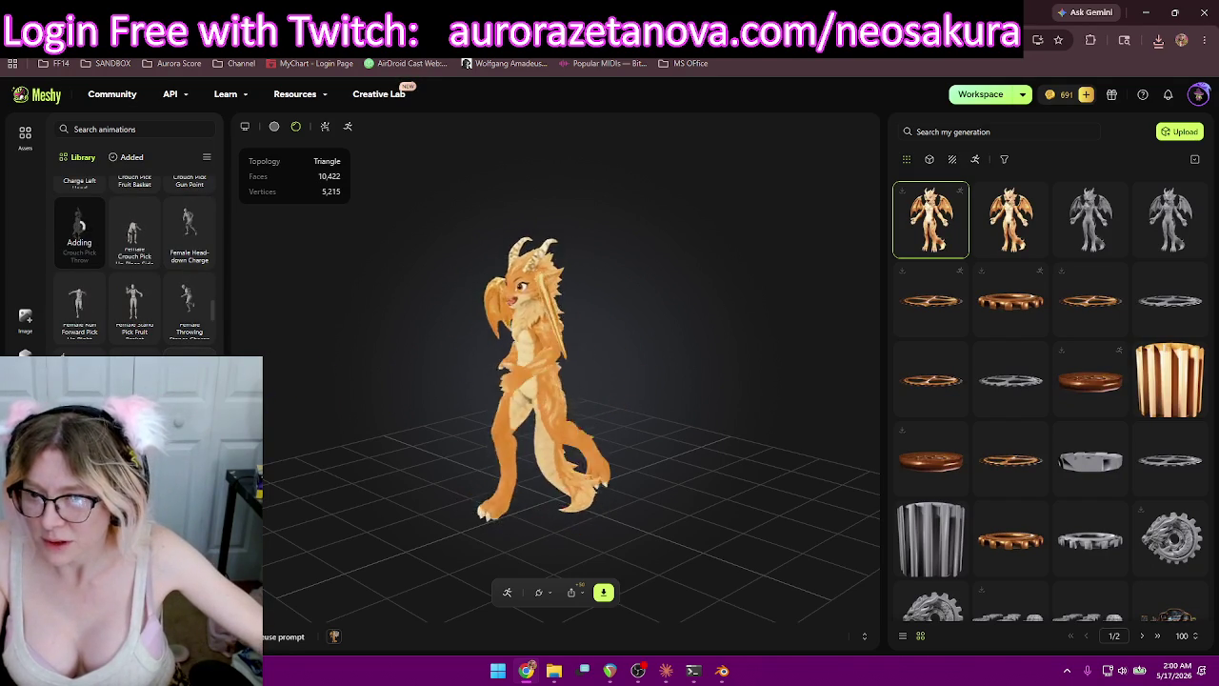
{"action": "scroll", "coordinate": [200, 353], "scroll_direction": "down", "scroll_amount": 2}
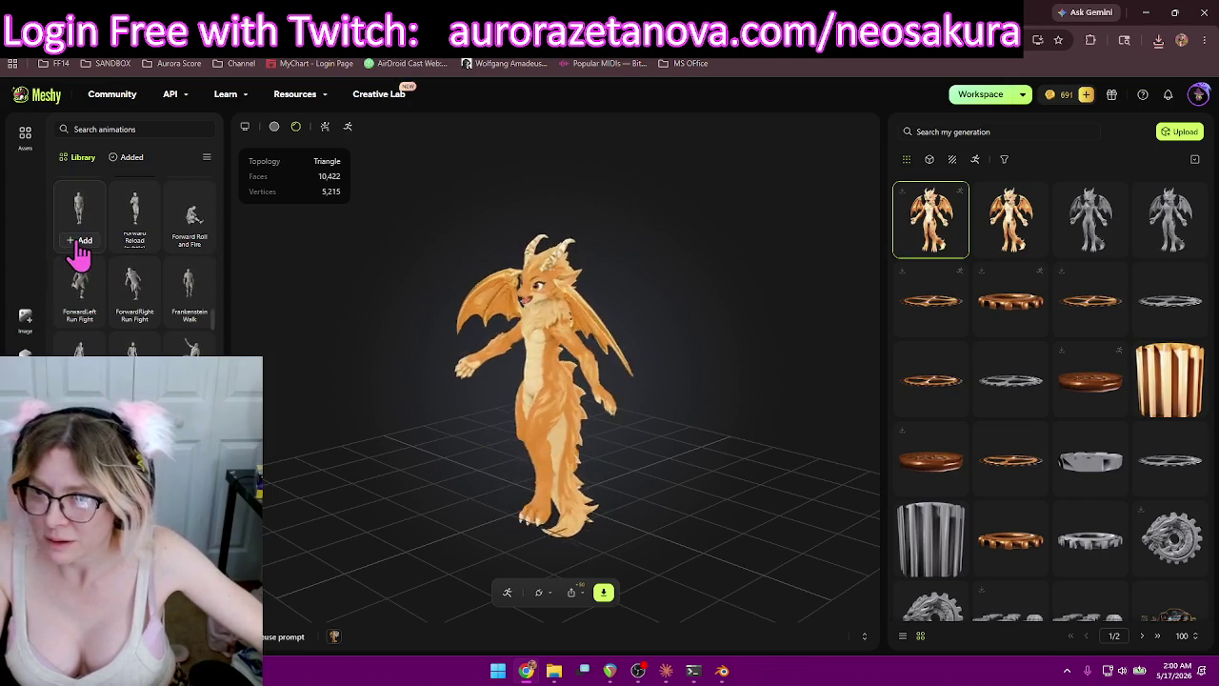
{"action": "left_click", "coordinate": [80, 239]}
{"action": "left_click", "coordinate": [196, 316]}
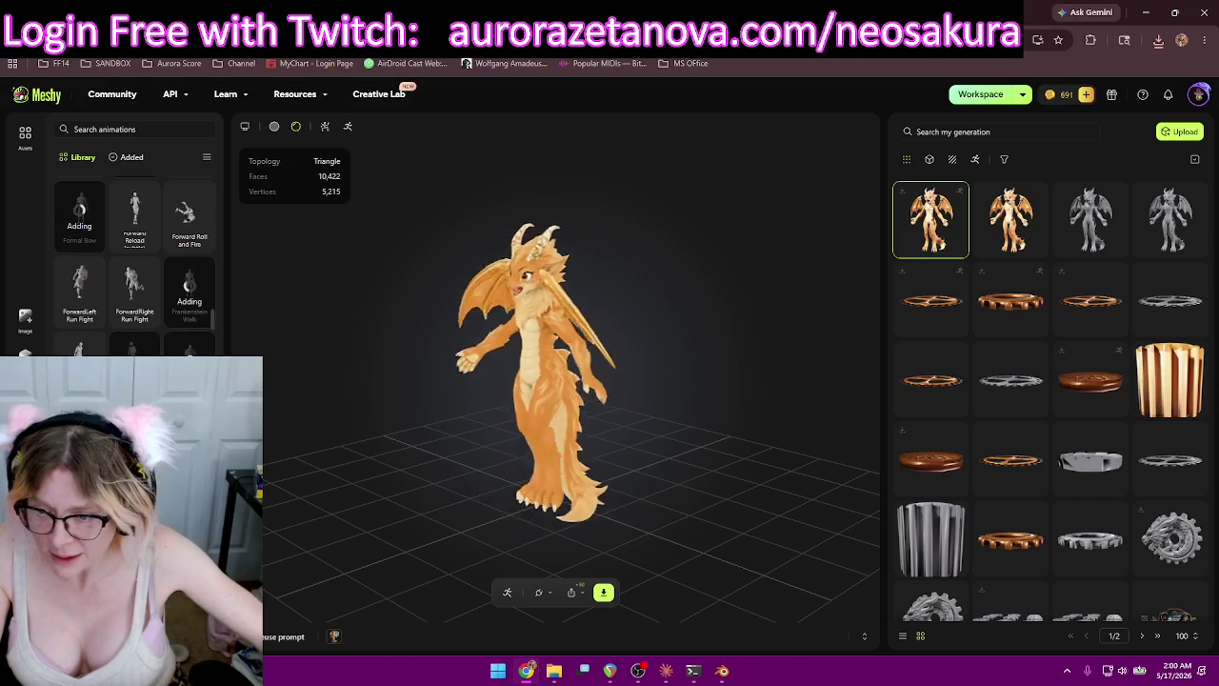
Add Groovy Walk, Half Squat with Thumb Up, Hand on Hip Gesture, Happy Jump and Hang and Push with Foot.
{"action": "scroll", "coordinate": [134, 267], "scroll_direction": "down", "scroll_amount": 3}
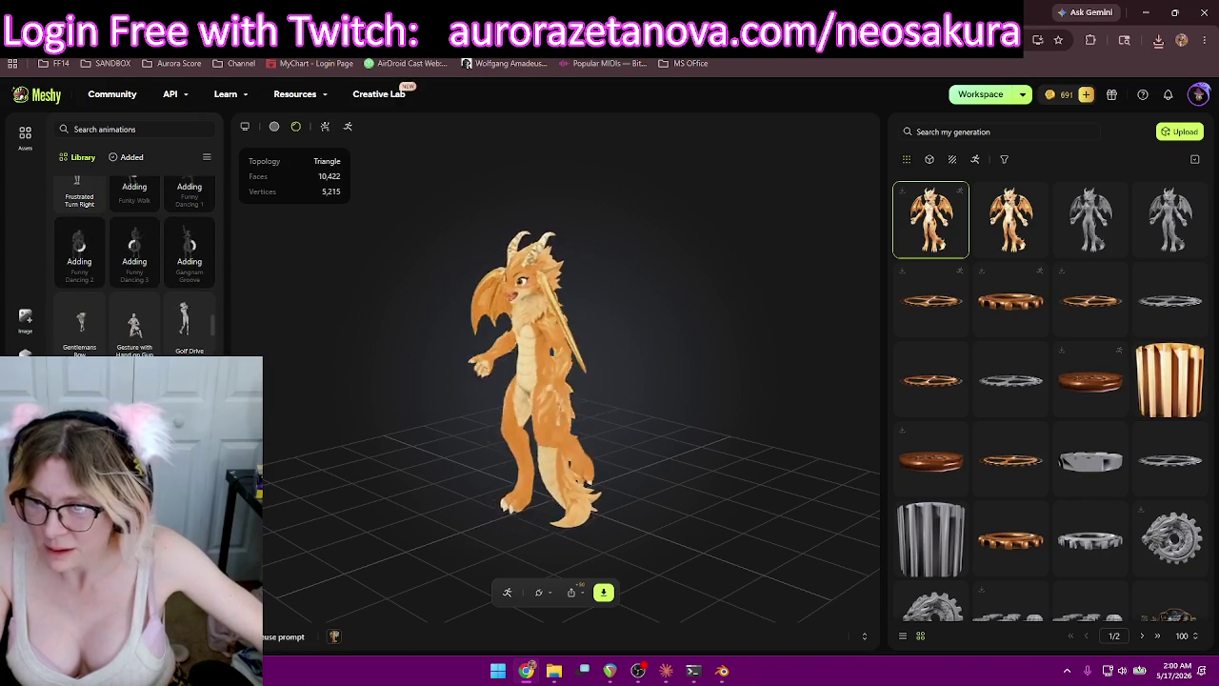
{"action": "scroll", "coordinate": [134, 257], "scroll_direction": "down", "scroll_amount": 2}
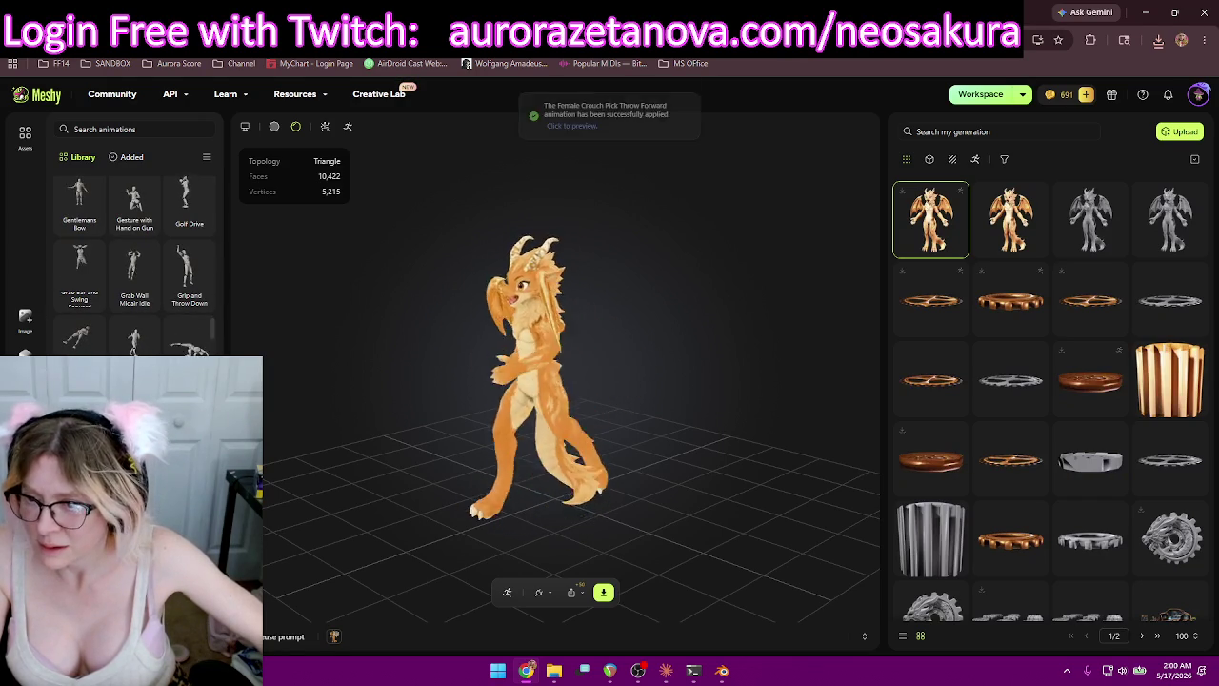
{"action": "scroll", "coordinate": [134, 267], "scroll_direction": "down", "scroll_amount": 1}
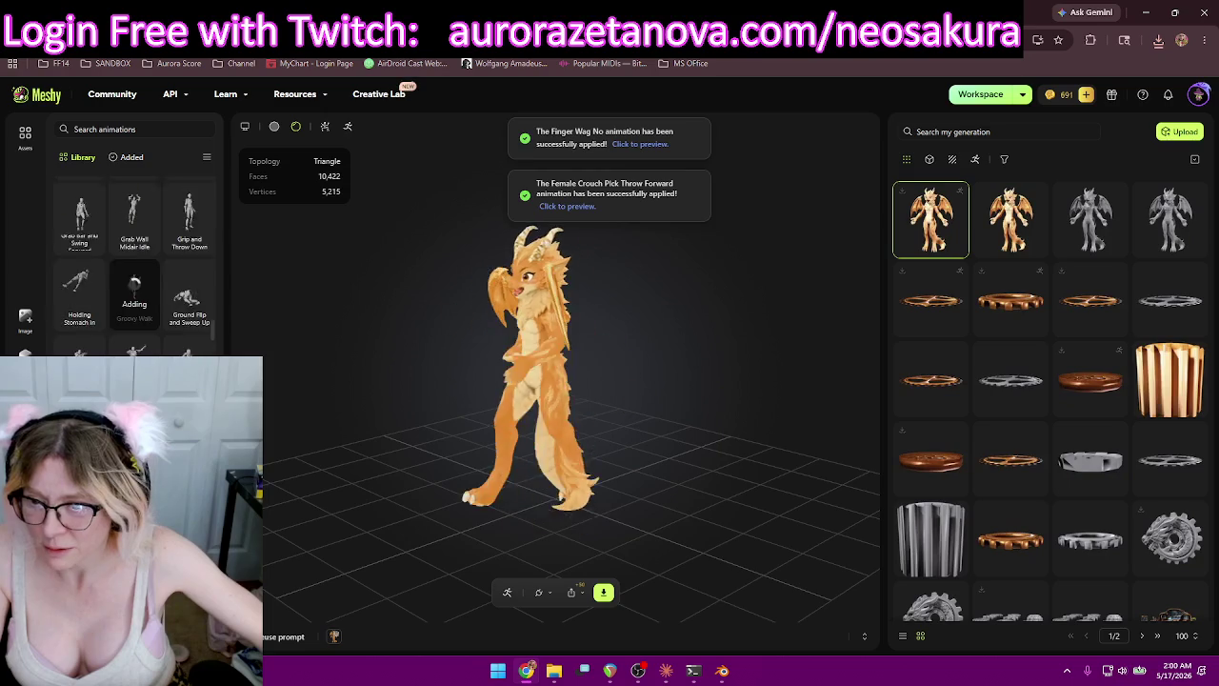
{"action": "left_click", "coordinate": [134, 219]}
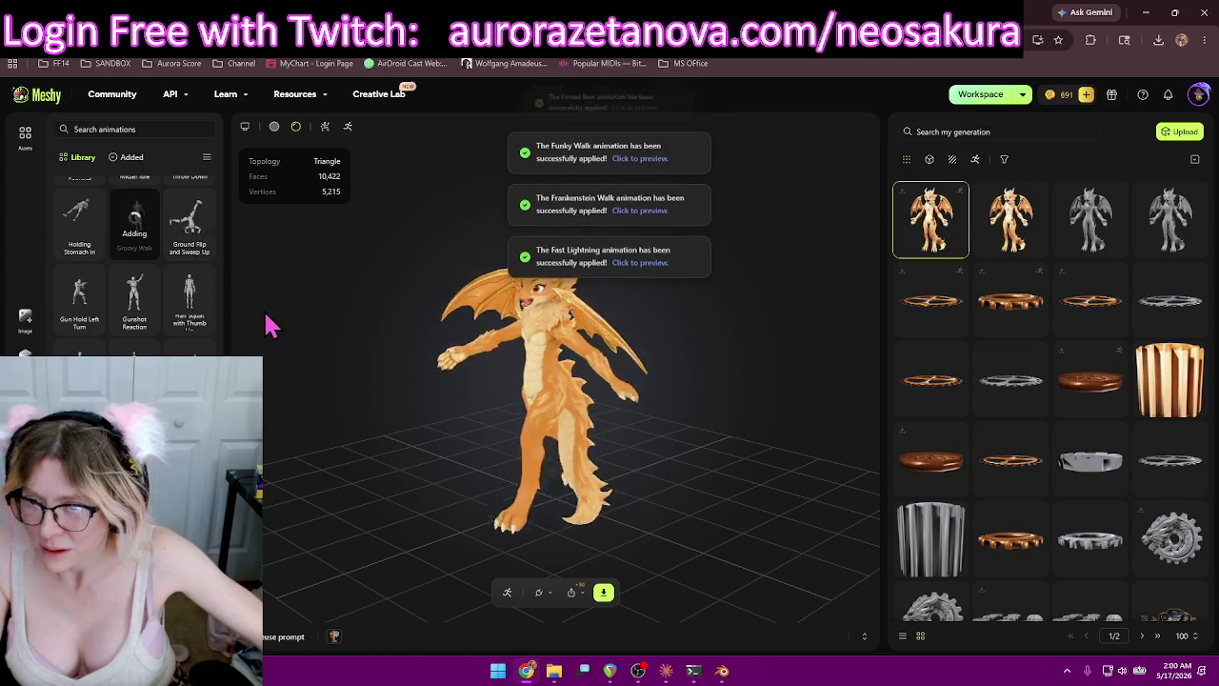
{"action": "left_click", "coordinate": [185, 326]}
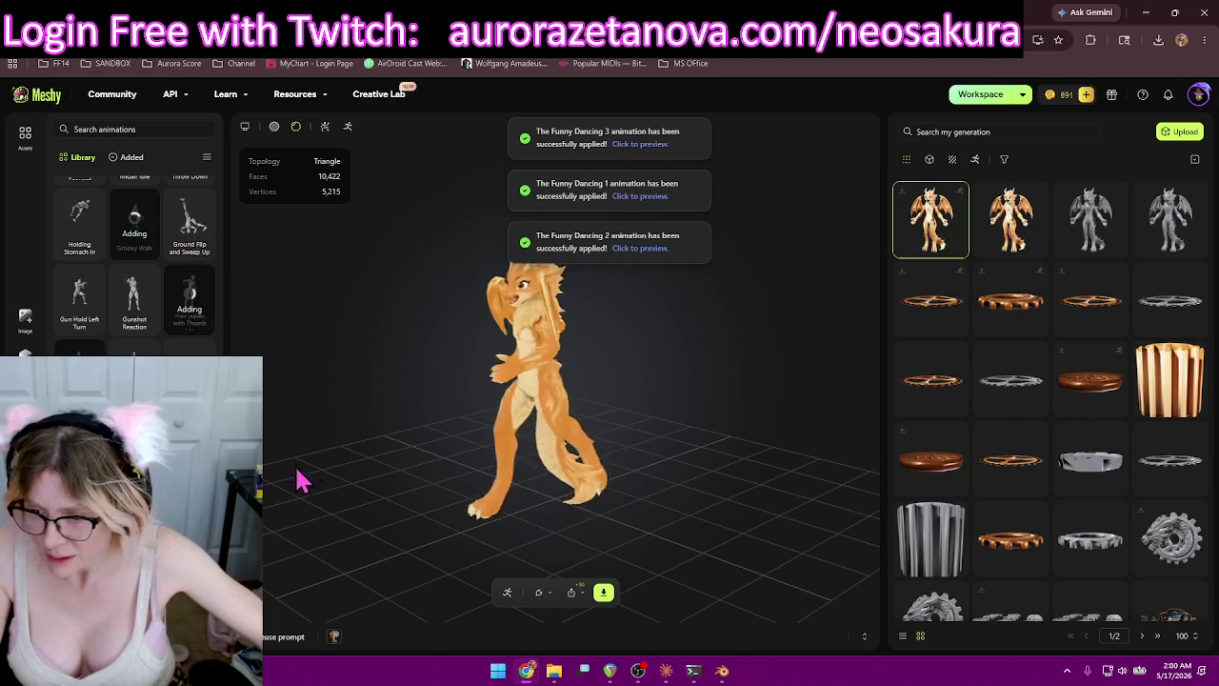
{"action": "scroll", "coordinate": [133, 266], "scroll_direction": "down", "scroll_amount": 5}
{"action": "left_click", "coordinate": [79, 200]}
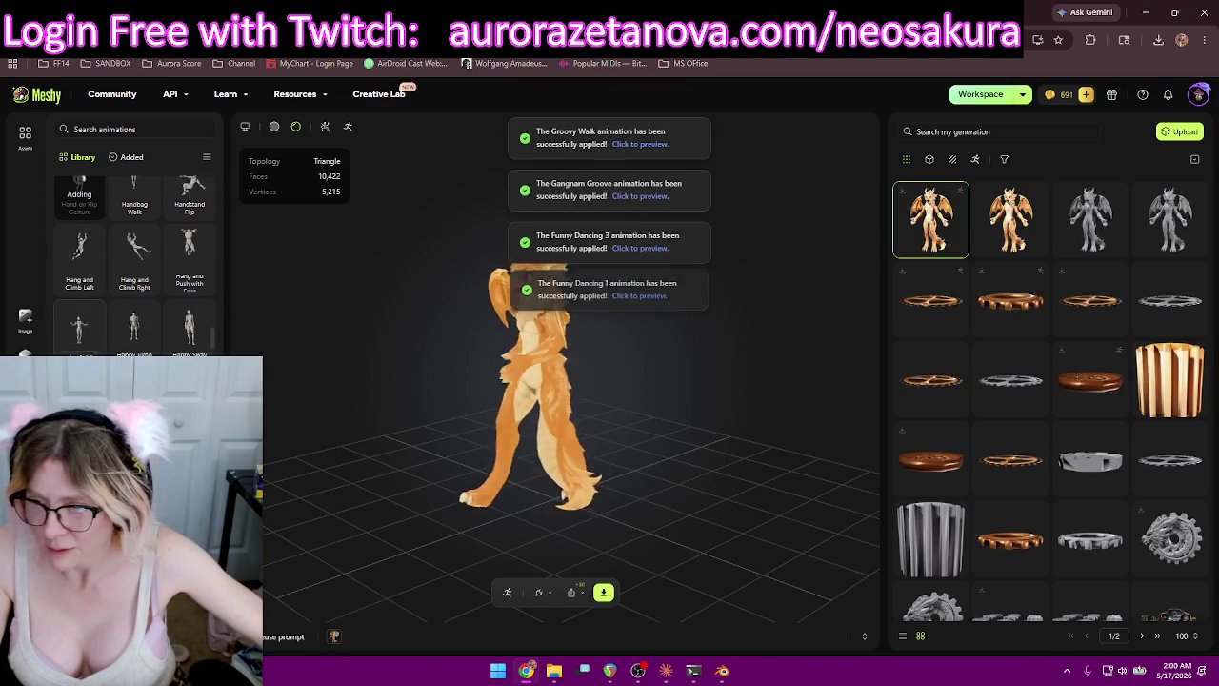
{"action": "left_click", "coordinate": [79, 328]}
{"action": "left_click", "coordinate": [134, 329]}
{"action": "left_click", "coordinate": [189, 328]}
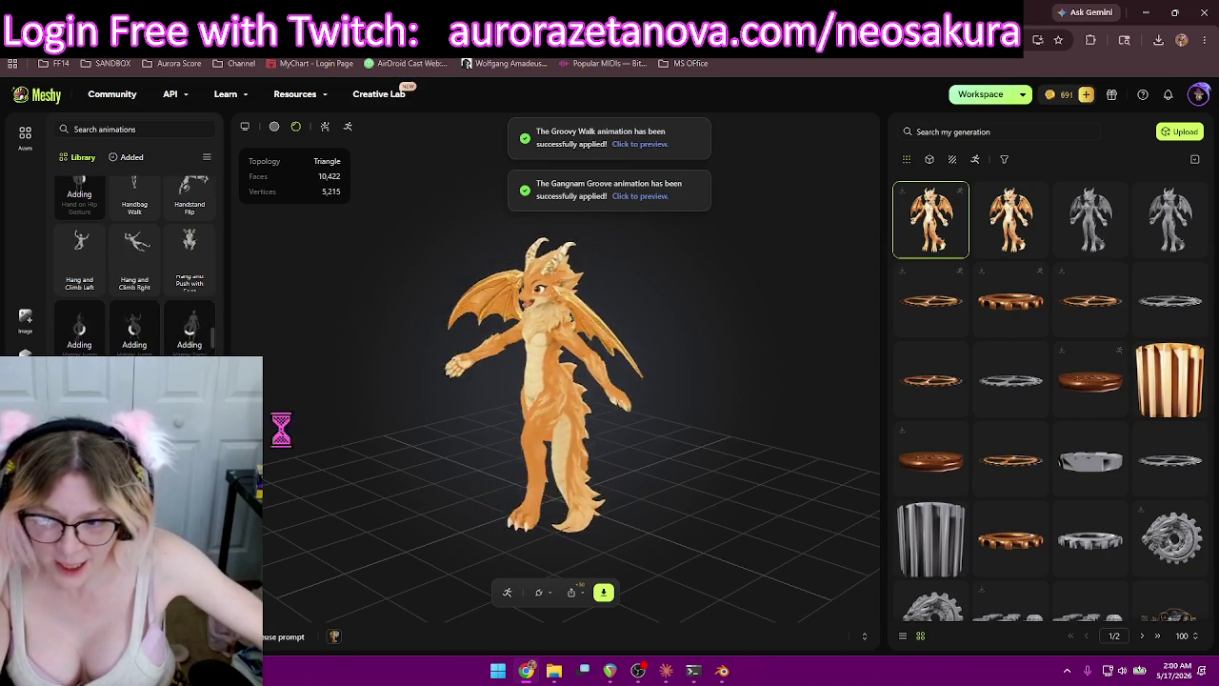
Review the added animations, then download the rigged dragon as glb with All Added animations.
{"action": "left_click", "coordinate": [135, 158]}
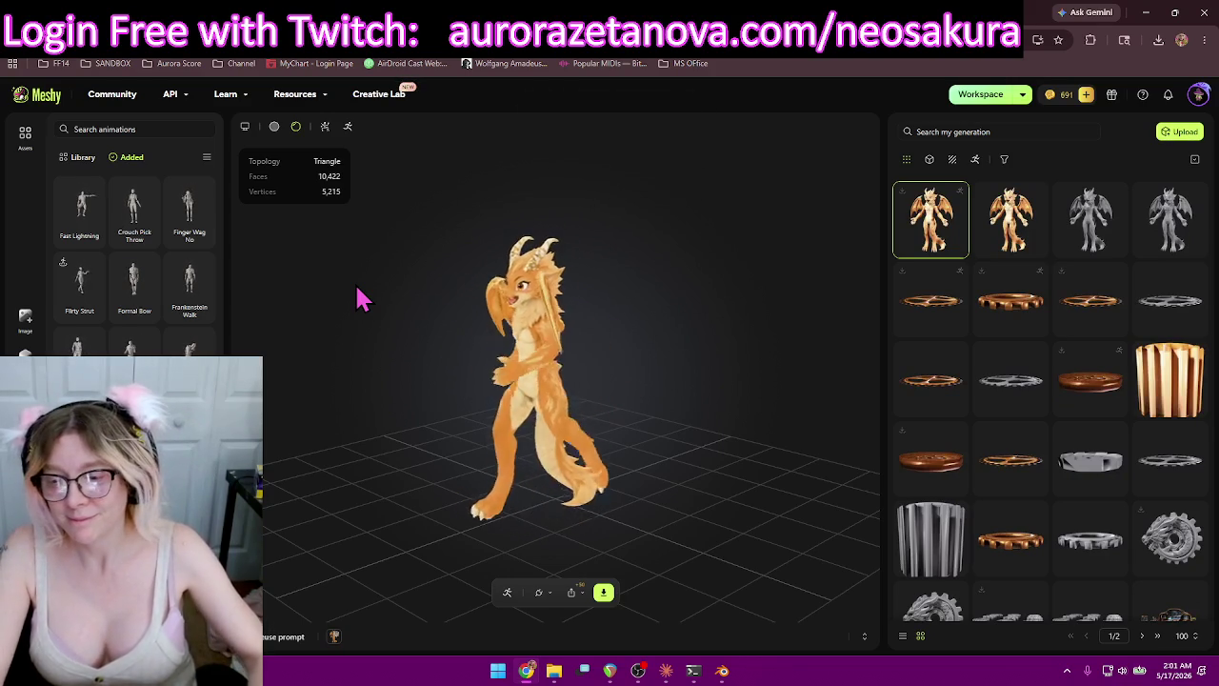
{"action": "left_click", "coordinate": [603, 591]}
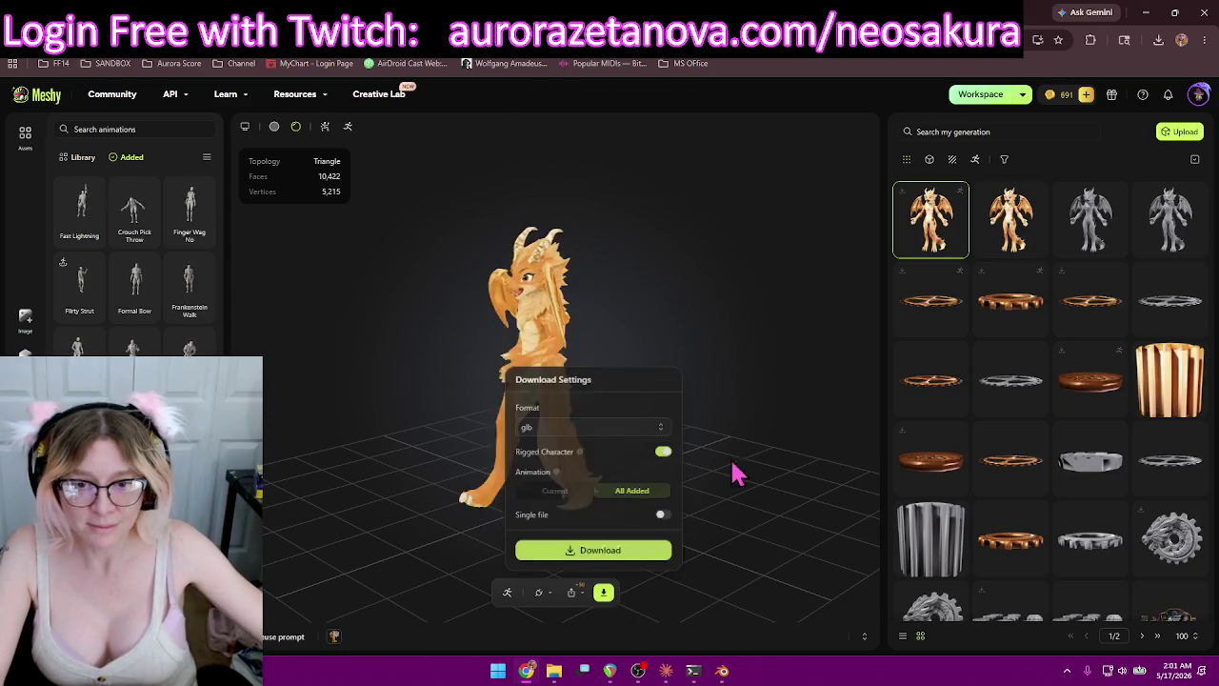
{"action": "left_click", "coordinate": [653, 549]}
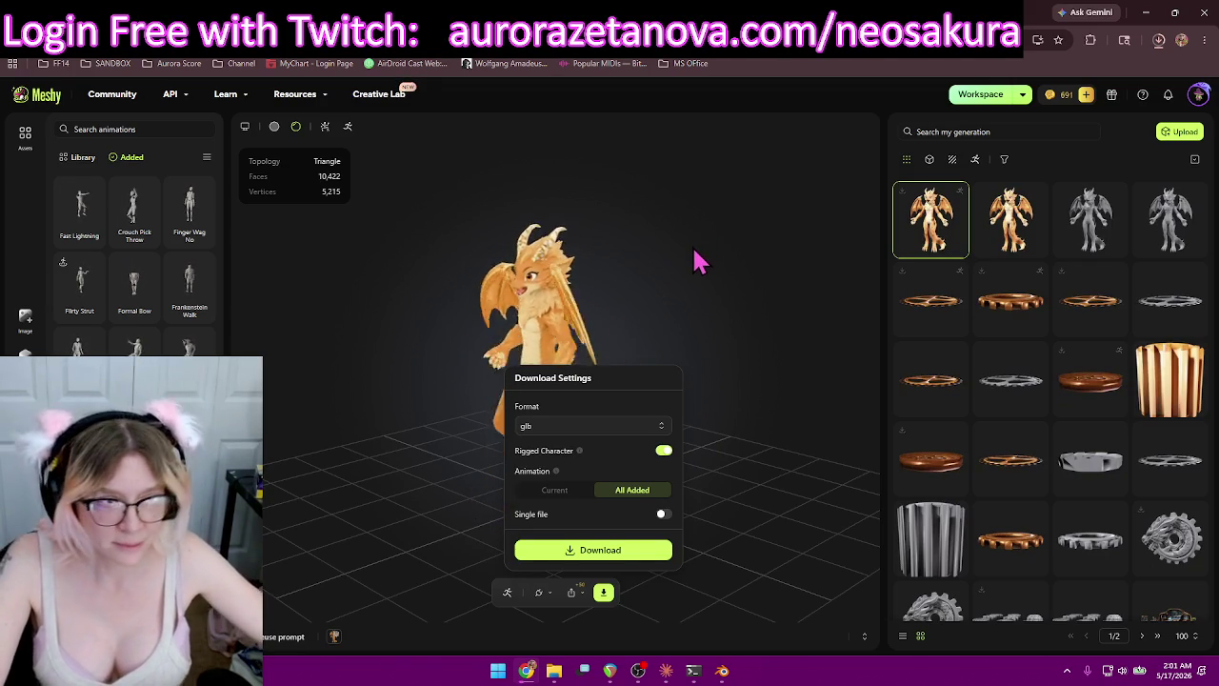
{"action": "left_click", "coordinate": [696, 261]}
Remove Fast Lightning, Formal Bow, Funny Dancing, Funky Walk, Groovy Walk and others, then show Library.
{"action": "left_click", "coordinate": [80, 200]}
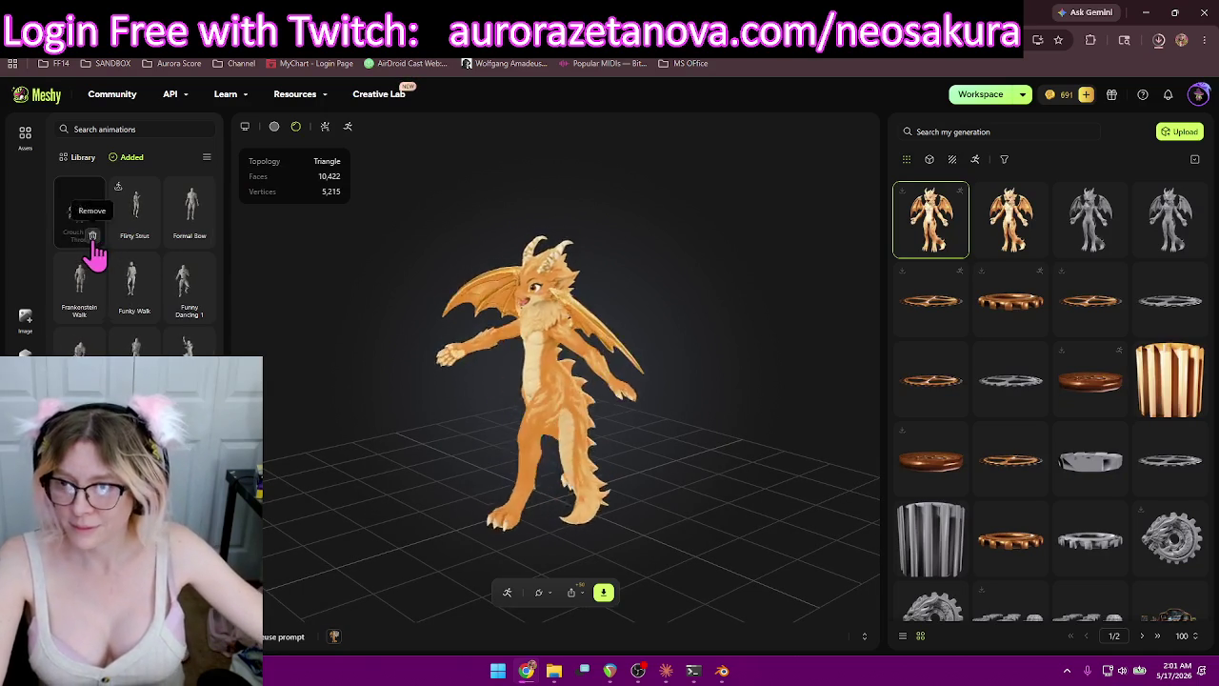
{"action": "left_click", "coordinate": [92, 235]}
{"action": "left_click", "coordinate": [203, 235]}
{"action": "left_click", "coordinate": [148, 236]}
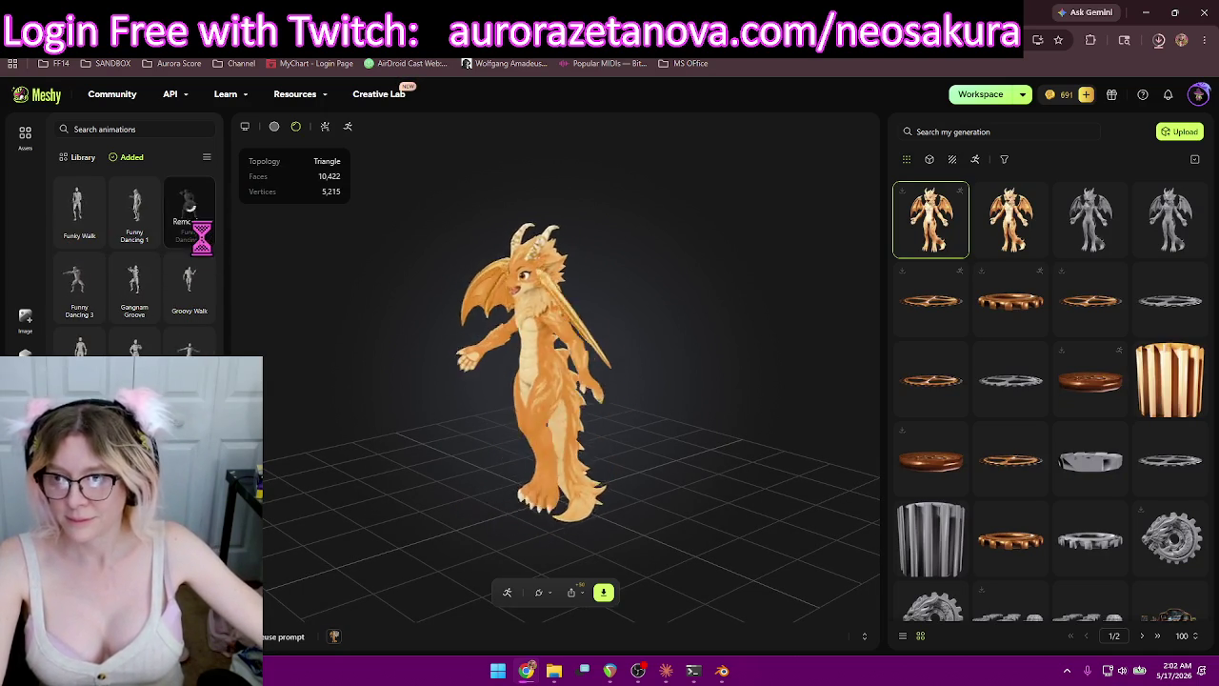
{"action": "left_click", "coordinate": [203, 235]}
{"action": "left_click", "coordinate": [148, 235]}
{"action": "left_click", "coordinate": [92, 235]}
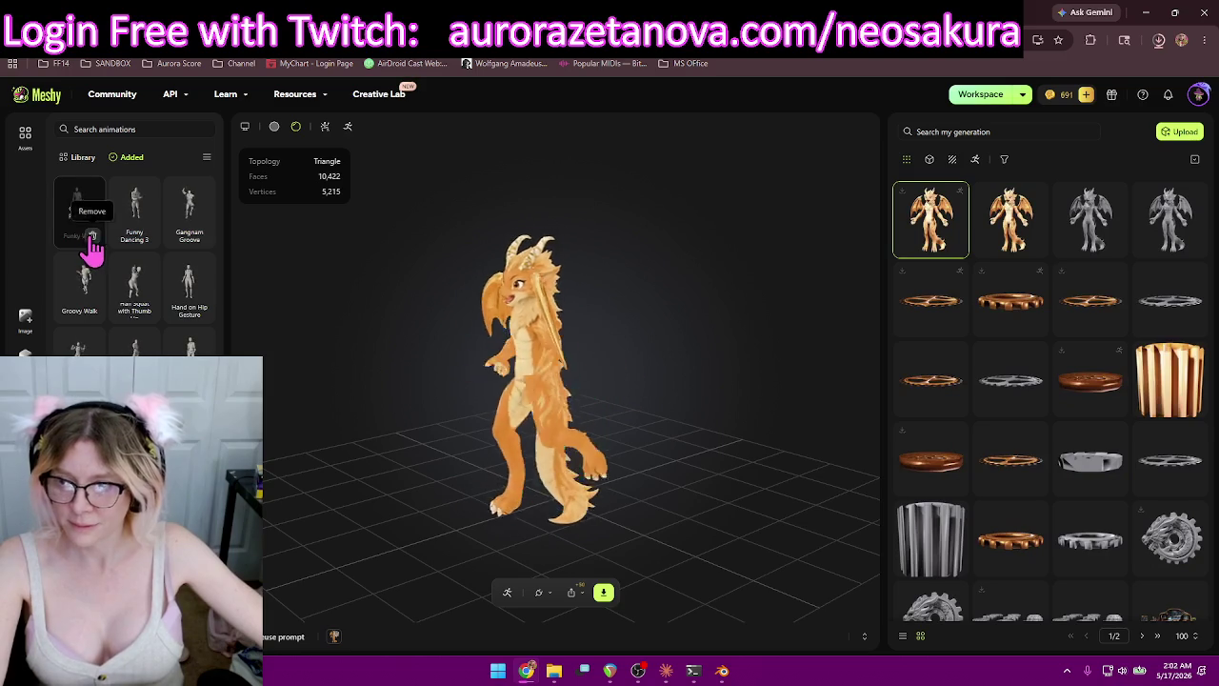
{"action": "left_click", "coordinate": [203, 236]}
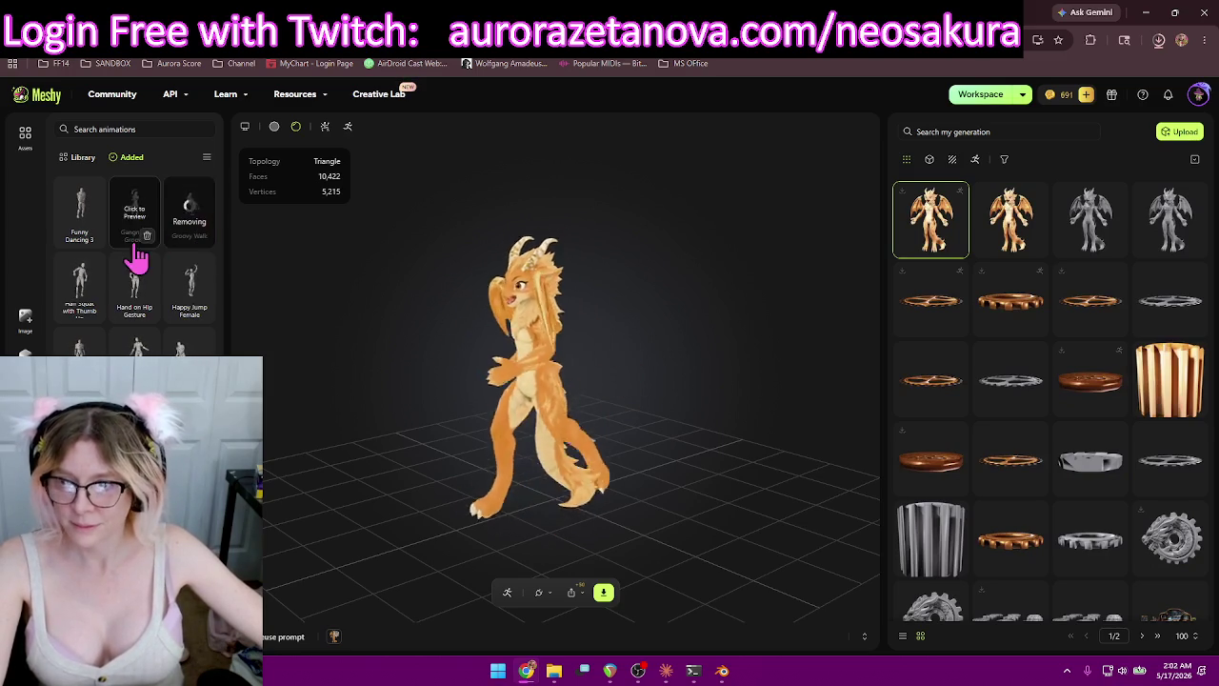
{"action": "left_click", "coordinate": [93, 238]}
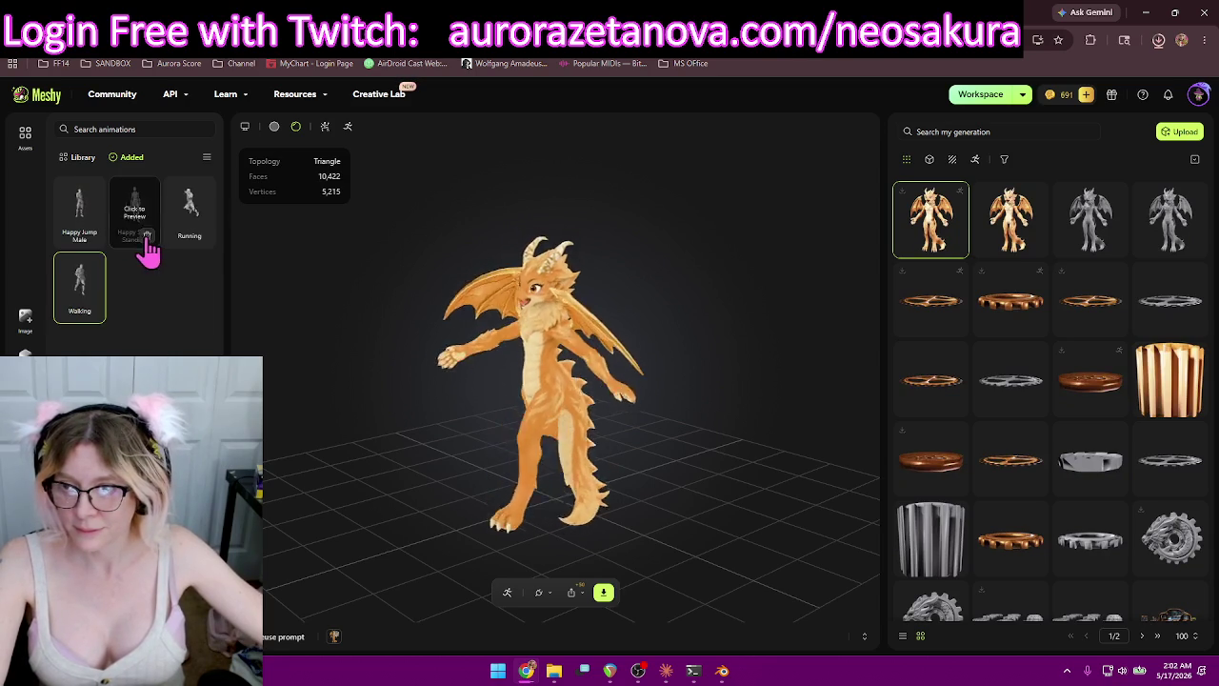
{"action": "left_click", "coordinate": [150, 236]}
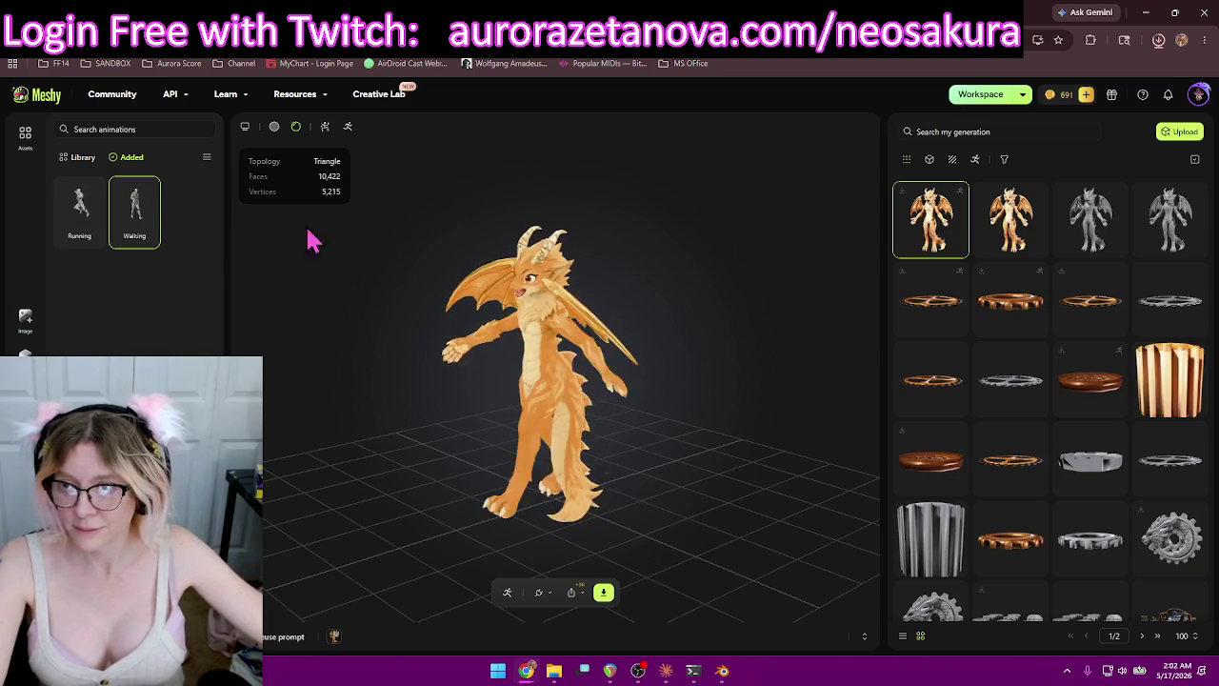
{"action": "left_click", "coordinate": [76, 158]}
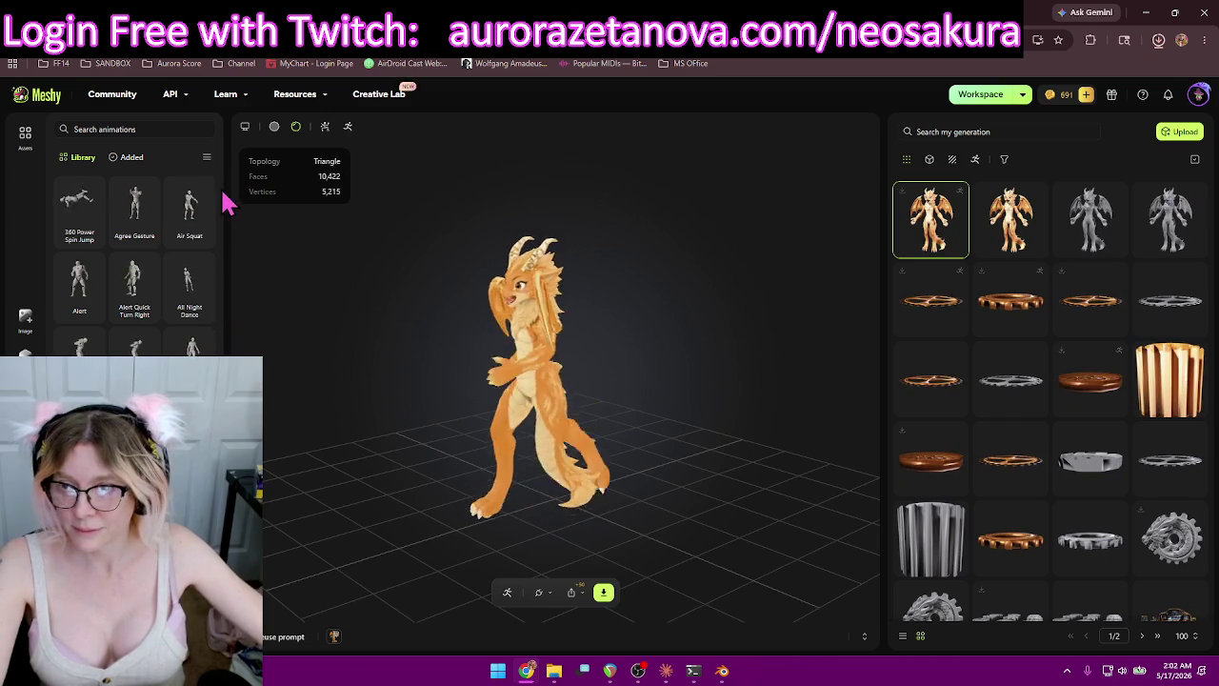
Add Hip Hop Dance from the library to the dragon.
{"action": "left_click_drag", "start_coordinate": [217, 196], "coordinate": [204, 332]}
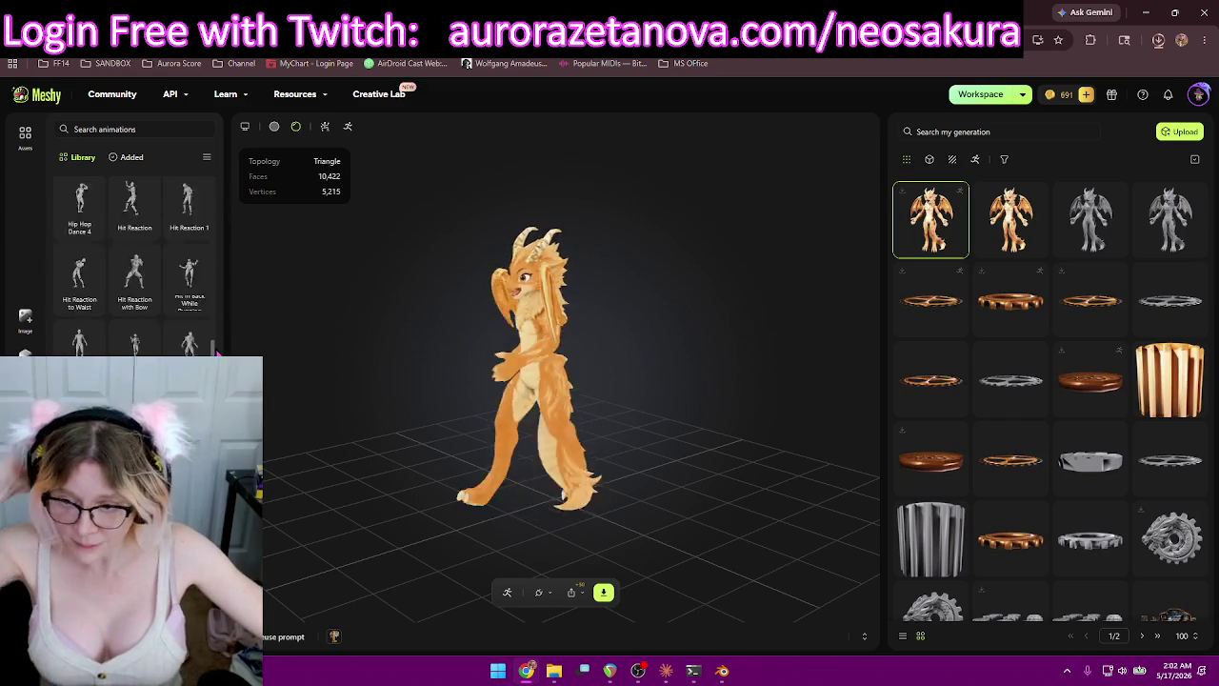
{"action": "scroll", "coordinate": [229, 329], "scroll_direction": "up", "scroll_amount": 3}
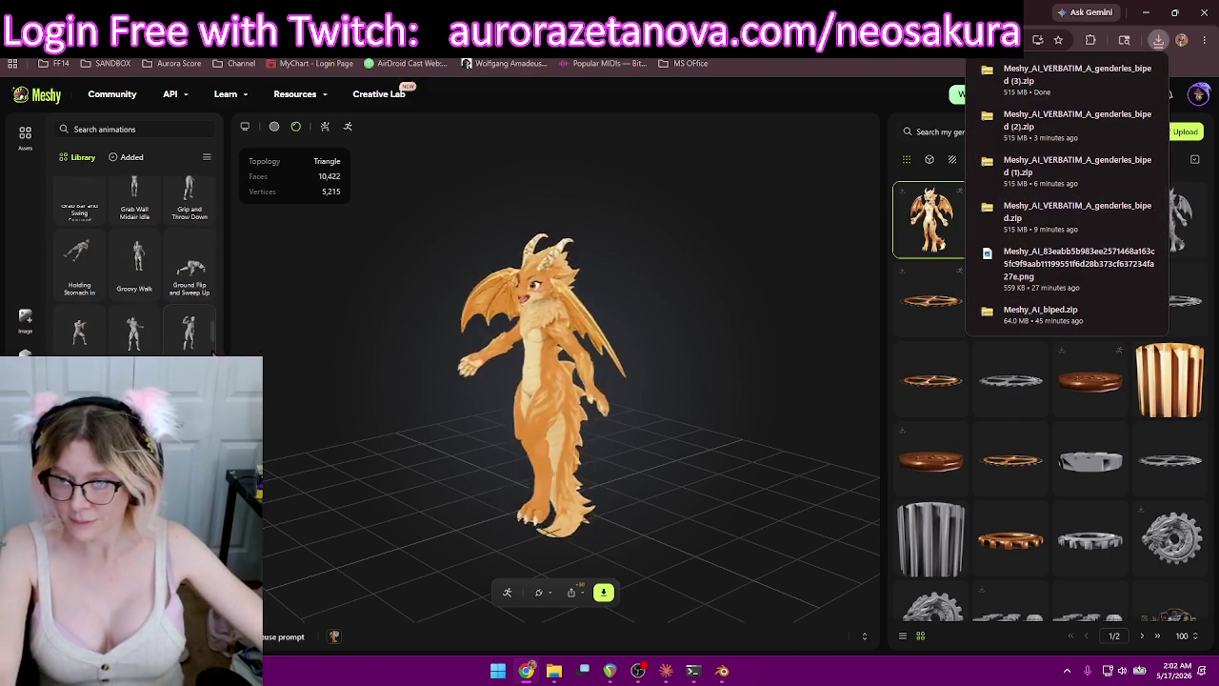
{"action": "scroll", "coordinate": [203, 286], "scroll_direction": "down", "scroll_amount": 3}
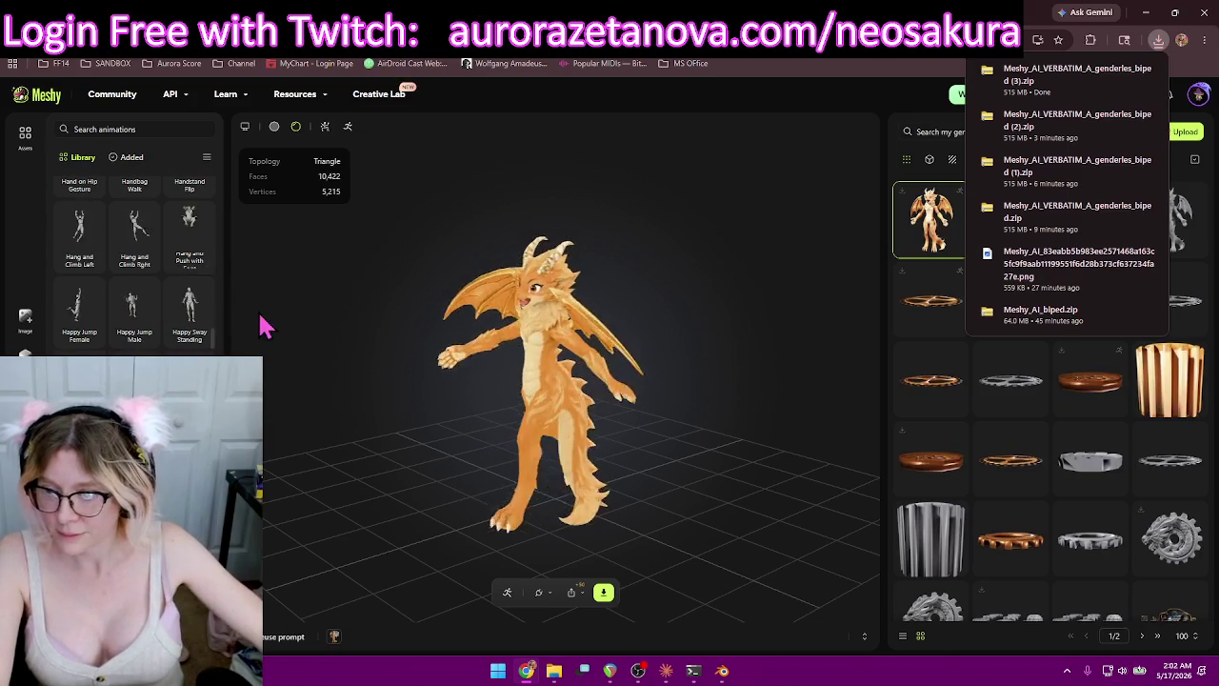
{"action": "scroll", "coordinate": [162, 304], "scroll_direction": "down", "scroll_amount": 3}
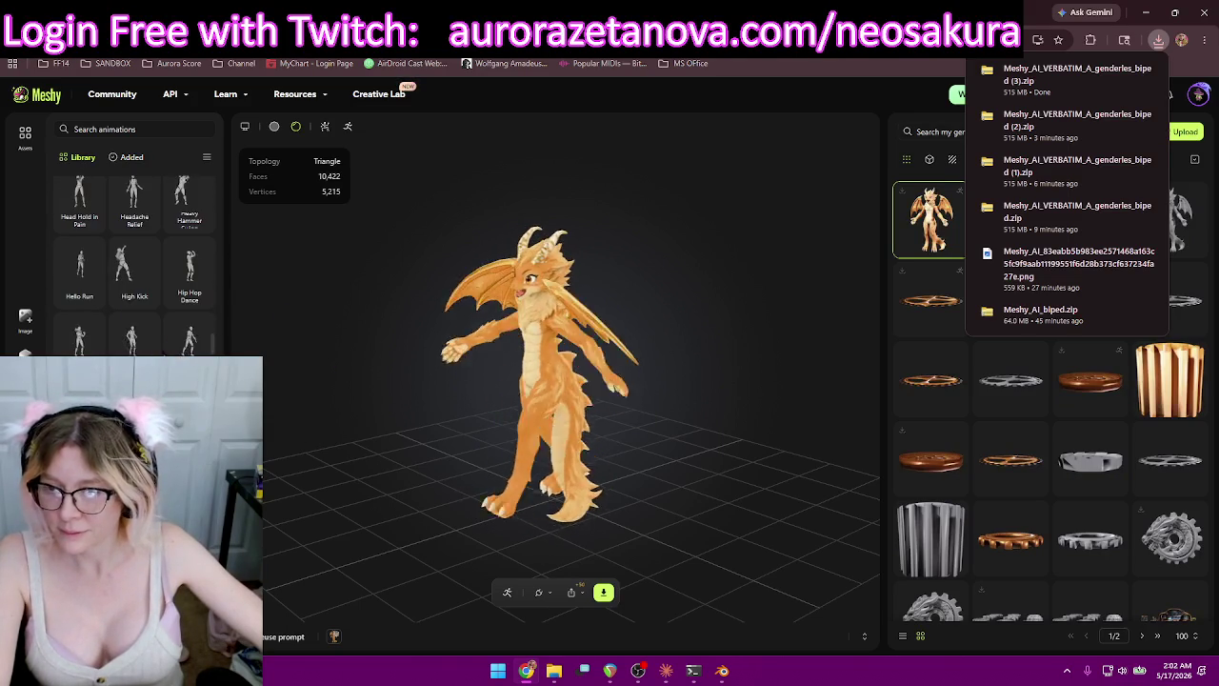
{"action": "left_click", "coordinate": [194, 306]}
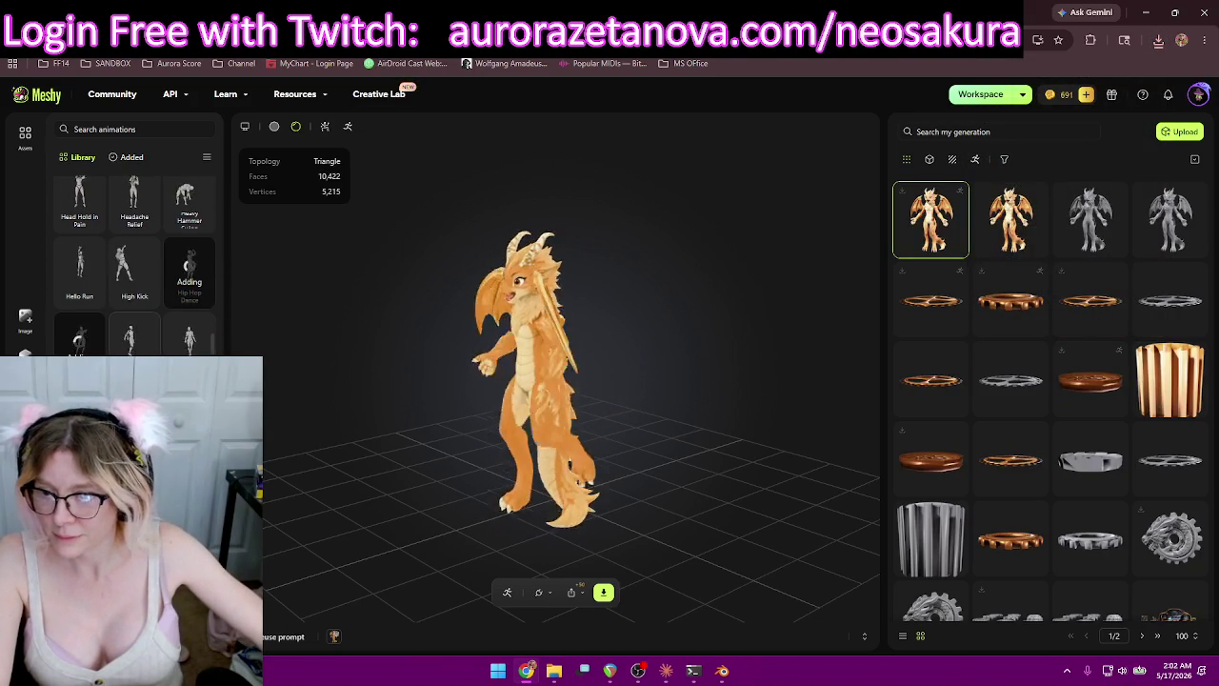
Add six Idle animations, including Idle 1, 10 and 11, then open the dragon's download settings.
{"action": "scroll", "coordinate": [84, 305], "scroll_direction": "down", "scroll_amount": 2}
{"action": "scroll", "coordinate": [84, 305], "scroll_direction": "down", "scroll_amount": 1}
{"action": "scroll", "coordinate": [84, 304], "scroll_direction": "down", "scroll_amount": 1}
{"action": "left_click", "coordinate": [84, 293]}
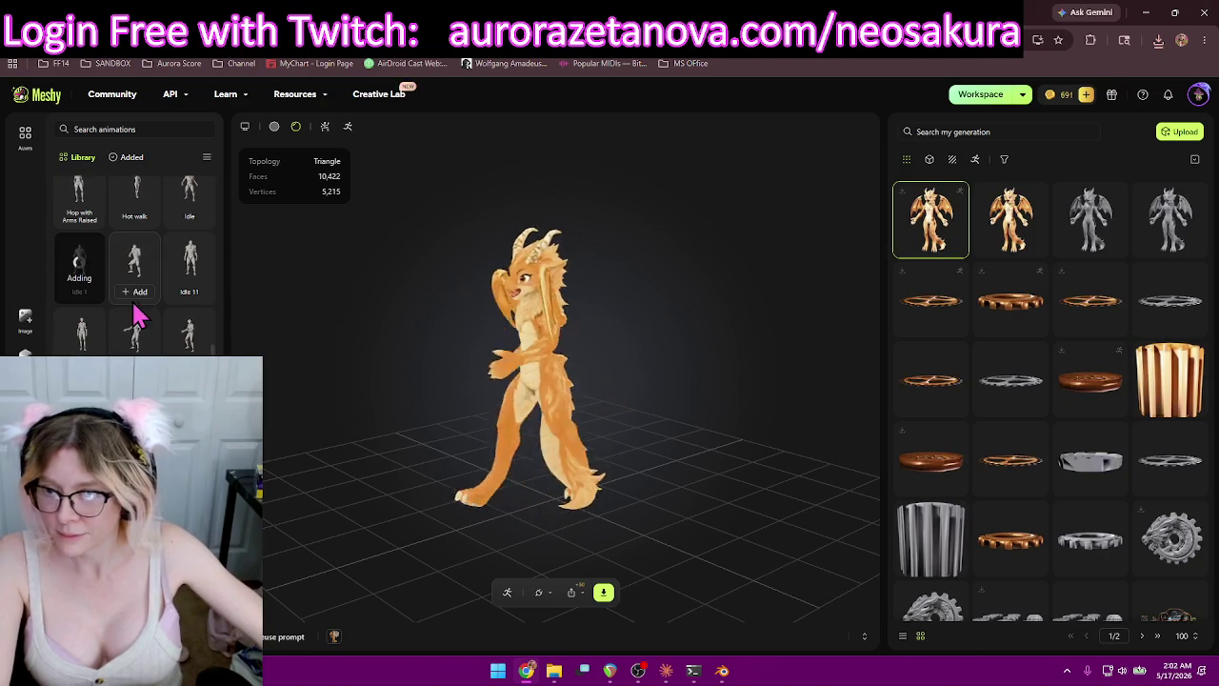
{"action": "left_click", "coordinate": [138, 297]}
{"action": "left_click", "coordinate": [190, 293]}
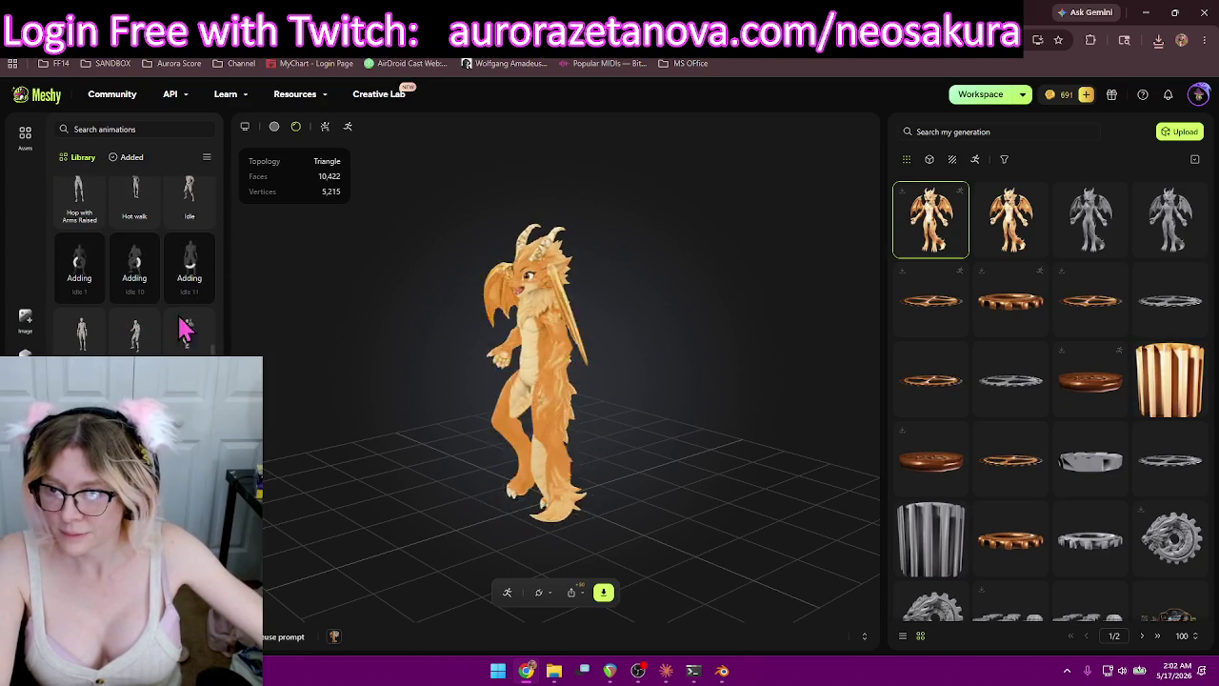
{"action": "left_click", "coordinate": [79, 350]}
{"action": "left_click", "coordinate": [134, 350]}
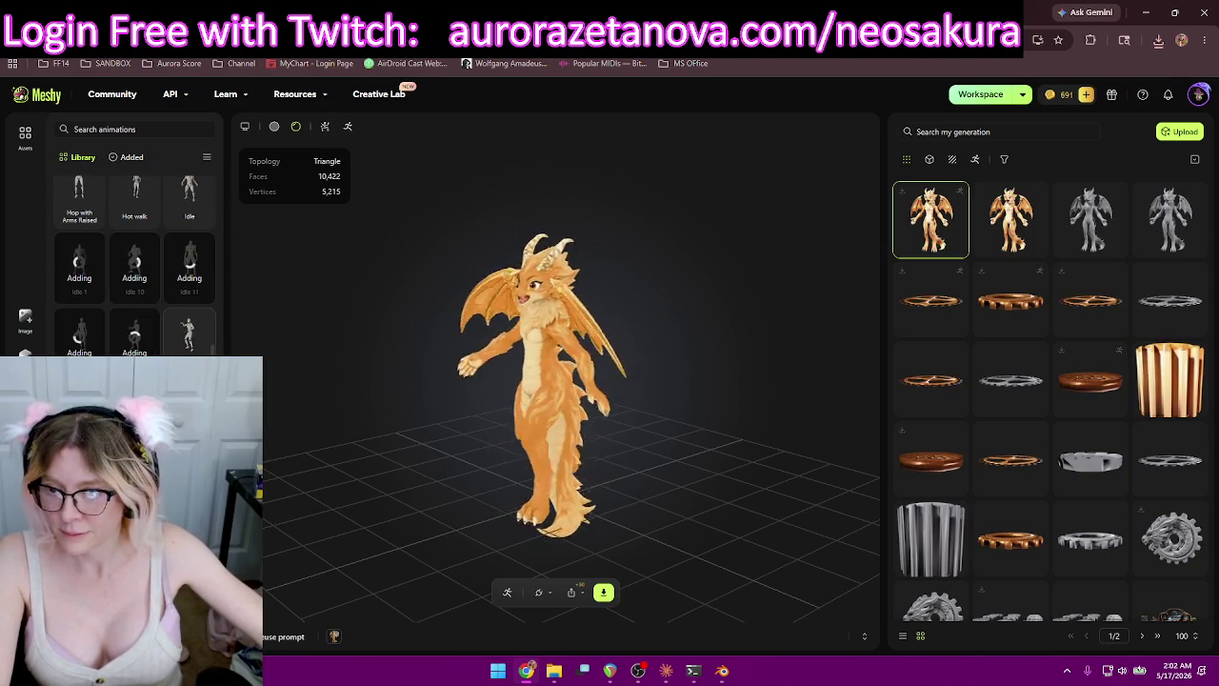
{"action": "left_click", "coordinate": [189, 348]}
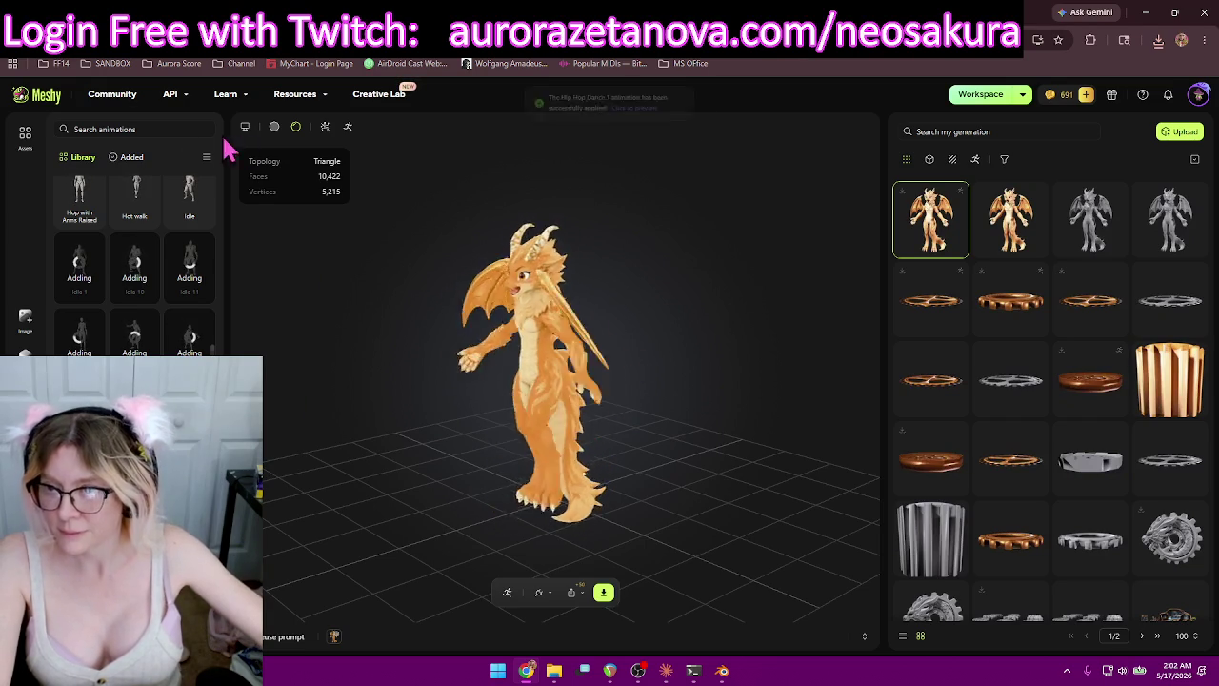
{"action": "left_click", "coordinate": [128, 157]}
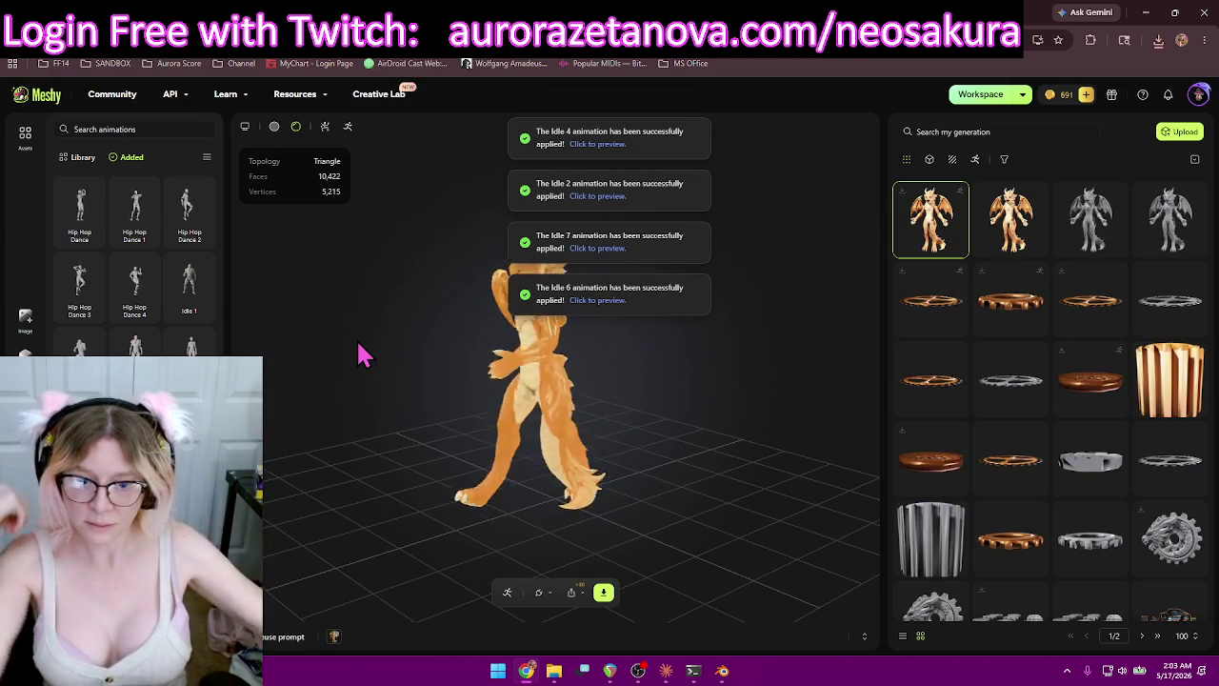
{"action": "left_click", "coordinate": [603, 594]}
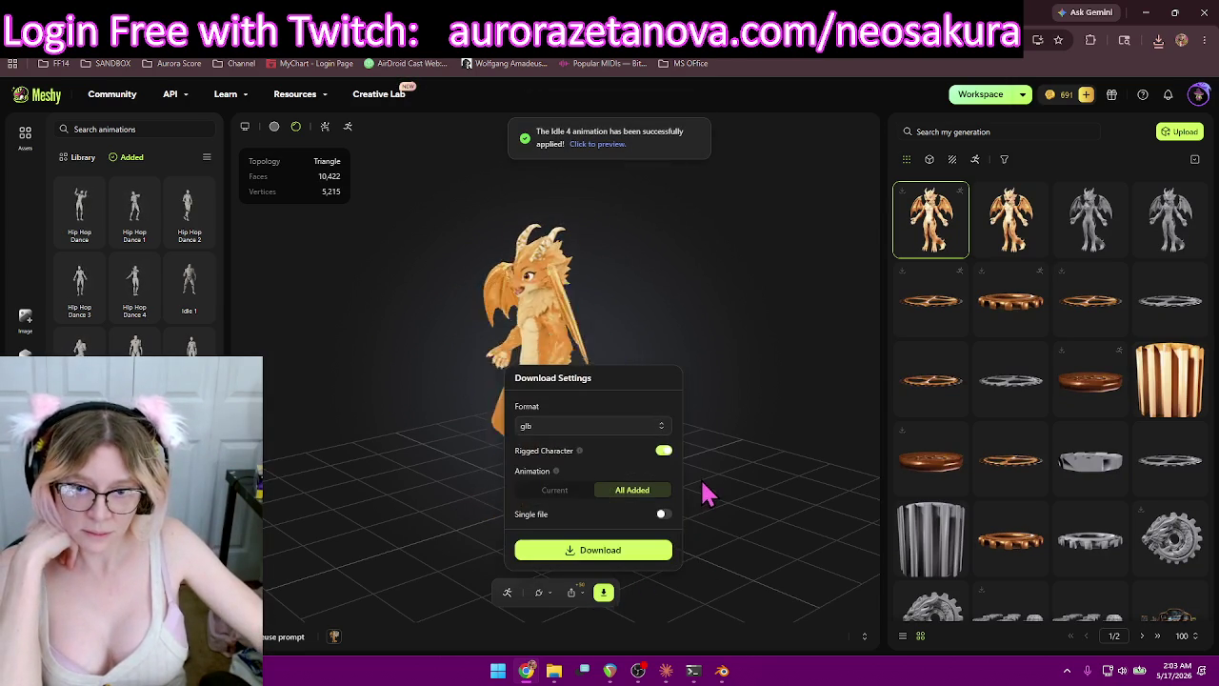
Download the rigged dragon as glb with the Hip Hop Dance and Idle batch included.
{"action": "left_click", "coordinate": [664, 552]}
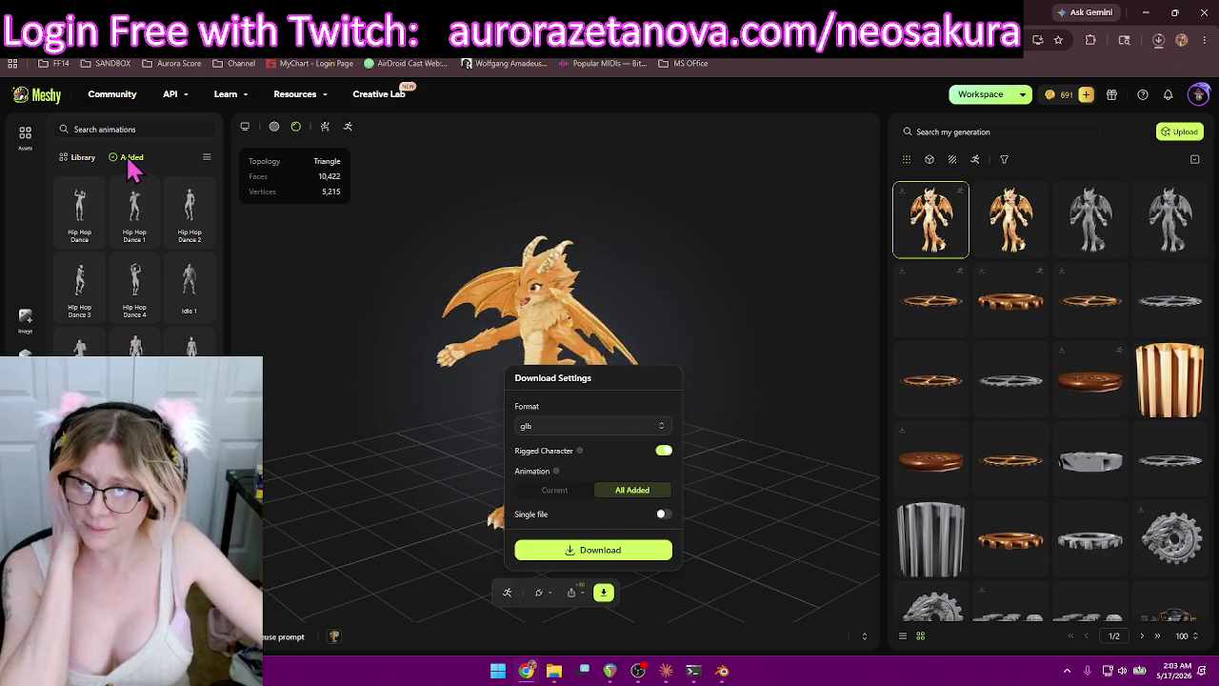
Close the download settings and remove Hip Hop Dance and Hip Hop Dance 1–4 from the added set.
{"action": "left_click", "coordinate": [82, 196]}
{"action": "left_click", "coordinate": [89, 249]}
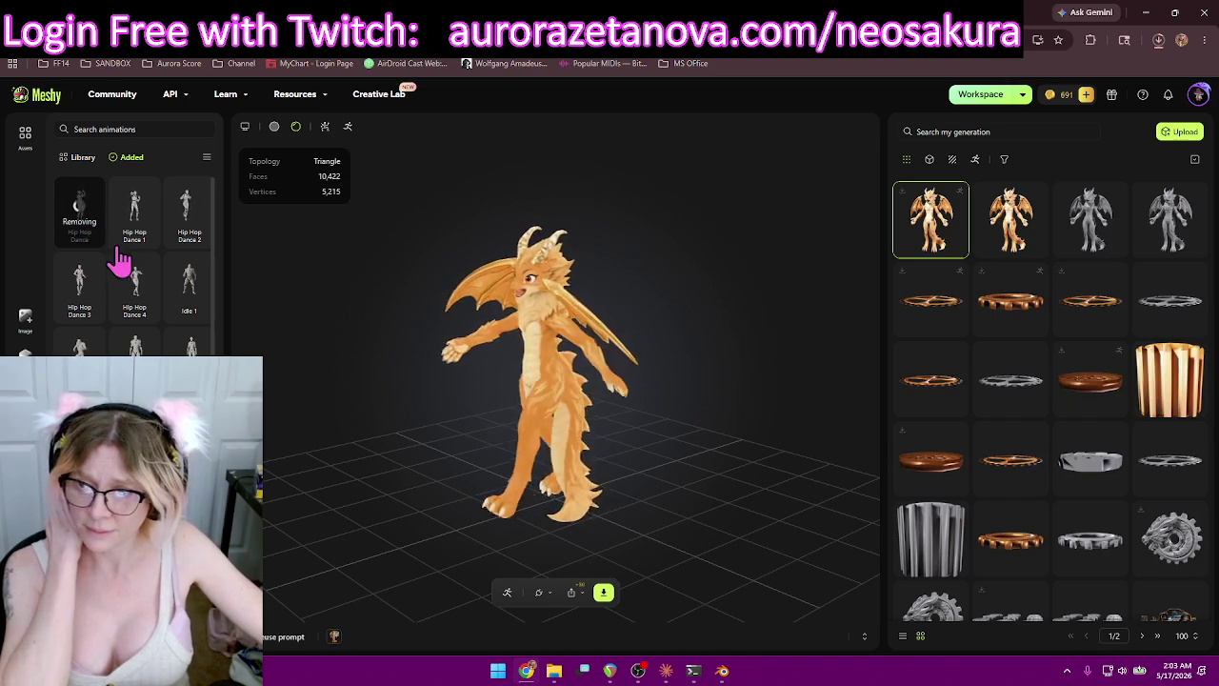
{"action": "left_click", "coordinate": [202, 236]}
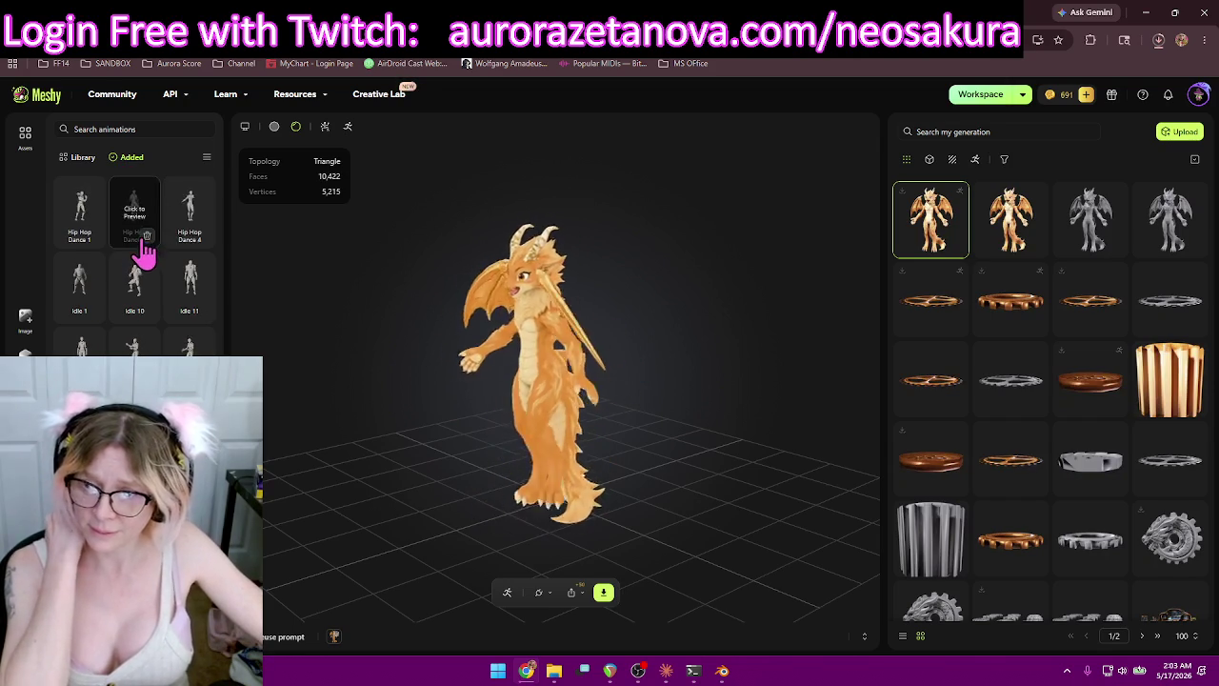
{"action": "left_click", "coordinate": [91, 236]}
{"action": "left_click", "coordinate": [91, 236]}
{"action": "left_click", "coordinate": [202, 236]}
Remove Idle 1, Idle 10, Idle 11, Idle 12, Idle 13 and Idle 14 from the added animations.
{"action": "left_click", "coordinate": [147, 236]}
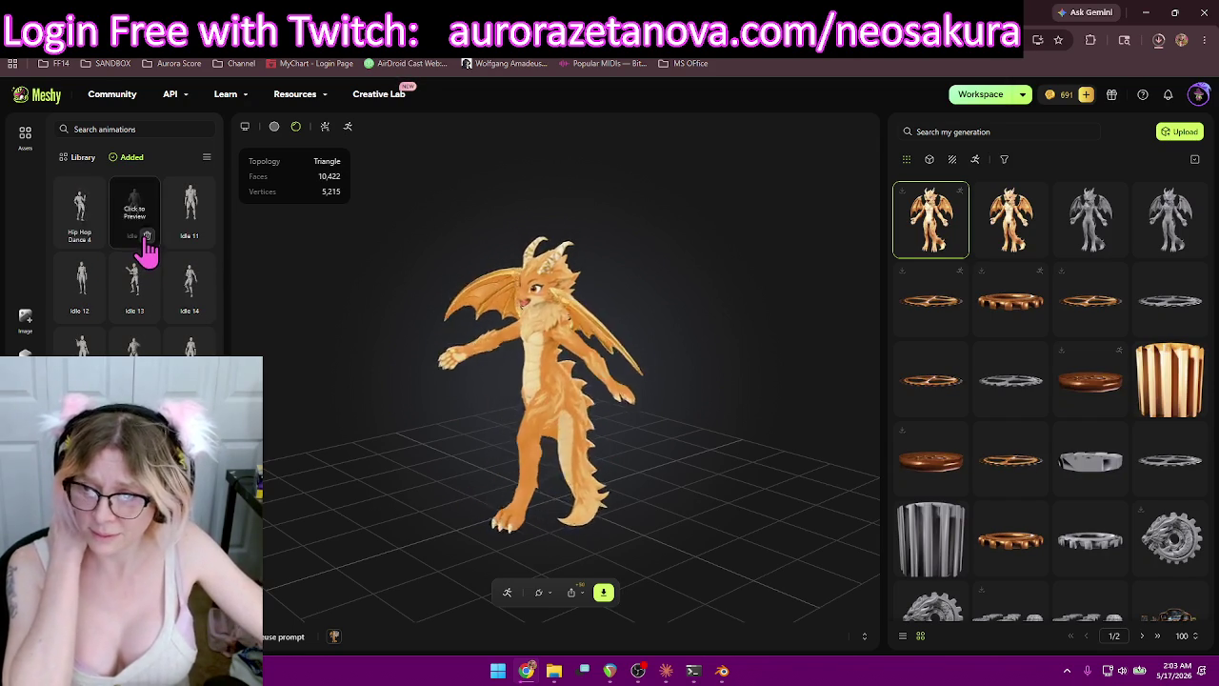
{"action": "left_click", "coordinate": [92, 237]}
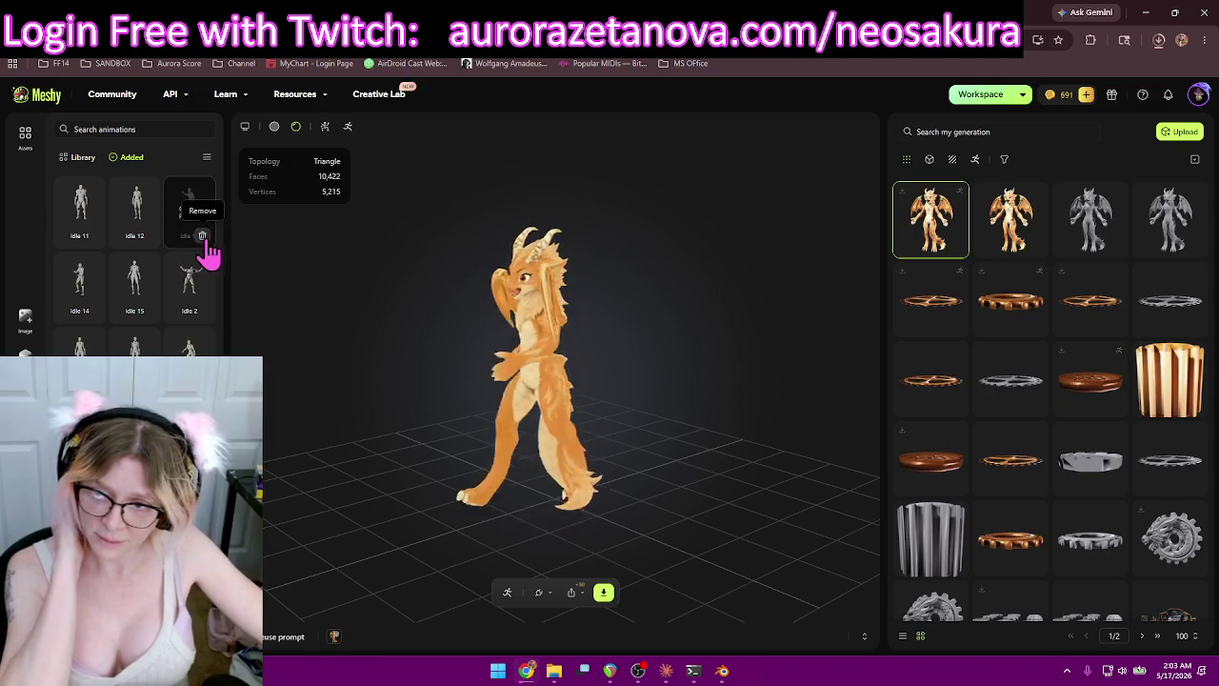
{"action": "left_click", "coordinate": [201, 236]}
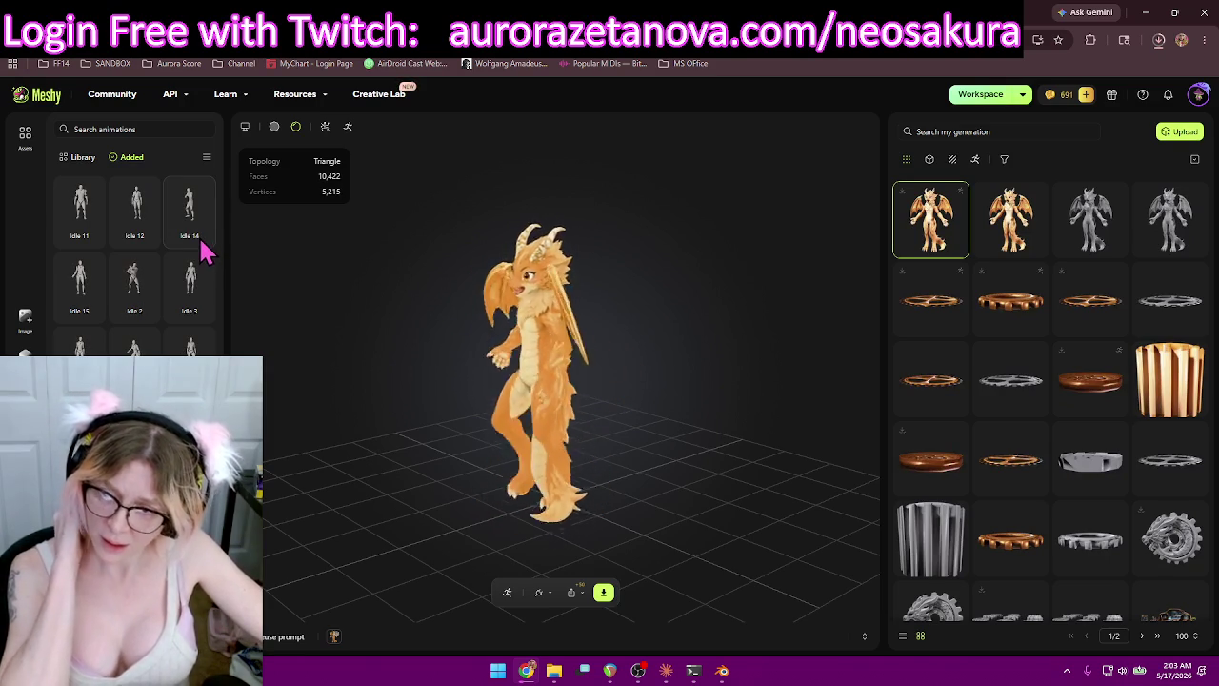
{"action": "left_click", "coordinate": [201, 240]}
{"action": "left_click", "coordinate": [142, 236]}
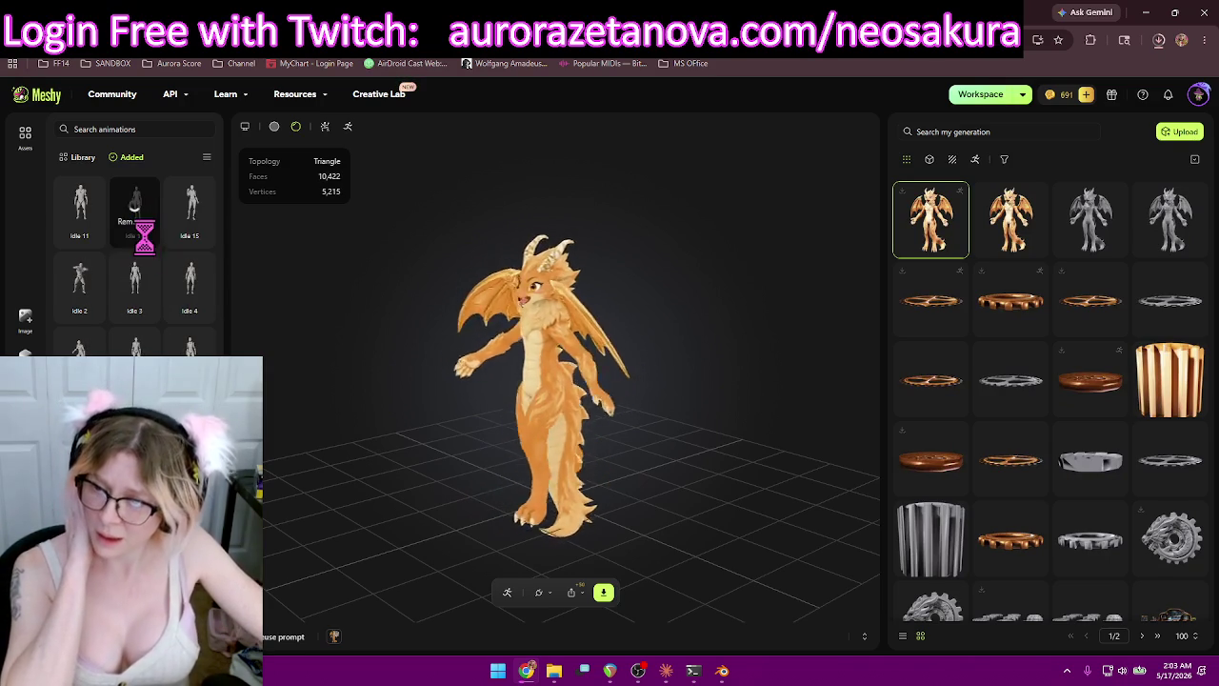
{"action": "left_click", "coordinate": [93, 237]}
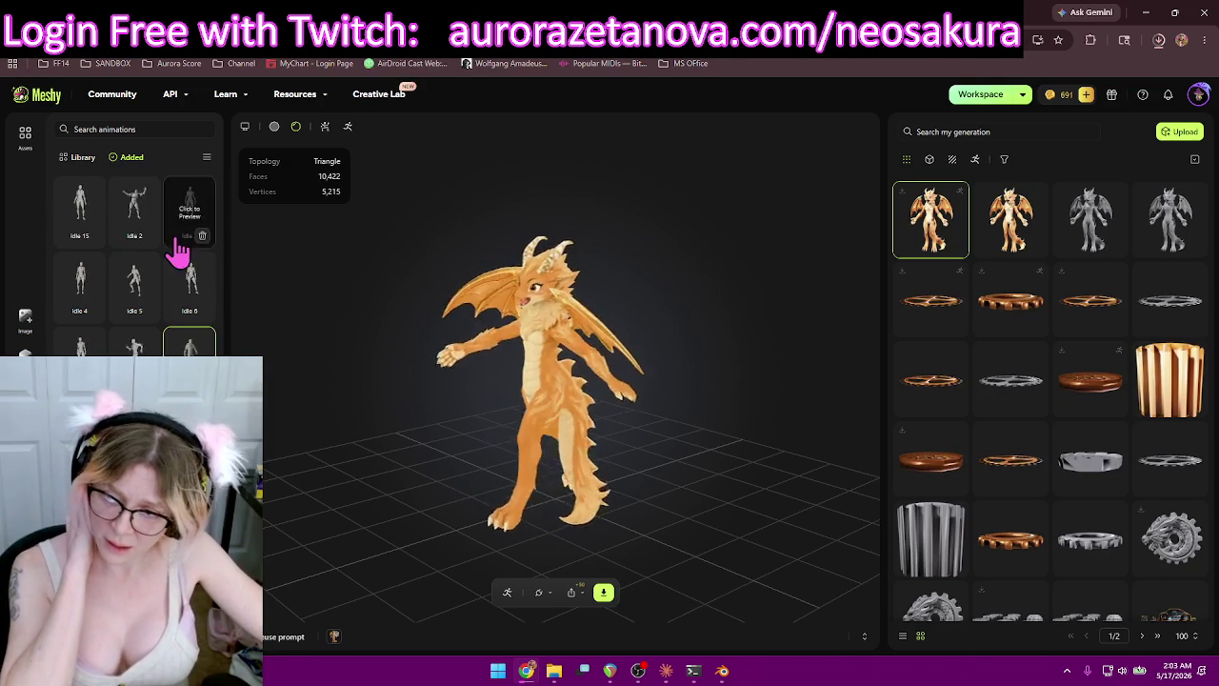
Remove the remaining idles, including Idle 2 through Idle 7, leaving only Running and Walking.
{"action": "left_click", "coordinate": [143, 238]}
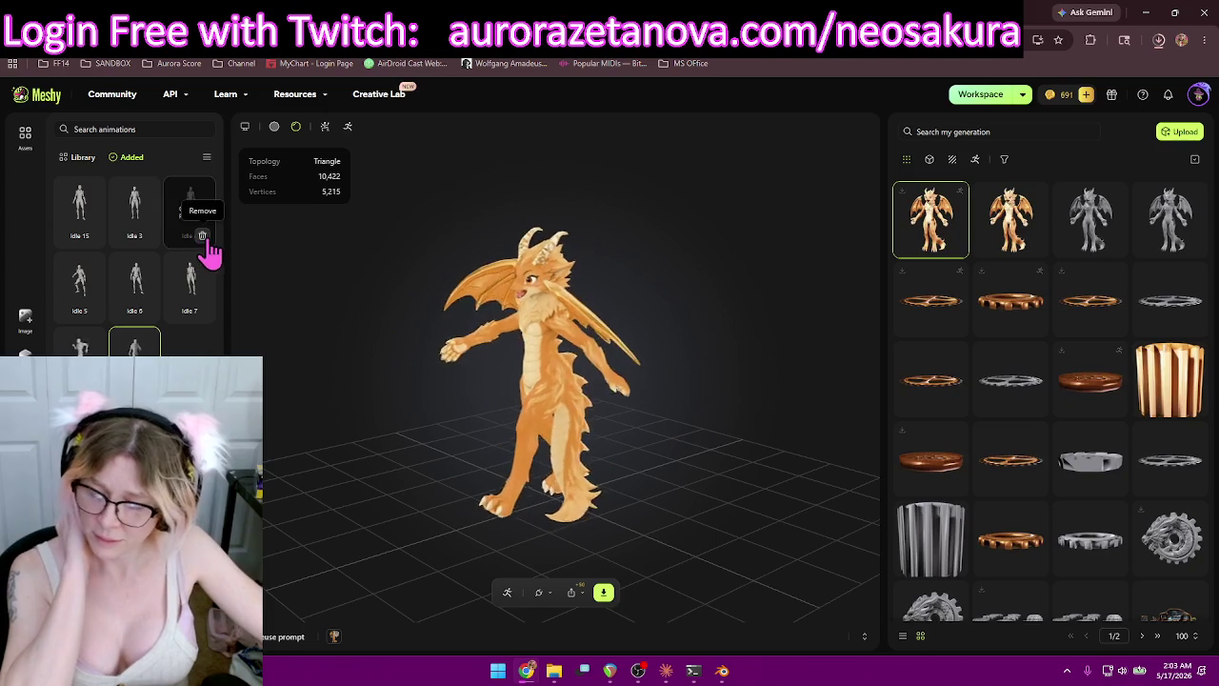
{"action": "left_click", "coordinate": [207, 238]}
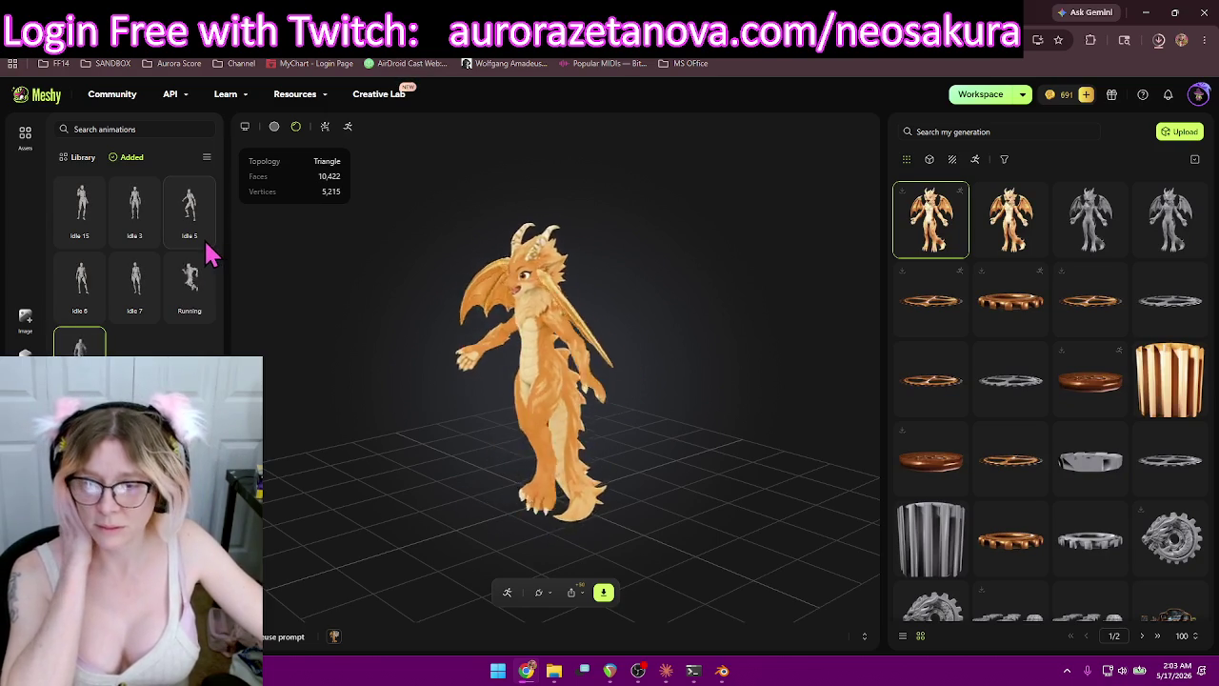
{"action": "left_click", "coordinate": [202, 235]}
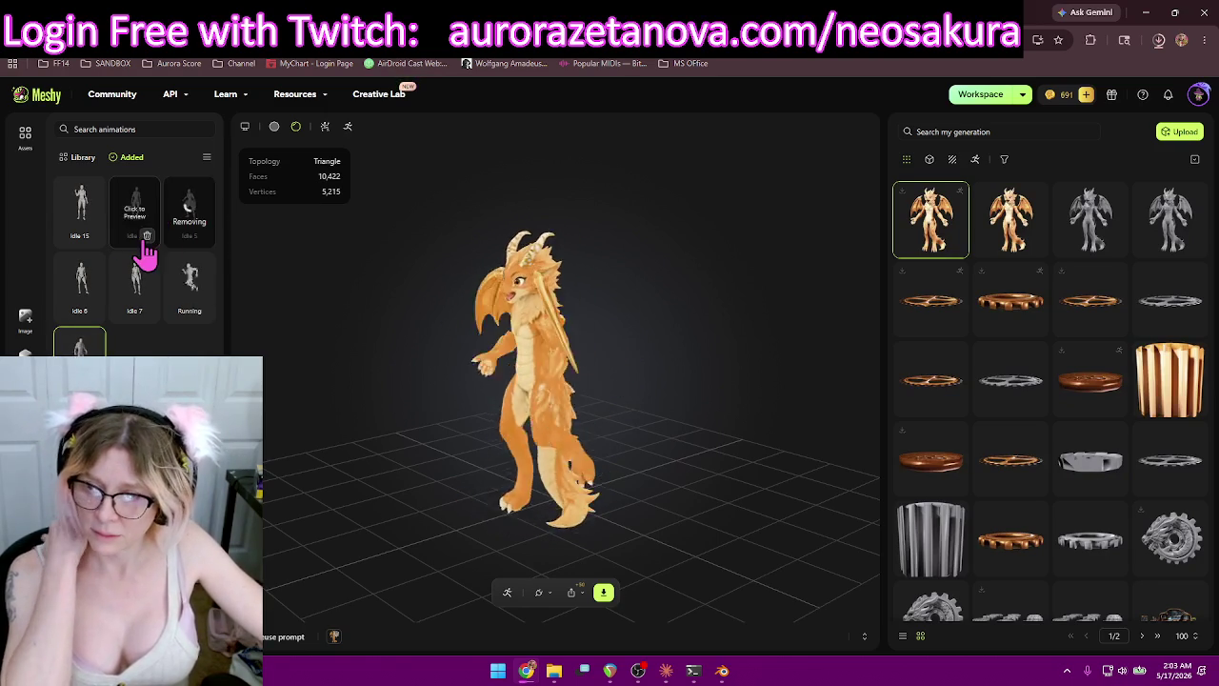
{"action": "left_click", "coordinate": [147, 235]}
{"action": "left_click", "coordinate": [92, 236]}
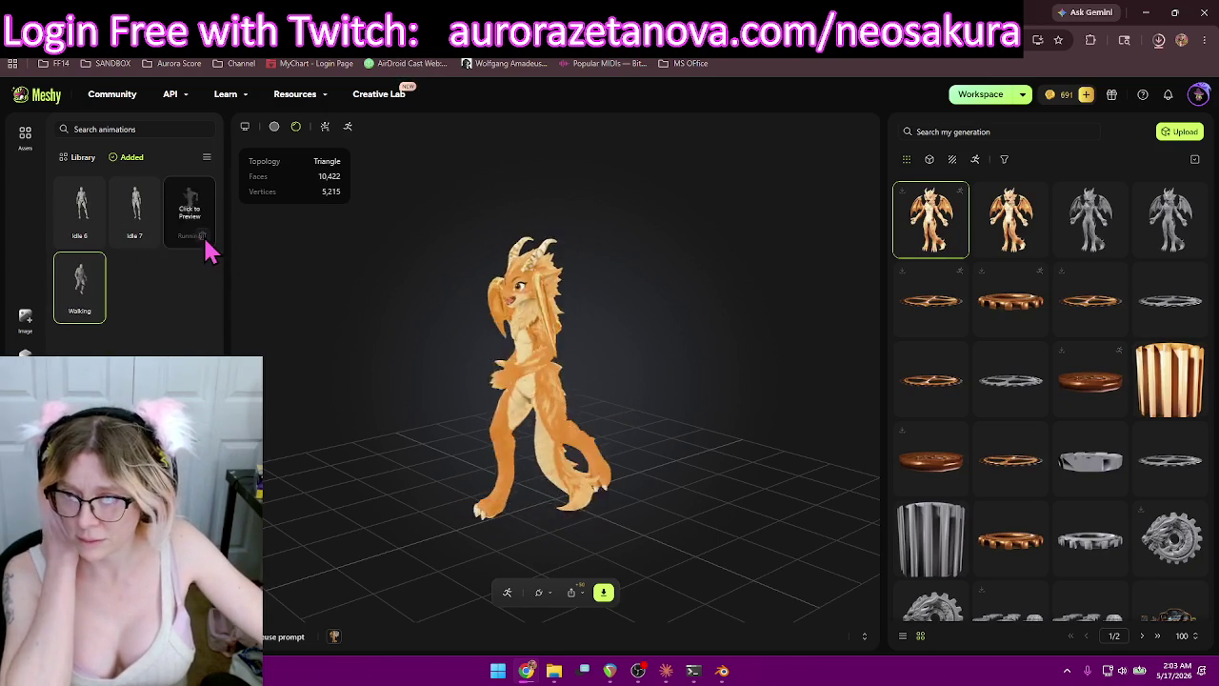
{"action": "left_click", "coordinate": [148, 235]}
{"action": "left_click", "coordinate": [92, 236]}
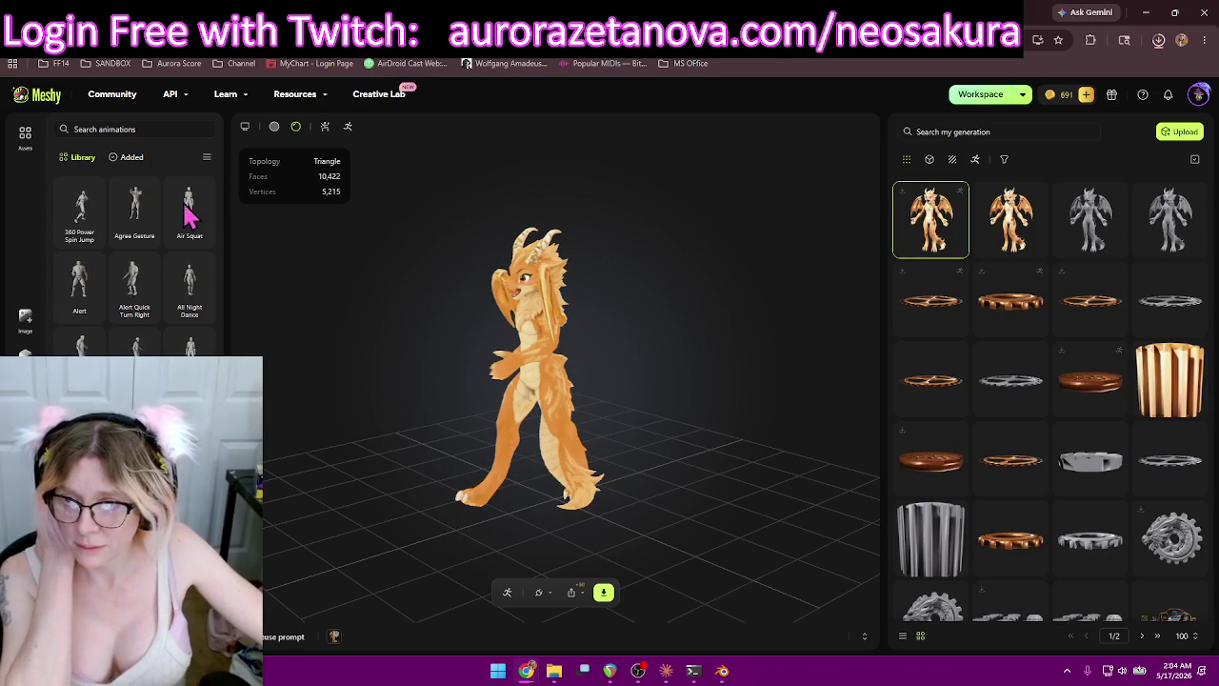
Add Idle 8, Idle 9 and Injured Walk from the library to the dragon.
{"action": "left_click_drag", "start_coordinate": [217, 199], "coordinate": [226, 239]}
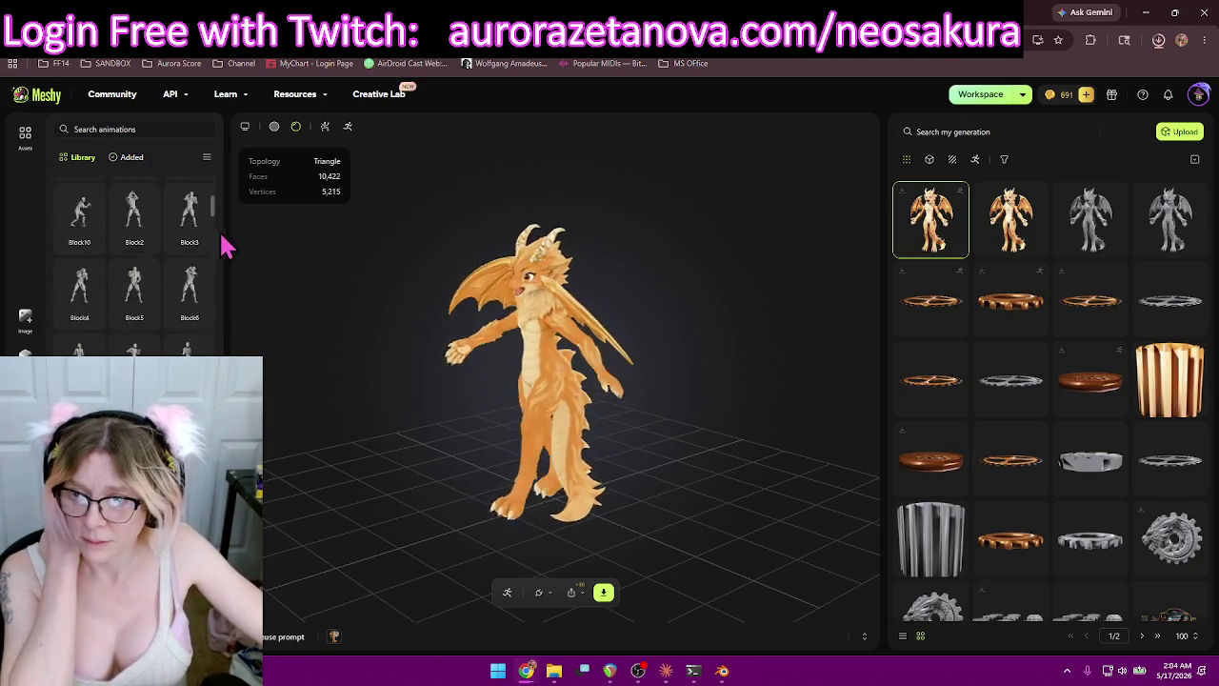
{"action": "scroll", "coordinate": [133, 267], "scroll_direction": "down", "scroll_amount": 2}
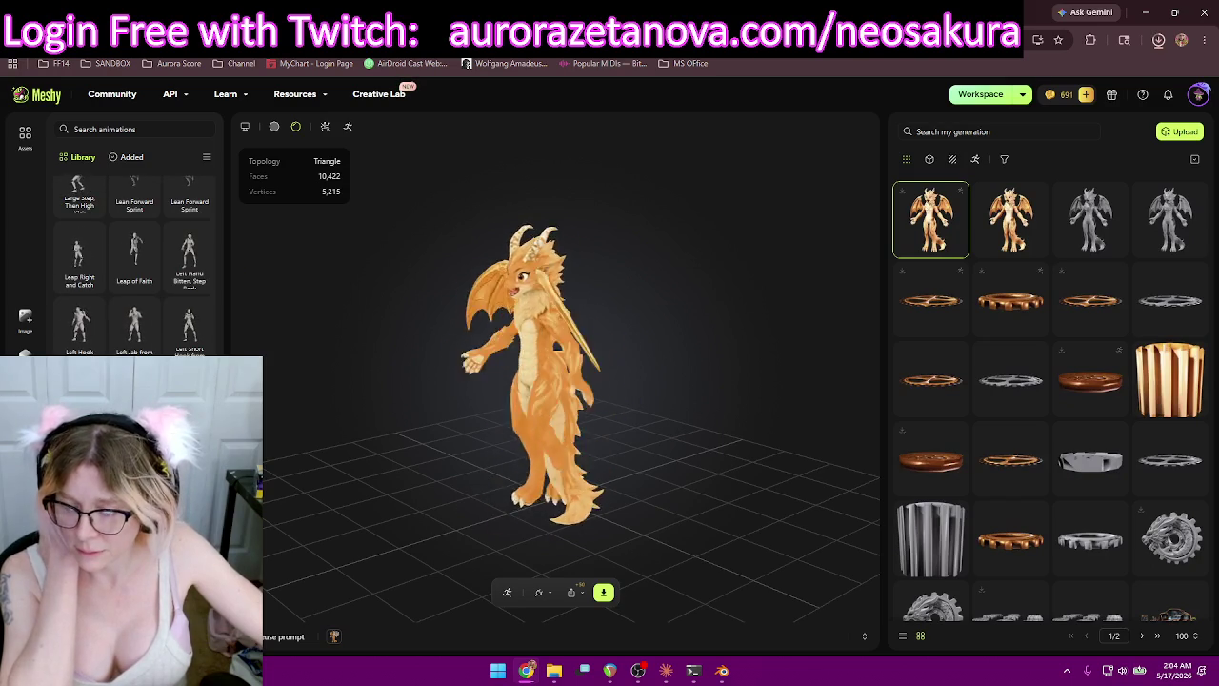
{"action": "scroll", "coordinate": [133, 257], "scroll_direction": "up", "scroll_amount": 3}
{"action": "scroll", "coordinate": [133, 257], "scroll_direction": "up", "scroll_amount": 3}
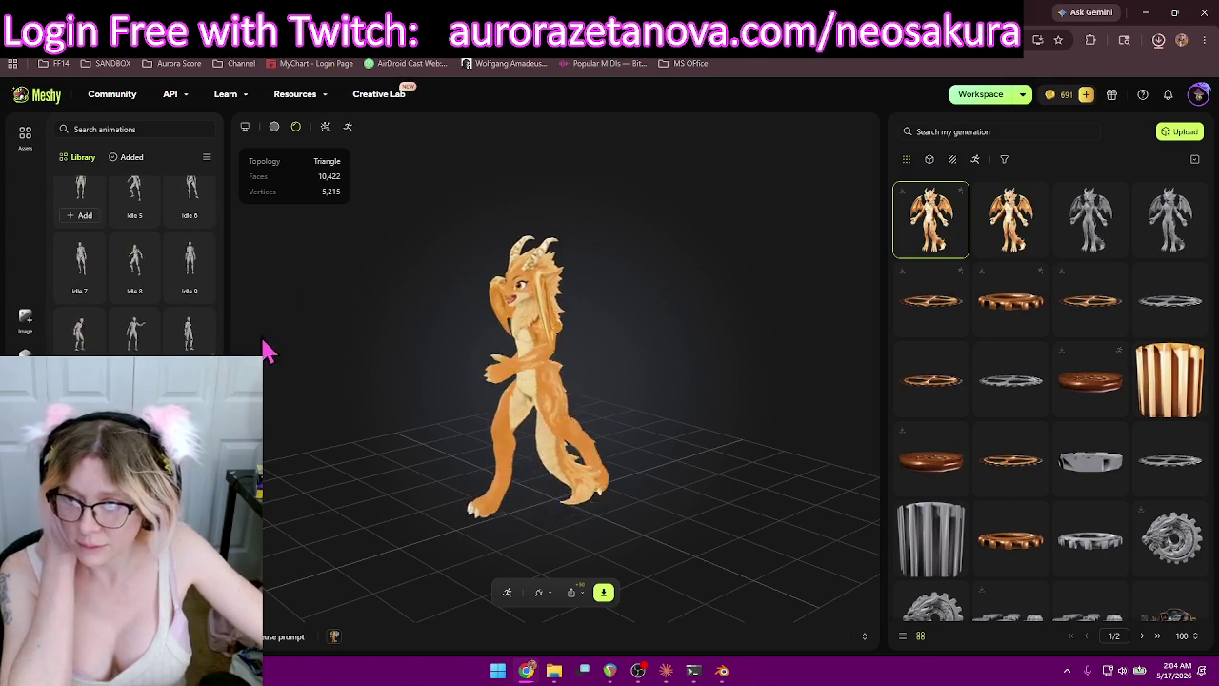
{"action": "mouse_move", "coordinate": [135, 265]}
{"action": "left_click", "coordinate": [138, 290]}
{"action": "mouse_move", "coordinate": [189, 262]}
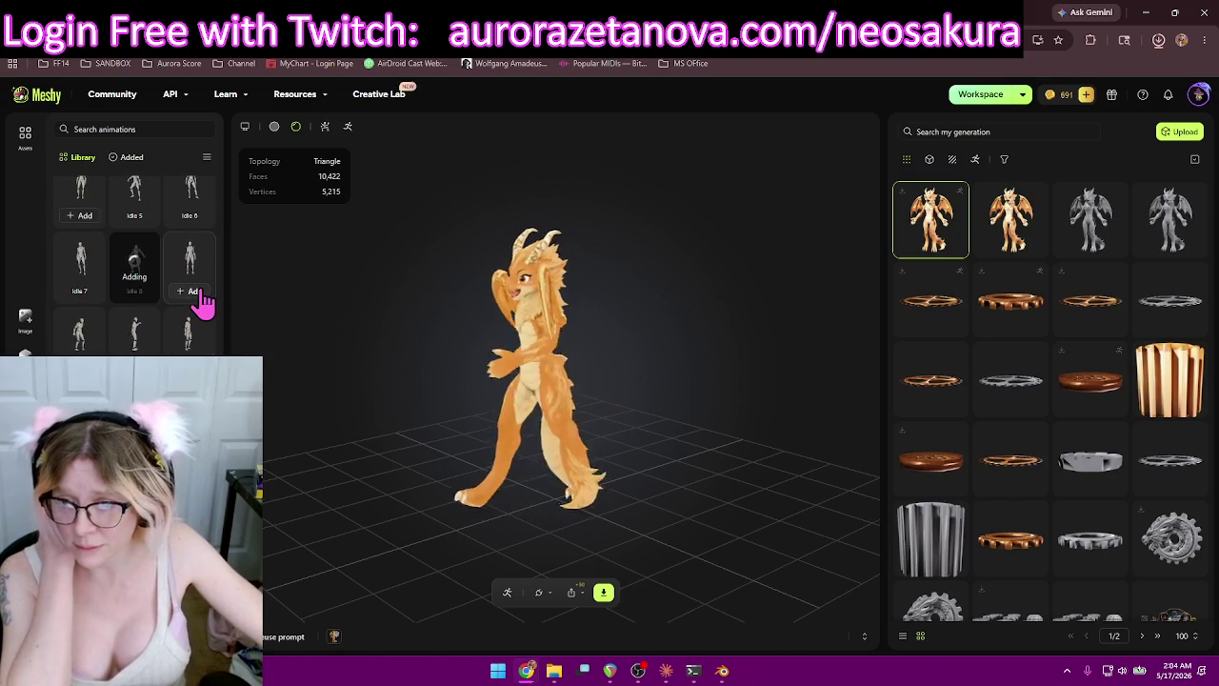
{"action": "left_click", "coordinate": [200, 292]}
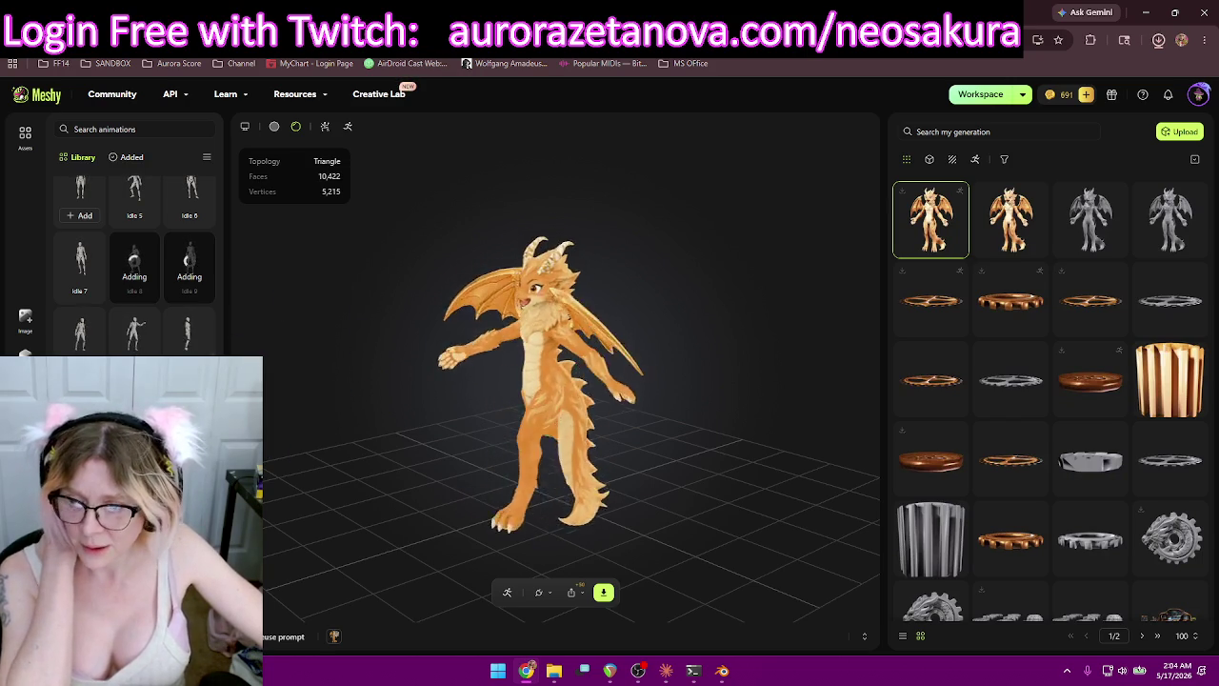
{"action": "scroll", "coordinate": [186, 324], "scroll_direction": "down", "scroll_amount": 3}
{"action": "scroll", "coordinate": [186, 324], "scroll_direction": "down", "scroll_amount": 2}
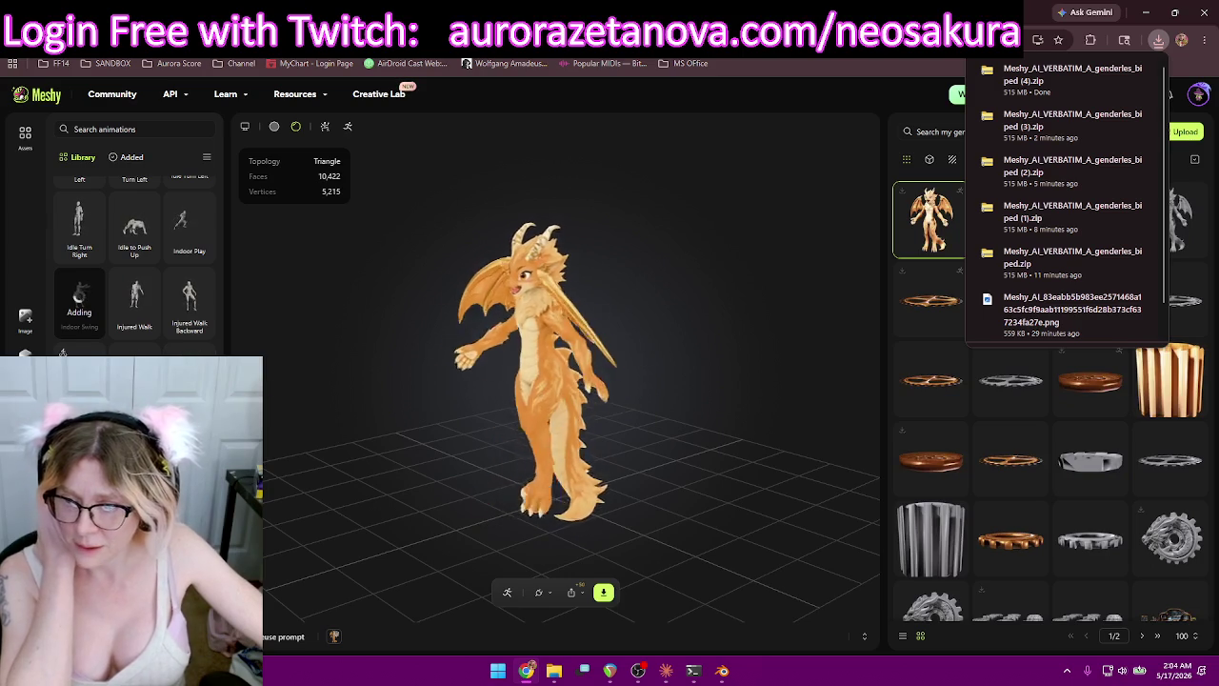
{"action": "scroll", "coordinate": [134, 257], "scroll_direction": "down", "scroll_amount": 1}
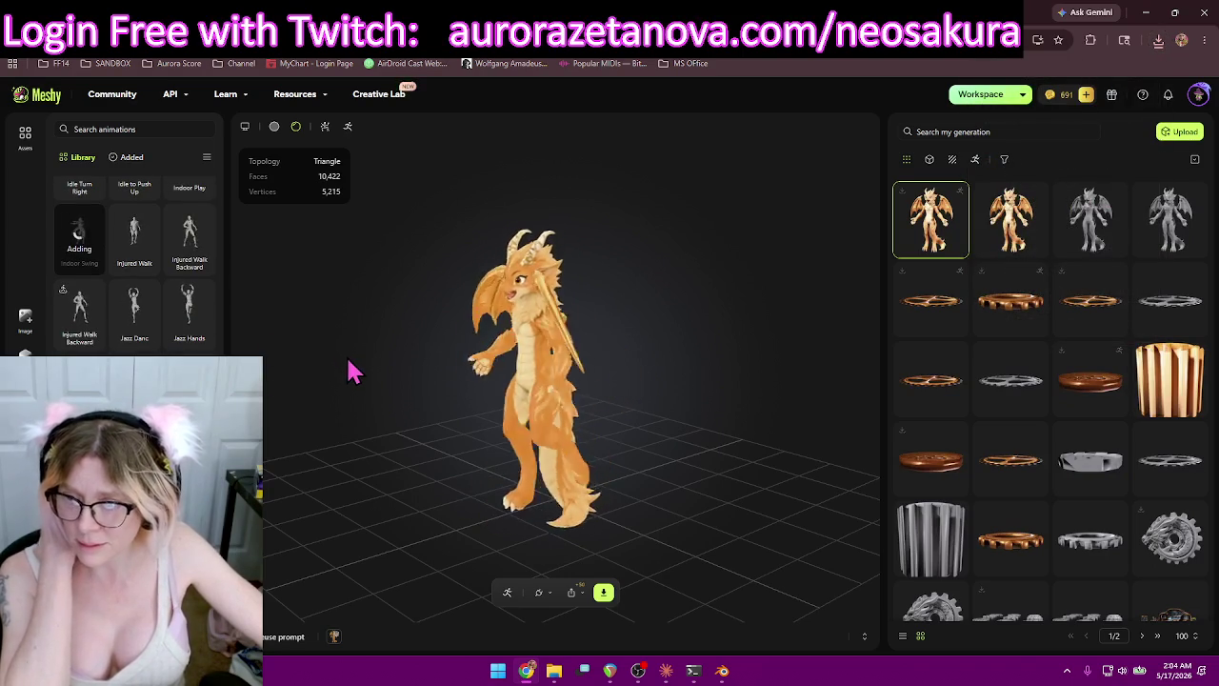
{"action": "left_click", "coordinate": [134, 238]}
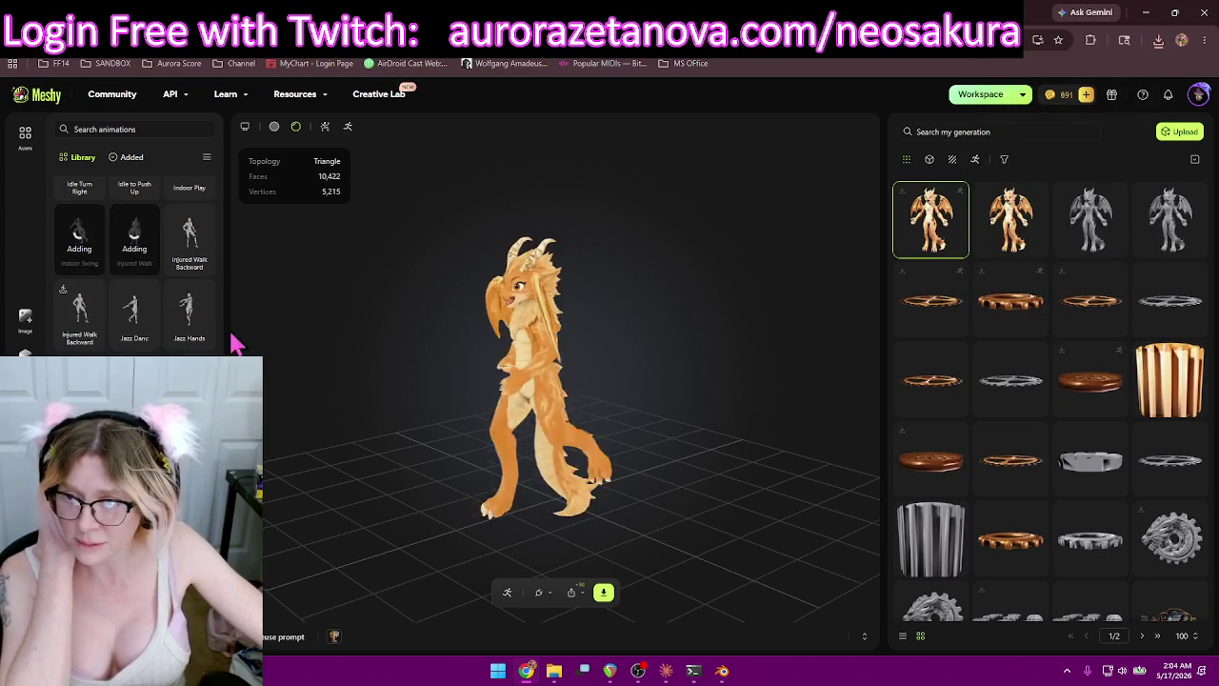
Add Knock Down, Knock Down 1 and Kung Fu Punch, then show the added animations.
{"action": "scroll", "coordinate": [213, 312], "scroll_direction": "up", "scroll_amount": 1}
{"action": "scroll", "coordinate": [135, 257], "scroll_direction": "down", "scroll_amount": 1}
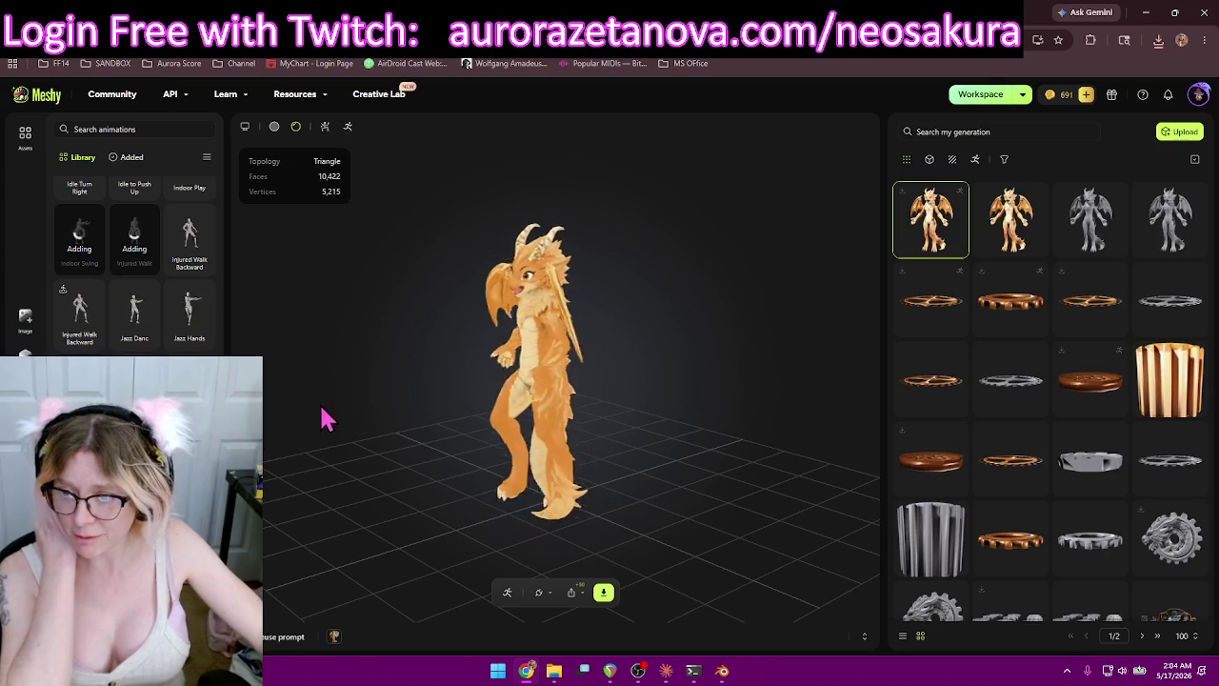
{"action": "scroll", "coordinate": [134, 257], "scroll_direction": "down", "scroll_amount": 1}
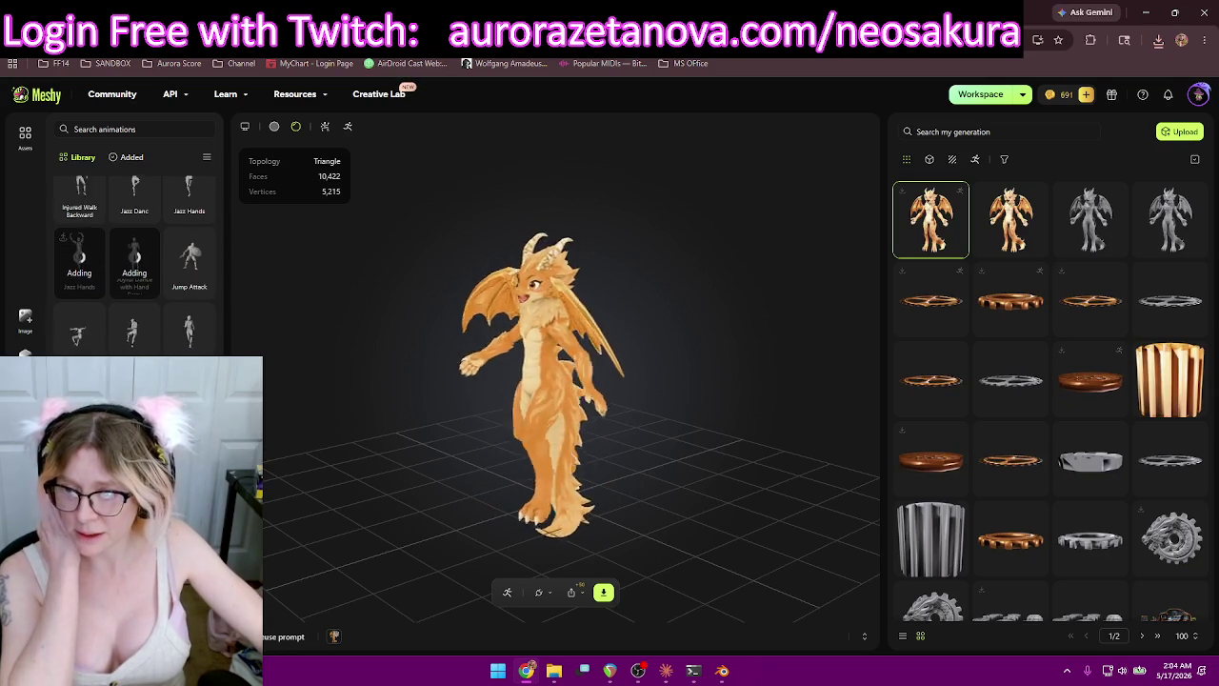
{"action": "scroll", "coordinate": [134, 257], "scroll_direction": "down", "scroll_amount": 1}
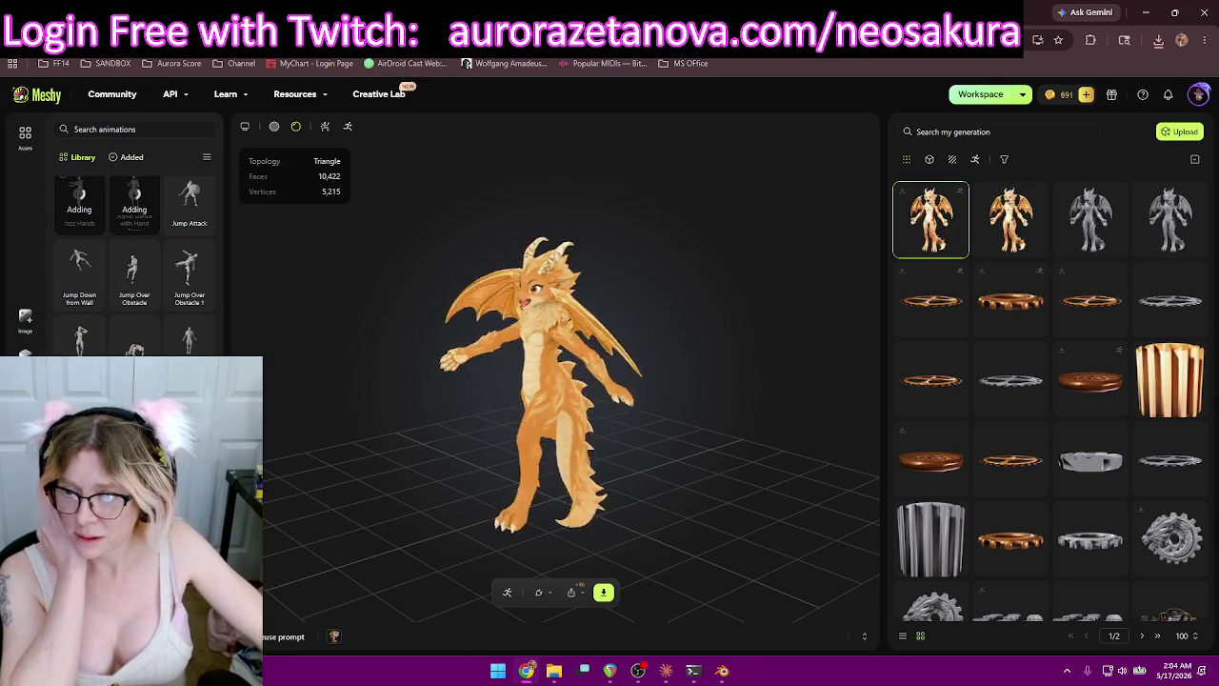
{"action": "scroll", "coordinate": [135, 257], "scroll_direction": "down", "scroll_amount": 2}
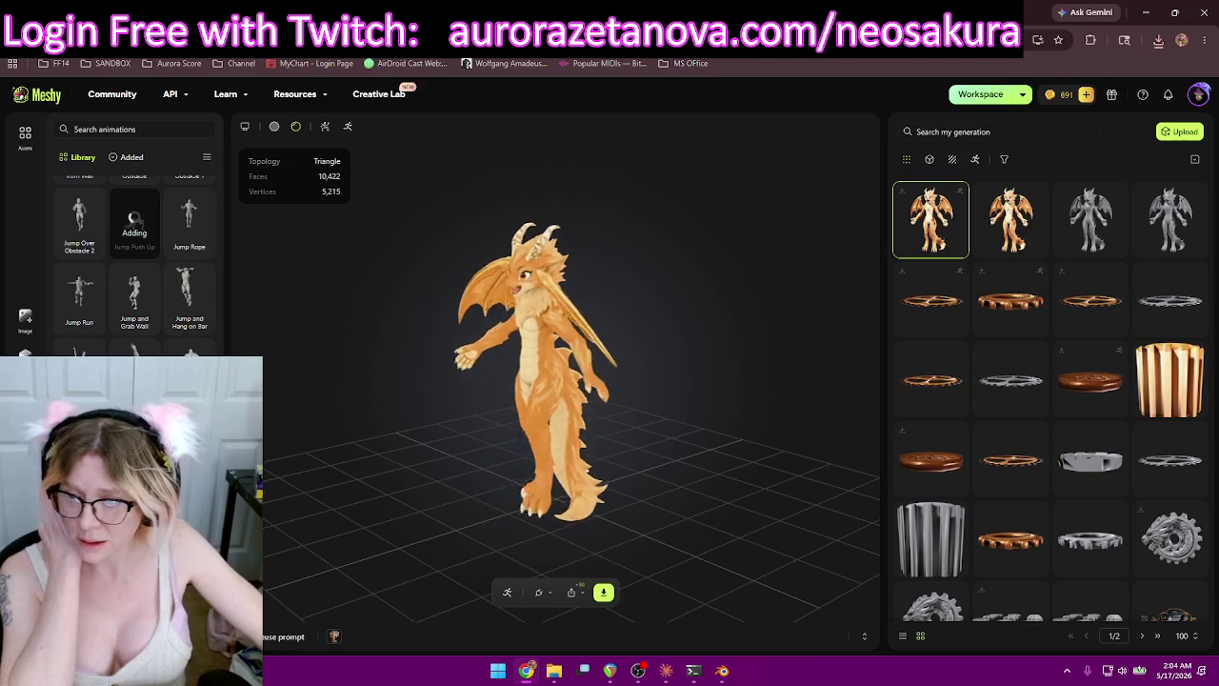
{"action": "scroll", "coordinate": [134, 257], "scroll_direction": "down", "scroll_amount": 2}
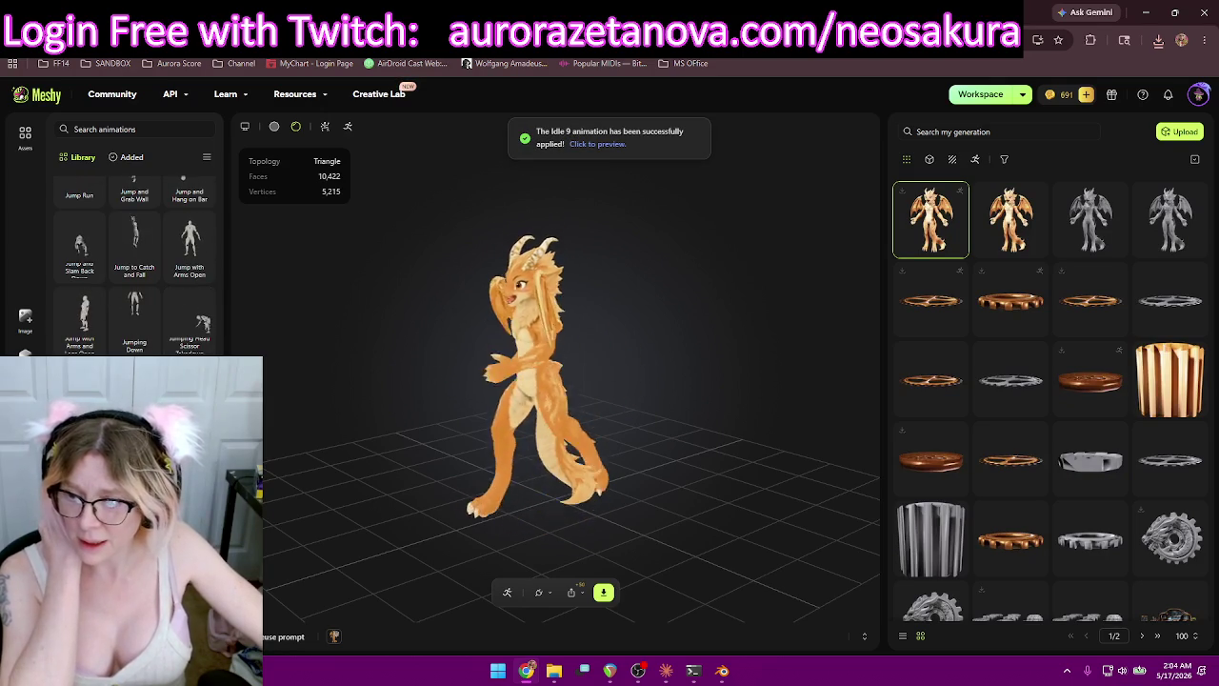
{"action": "scroll", "coordinate": [134, 257], "scroll_direction": "down", "scroll_amount": 2}
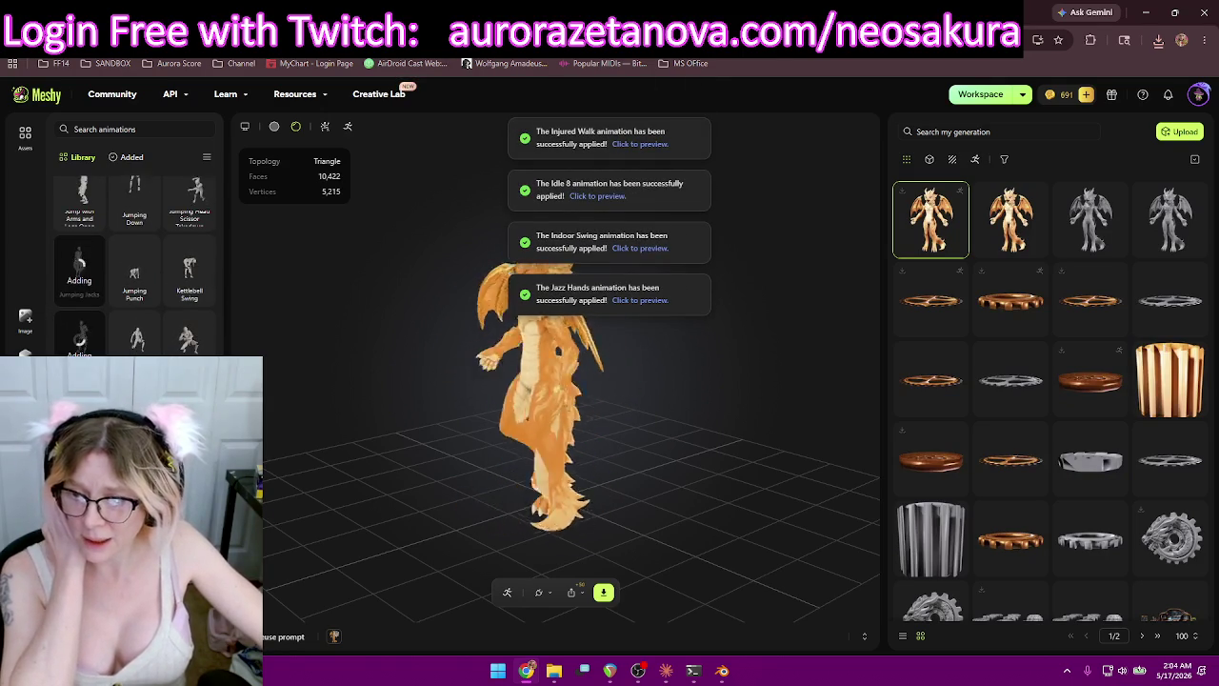
{"action": "scroll", "coordinate": [134, 257], "scroll_direction": "down", "scroll_amount": 2}
{"action": "left_click", "coordinate": [79, 286]}
{"action": "left_click", "coordinate": [135, 286]}
{"action": "left_click", "coordinate": [190, 285]}
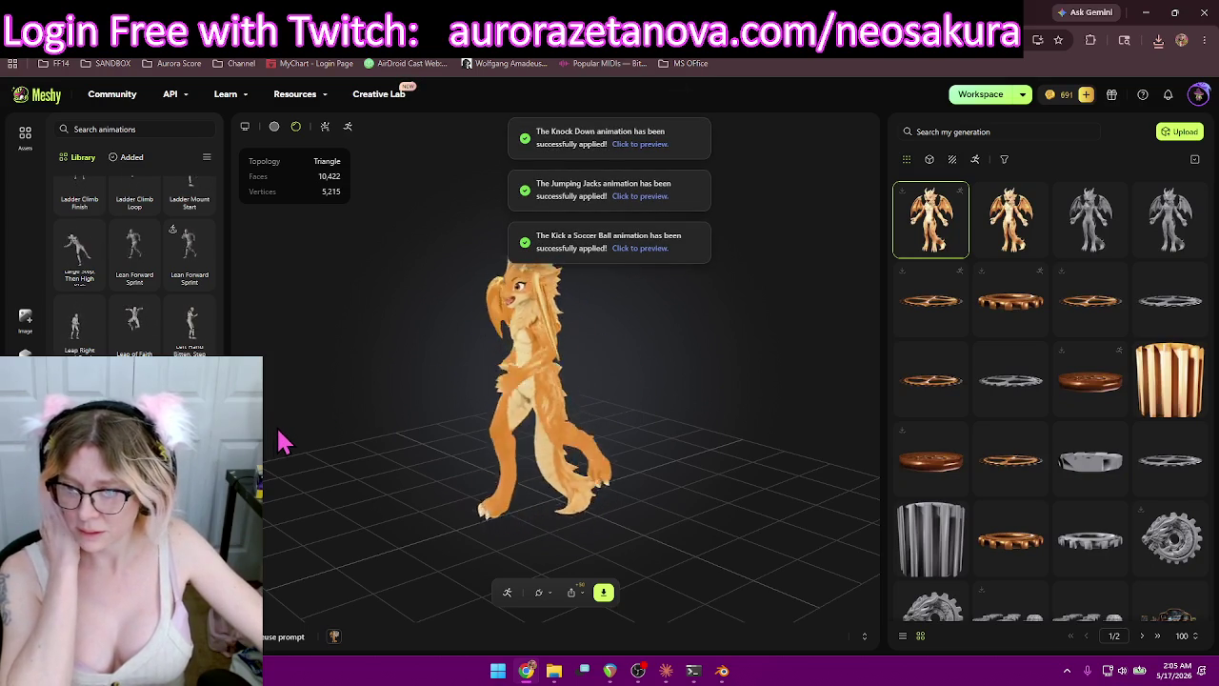
{"action": "scroll", "coordinate": [143, 400], "scroll_direction": "down", "scroll_amount": 3}
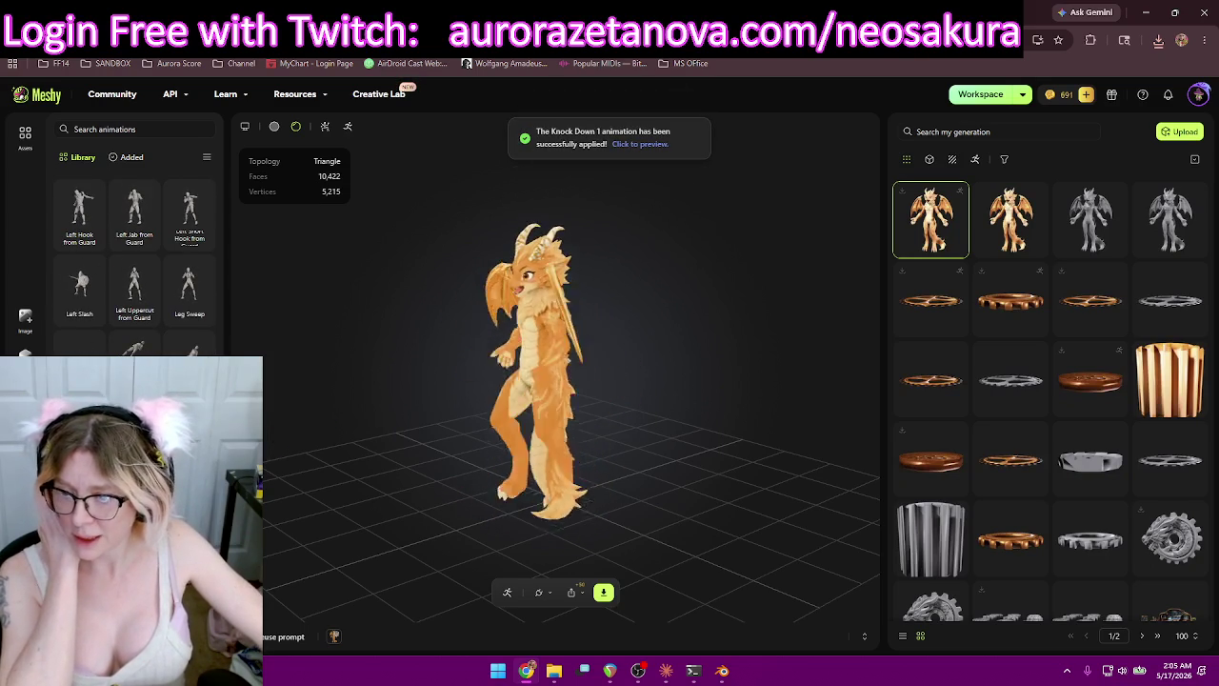
{"action": "scroll", "coordinate": [134, 257], "scroll_direction": "down", "scroll_amount": 5}
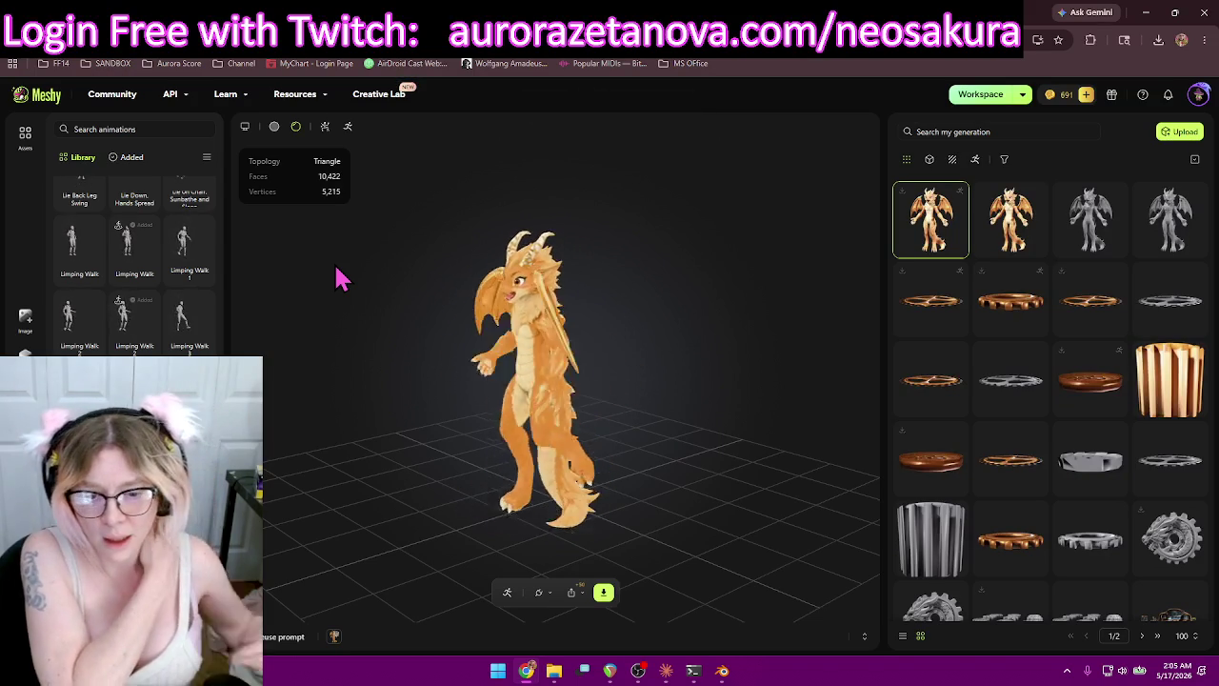
{"action": "left_click", "coordinate": [131, 156]}
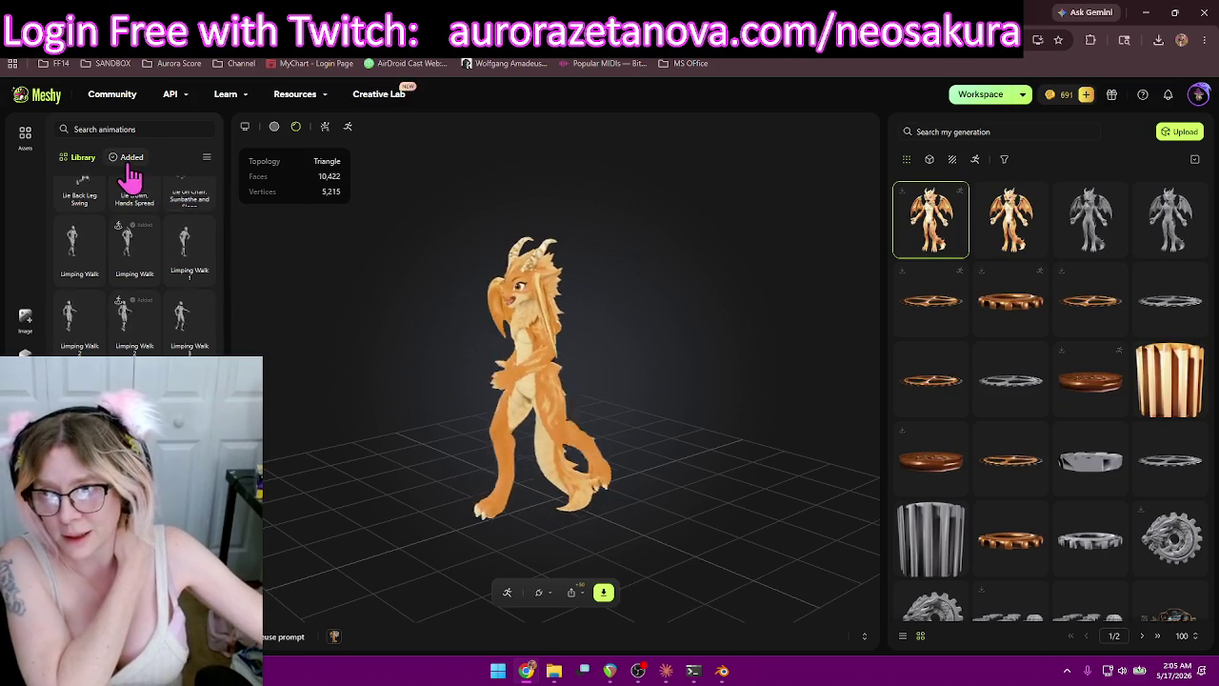
Download the rigged dragon as glb with Rigged Character on and All Added animations.
{"action": "left_click", "coordinate": [603, 592]}
{"action": "left_click", "coordinate": [654, 550]}
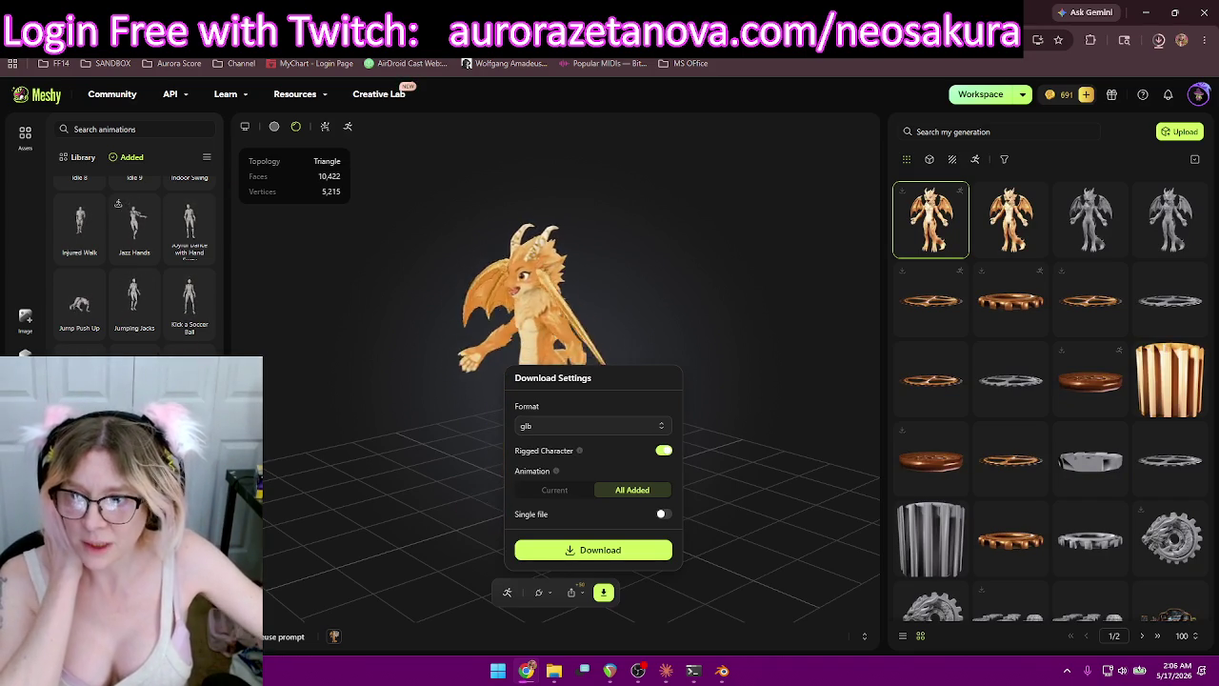
{"action": "scroll", "coordinate": [185, 321], "scroll_direction": "up", "scroll_amount": 1}
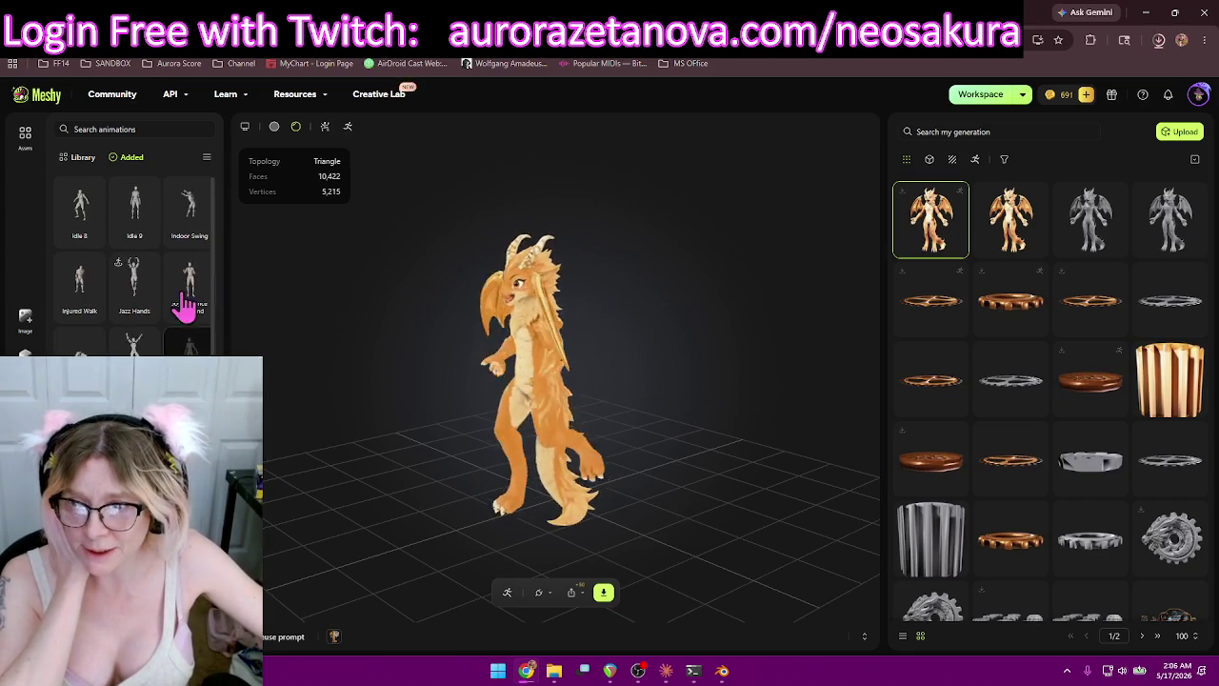
Remove Indoor Swing, Idle 9, Idle 8, the hand dance, Jazz Hands, Injured Walk, Kick a Soccer Ball and Jumping Jacks.
{"action": "left_click", "coordinate": [184, 243]}
{"action": "left_click", "coordinate": [131, 236]}
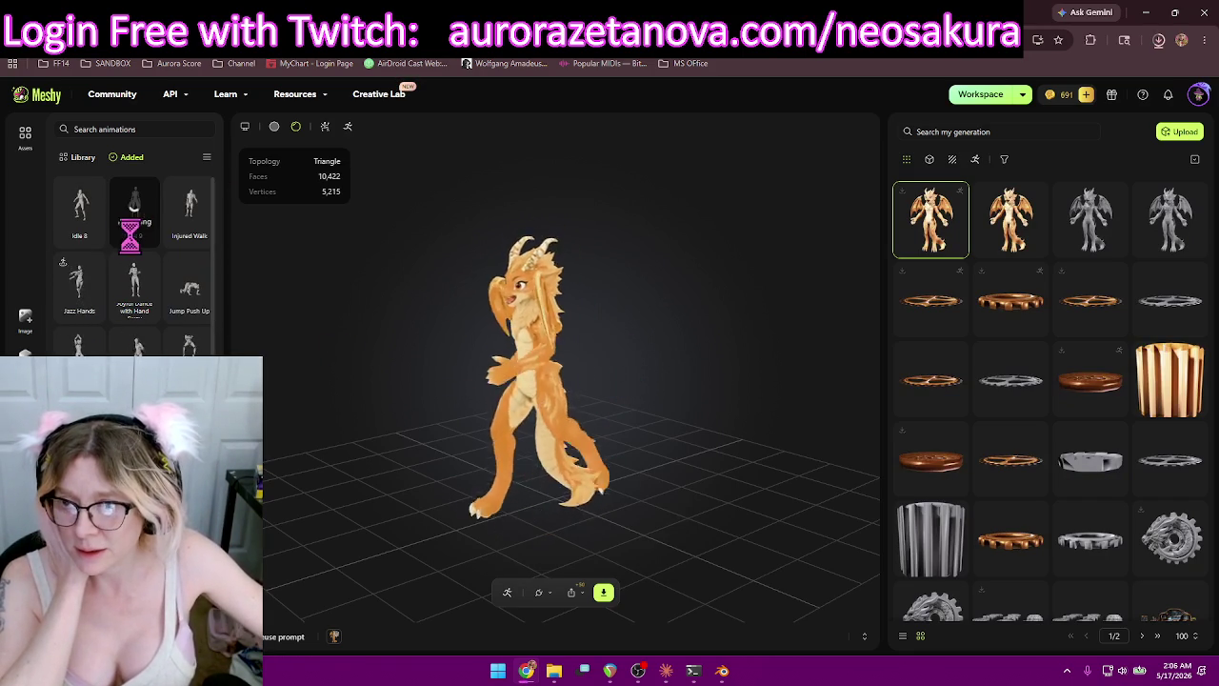
{"action": "left_click", "coordinate": [93, 250]}
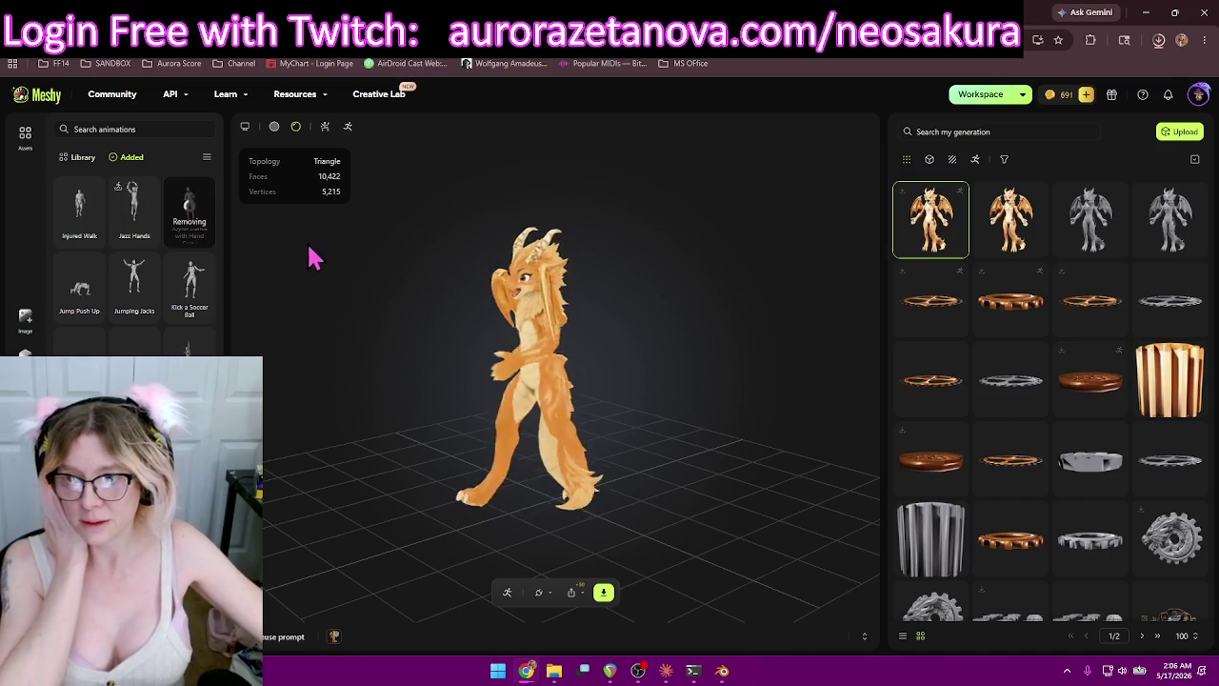
{"action": "left_click", "coordinate": [180, 247]}
{"action": "left_click", "coordinate": [149, 238]}
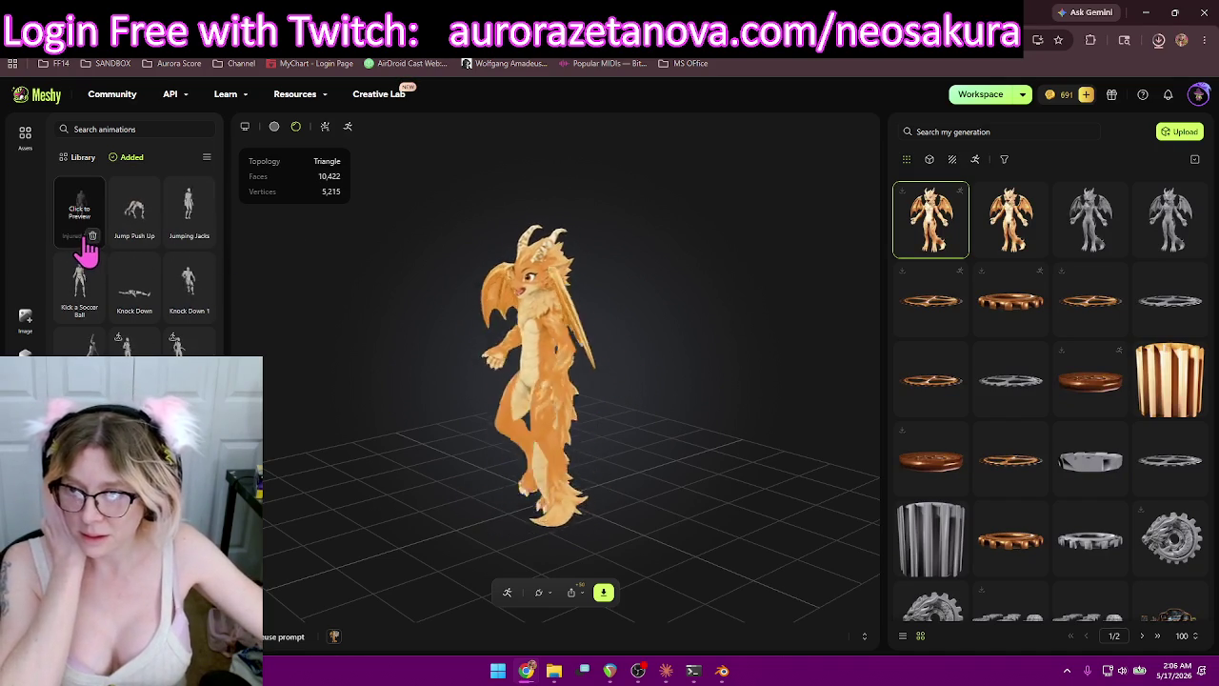
{"action": "left_click", "coordinate": [93, 238]}
{"action": "left_click", "coordinate": [201, 236]}
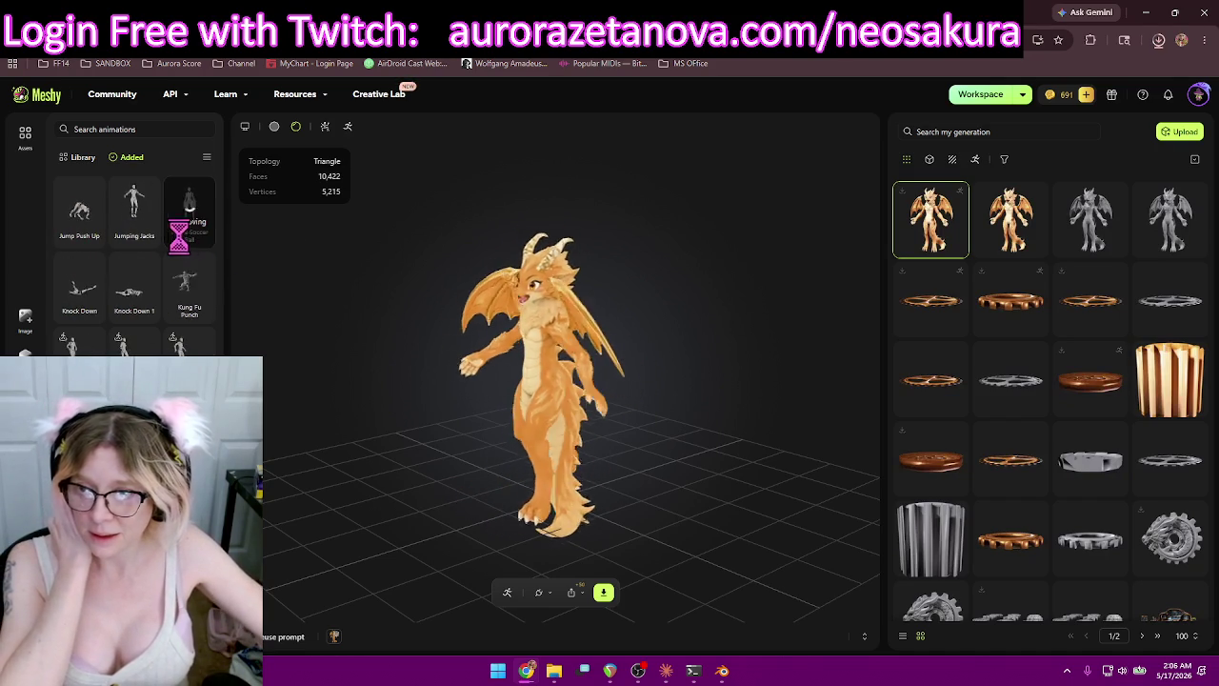
{"action": "left_click", "coordinate": [148, 237]}
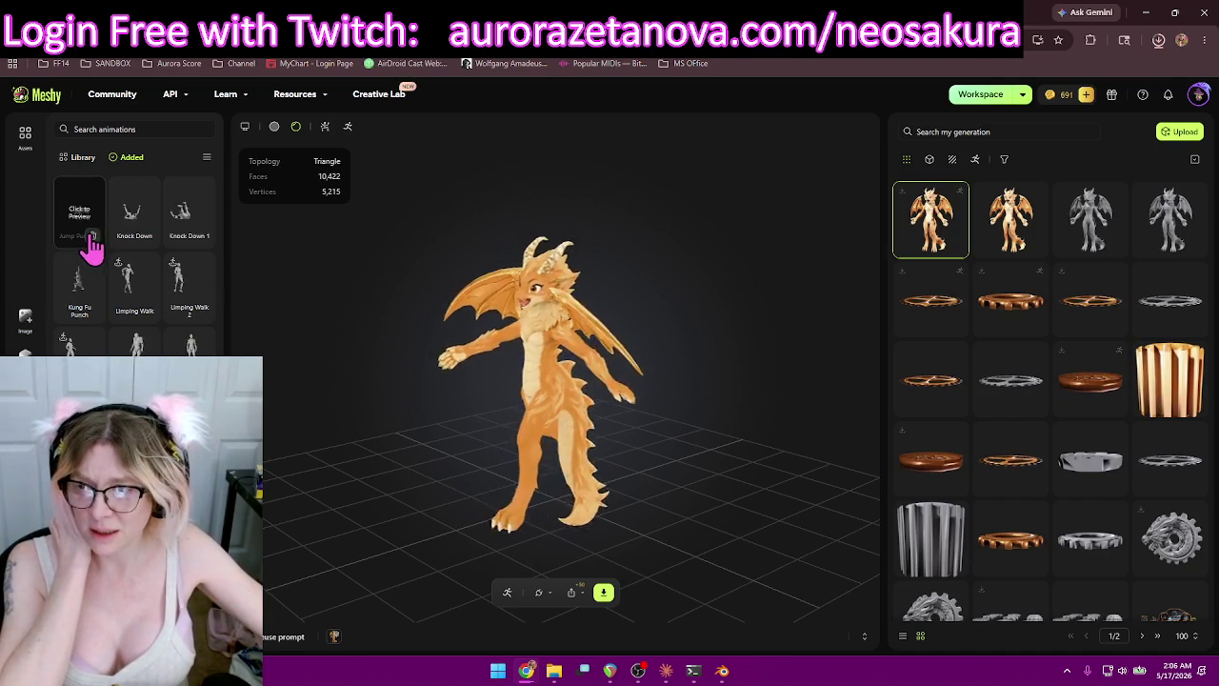
Remove Jump Push Up, Knock Down, Limping Walk, Love You Pop Dance, Look Around Dumbfounded and Look Back and Sit.
{"action": "left_click", "coordinate": [201, 236]}
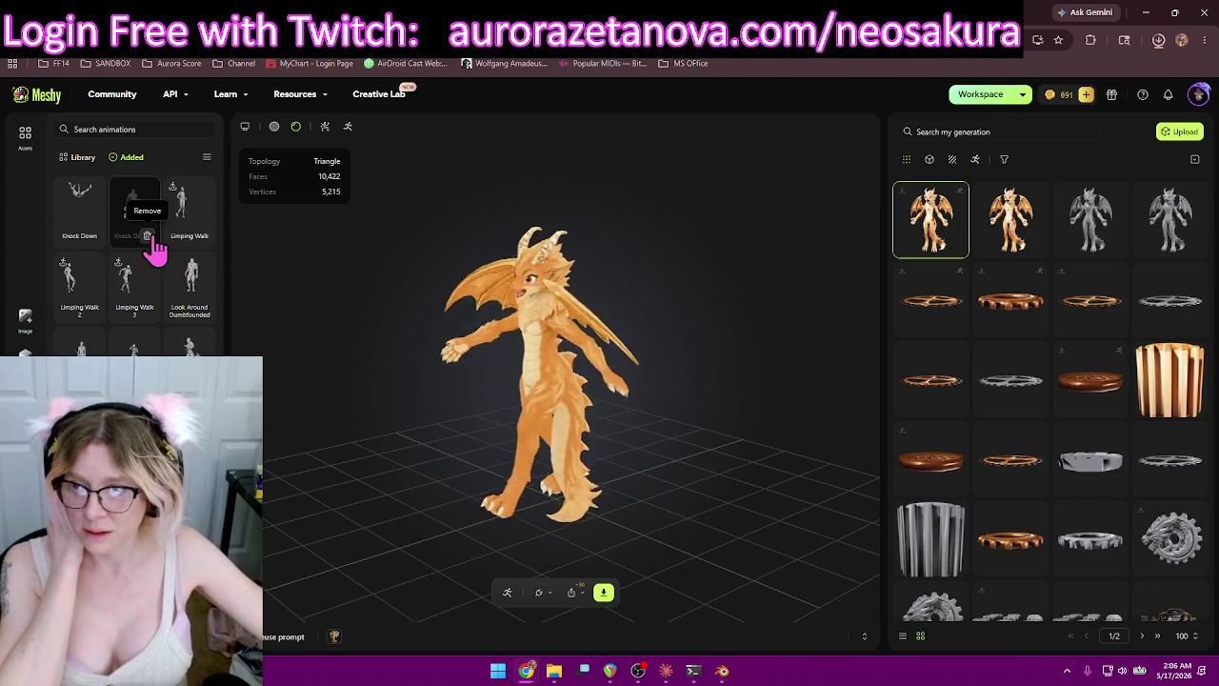
{"action": "left_click", "coordinate": [92, 250]}
{"action": "left_click", "coordinate": [191, 243]}
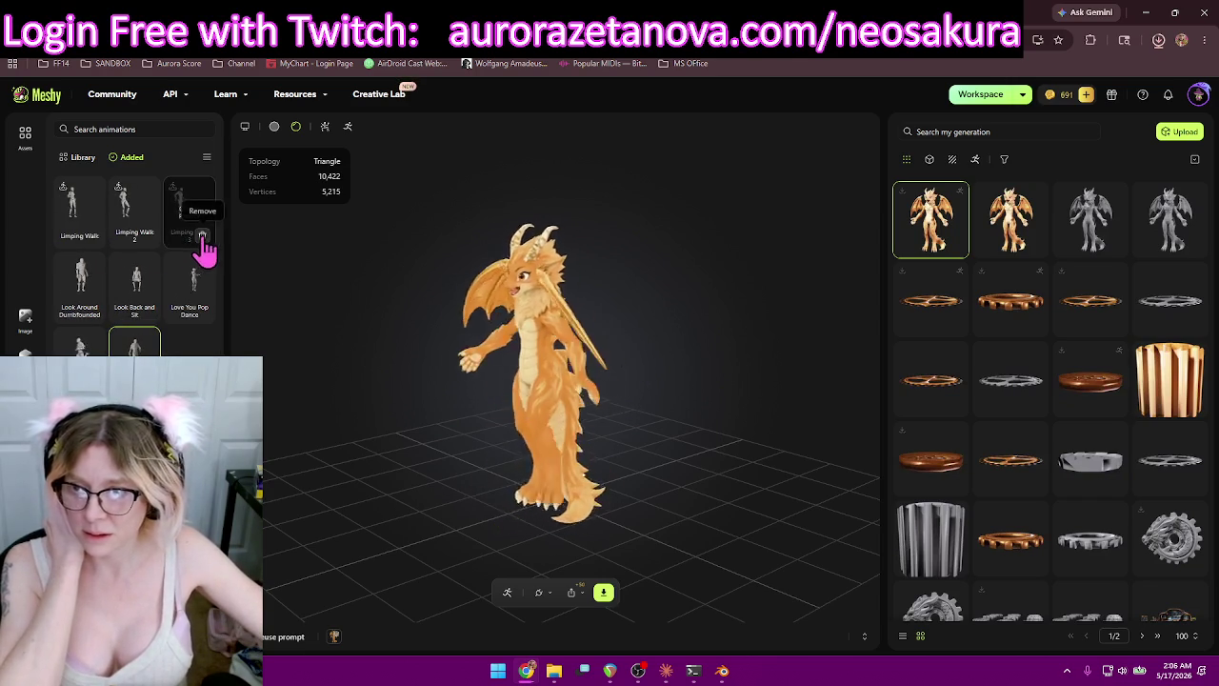
{"action": "left_click", "coordinate": [148, 236]}
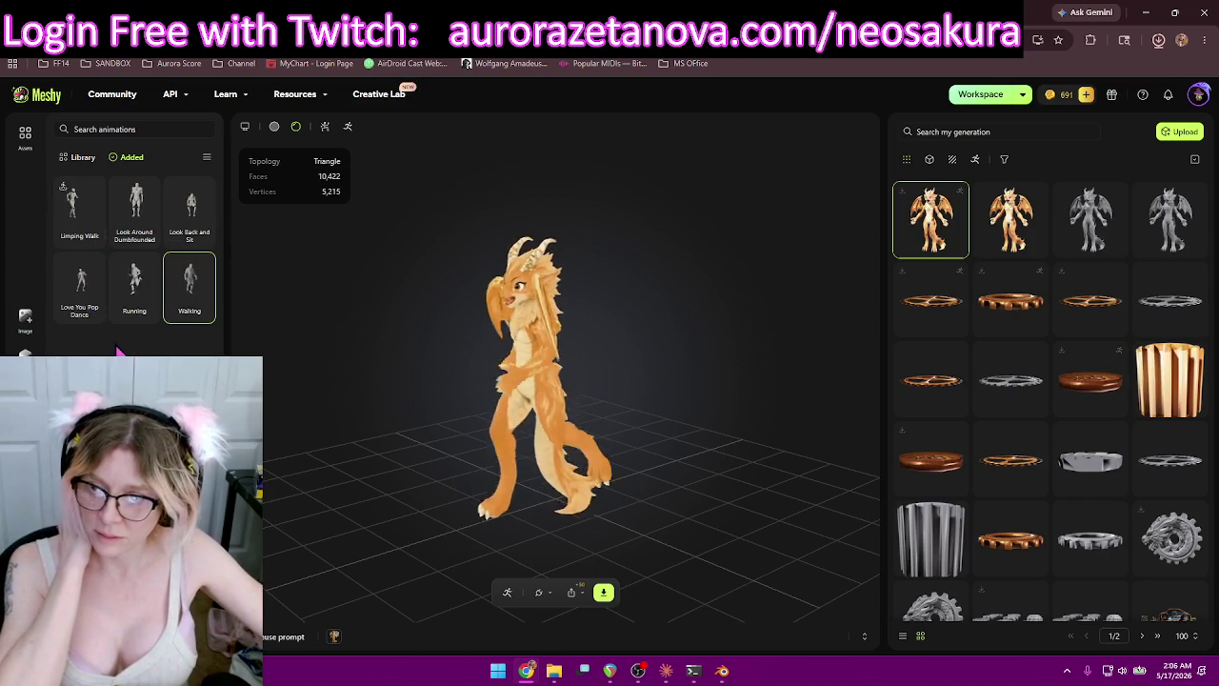
{"action": "left_click", "coordinate": [94, 238]}
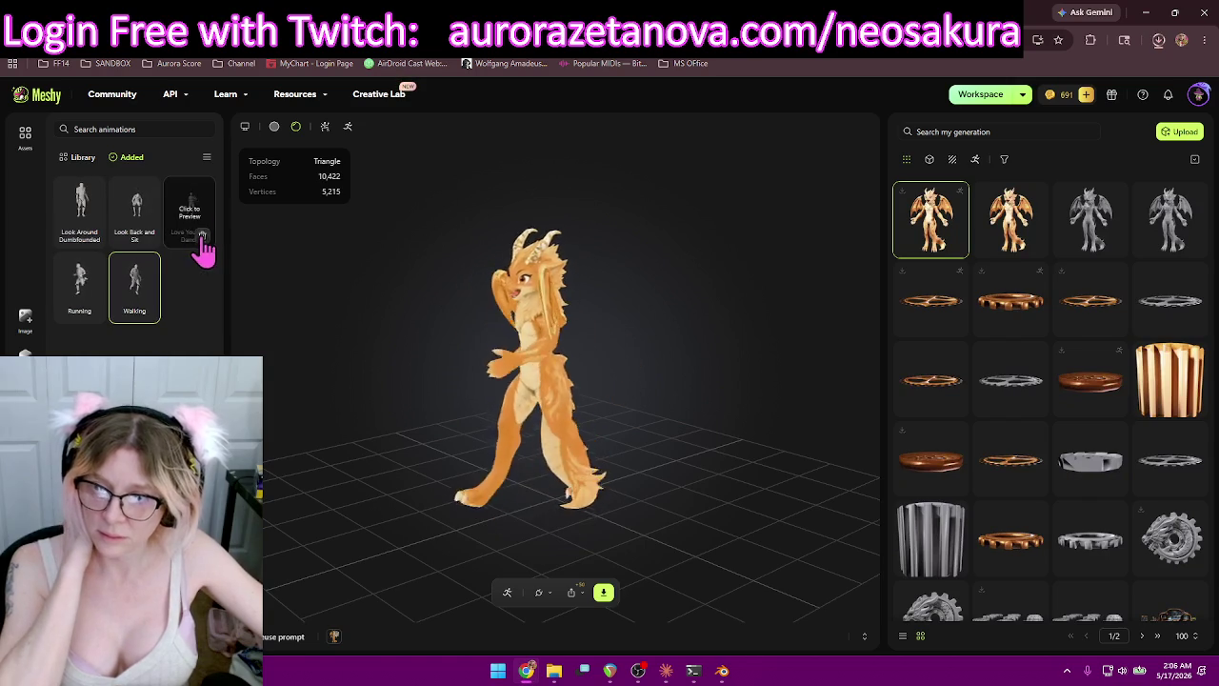
{"action": "left_click", "coordinate": [200, 238]}
{"action": "left_click", "coordinate": [148, 236]}
{"action": "left_click", "coordinate": [93, 237]}
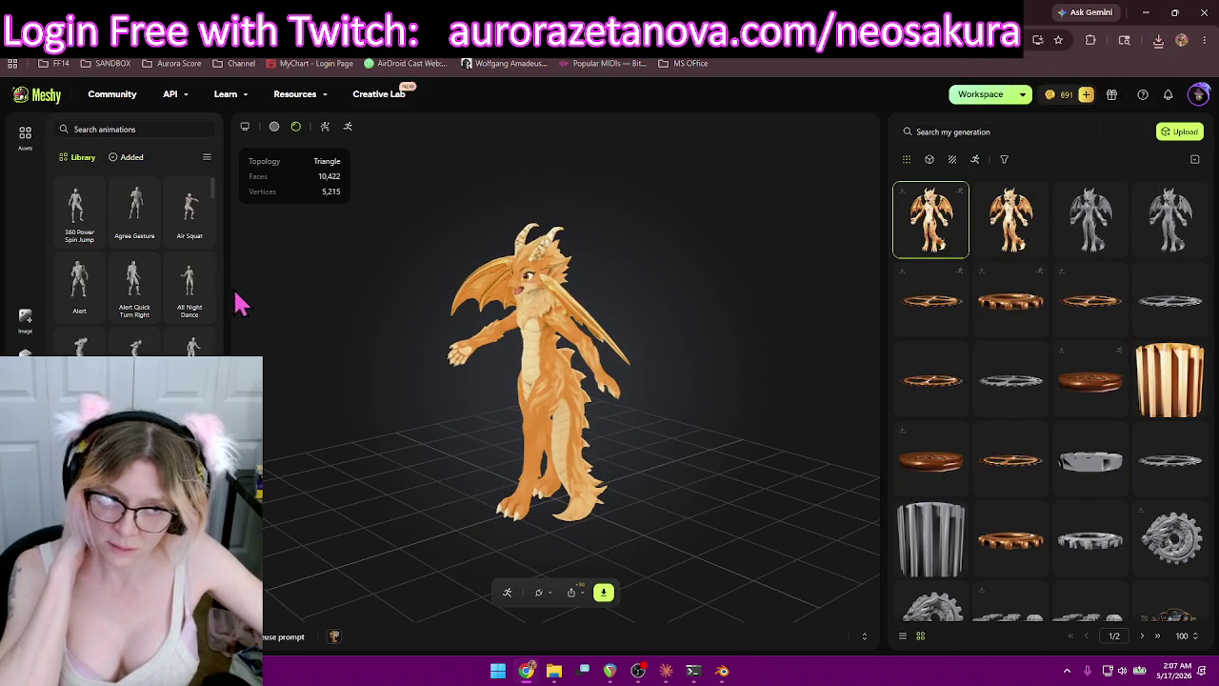
Add Mage Spell Cast and Mage Spell Cast 1 through 5 to the dragon.
{"action": "left_click_drag", "start_coordinate": [214, 202], "coordinate": [242, 317]}
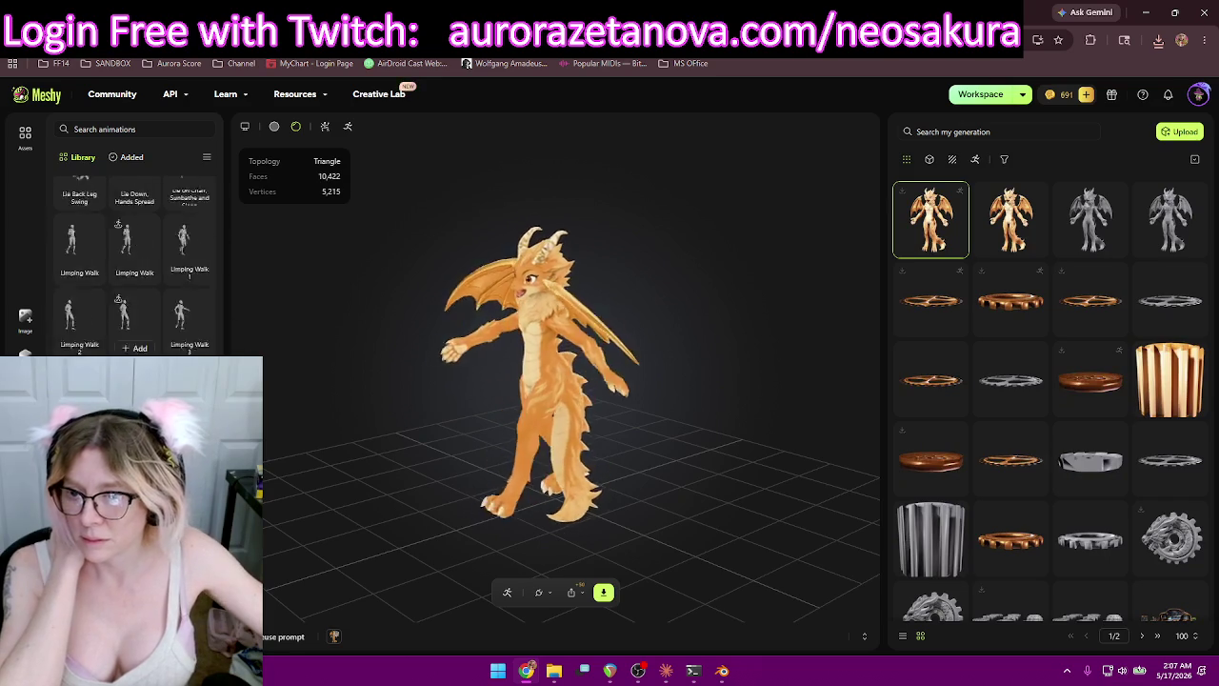
{"action": "scroll", "coordinate": [133, 266], "scroll_direction": "up", "scroll_amount": 1}
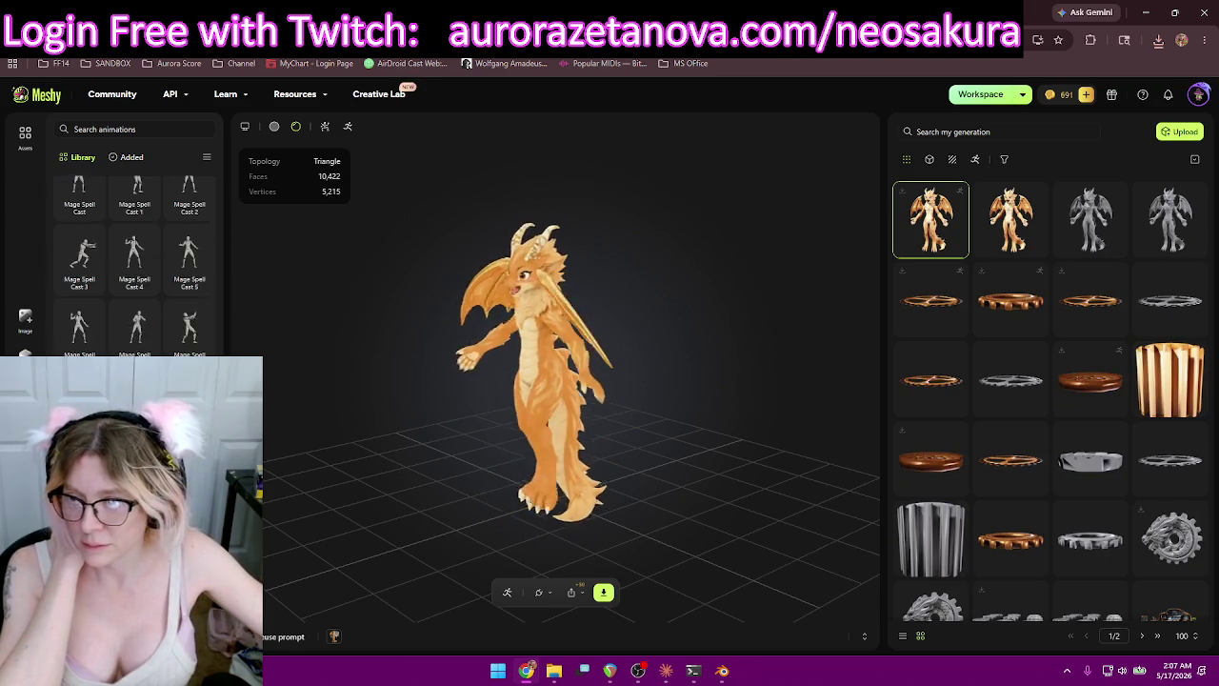
{"action": "scroll", "coordinate": [134, 345], "scroll_direction": "up", "scroll_amount": 3}
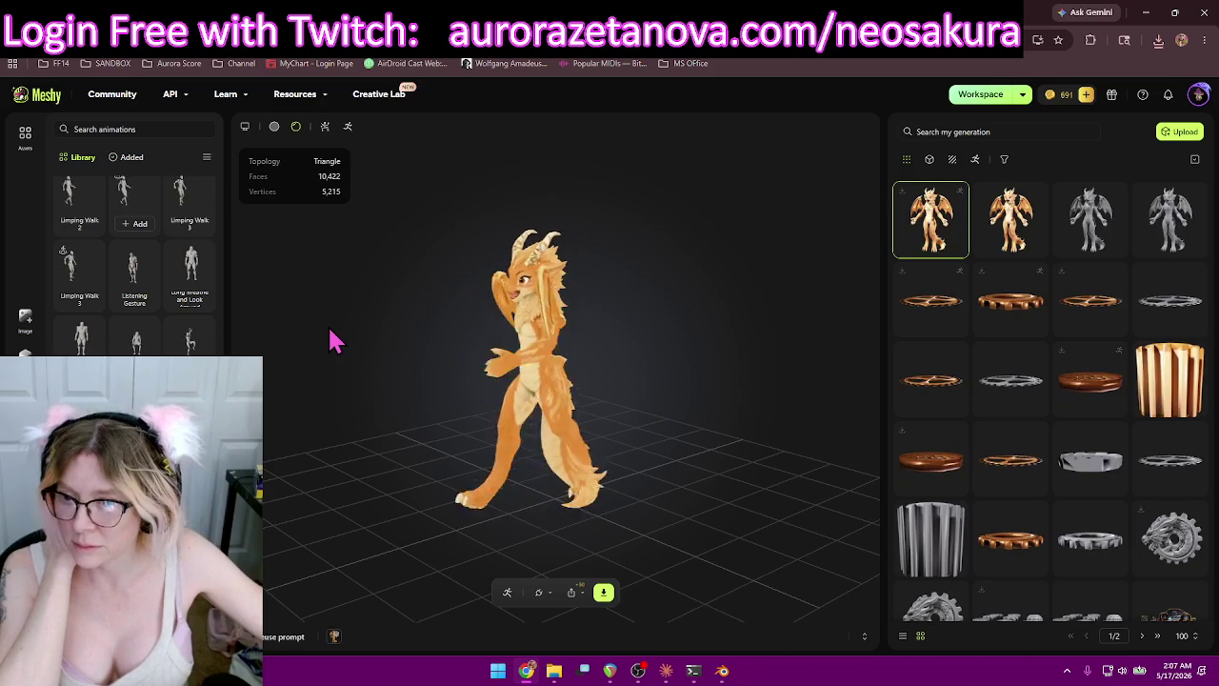
{"action": "scroll", "coordinate": [171, 276], "scroll_direction": "down", "scroll_amount": 5}
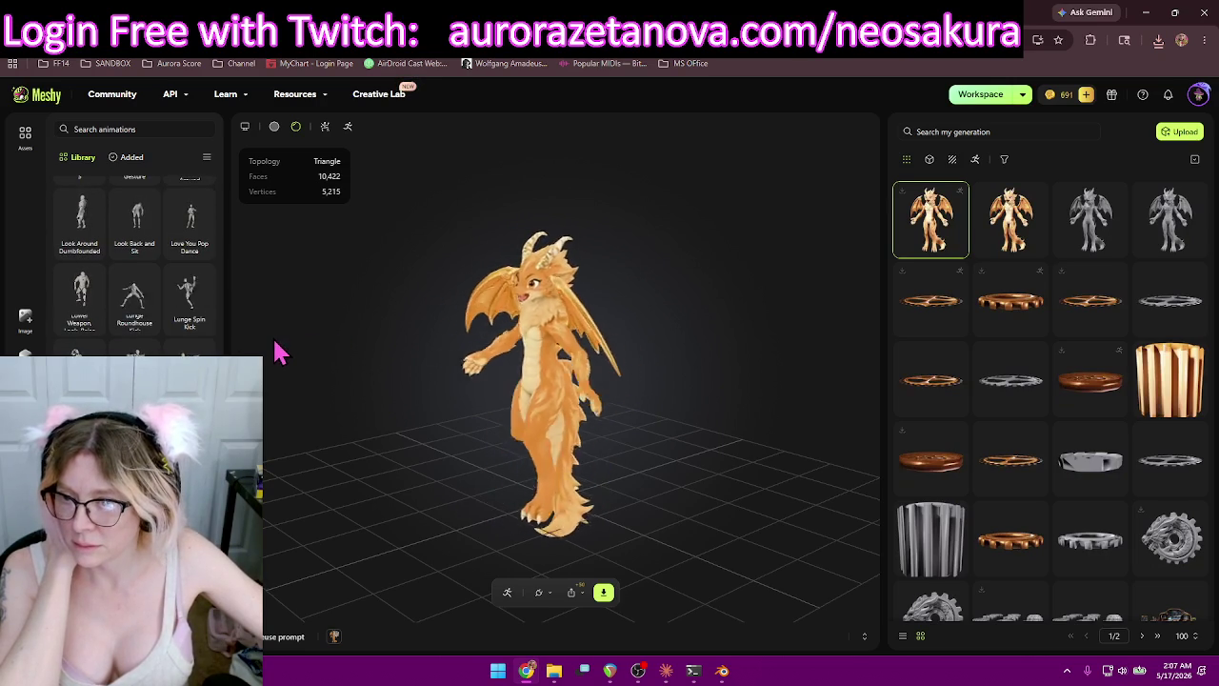
{"action": "scroll", "coordinate": [143, 329], "scroll_direction": "down", "scroll_amount": 2}
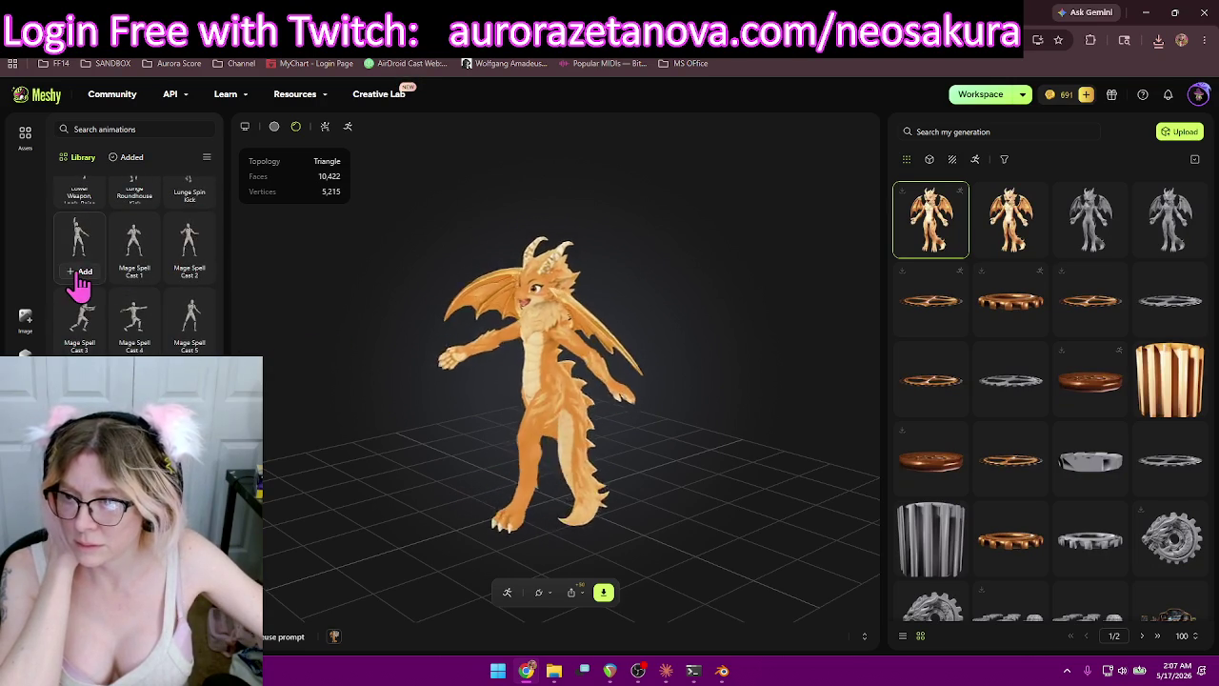
{"action": "left_click", "coordinate": [80, 276]}
{"action": "left_click", "coordinate": [135, 277]}
{"action": "left_click", "coordinate": [190, 276]}
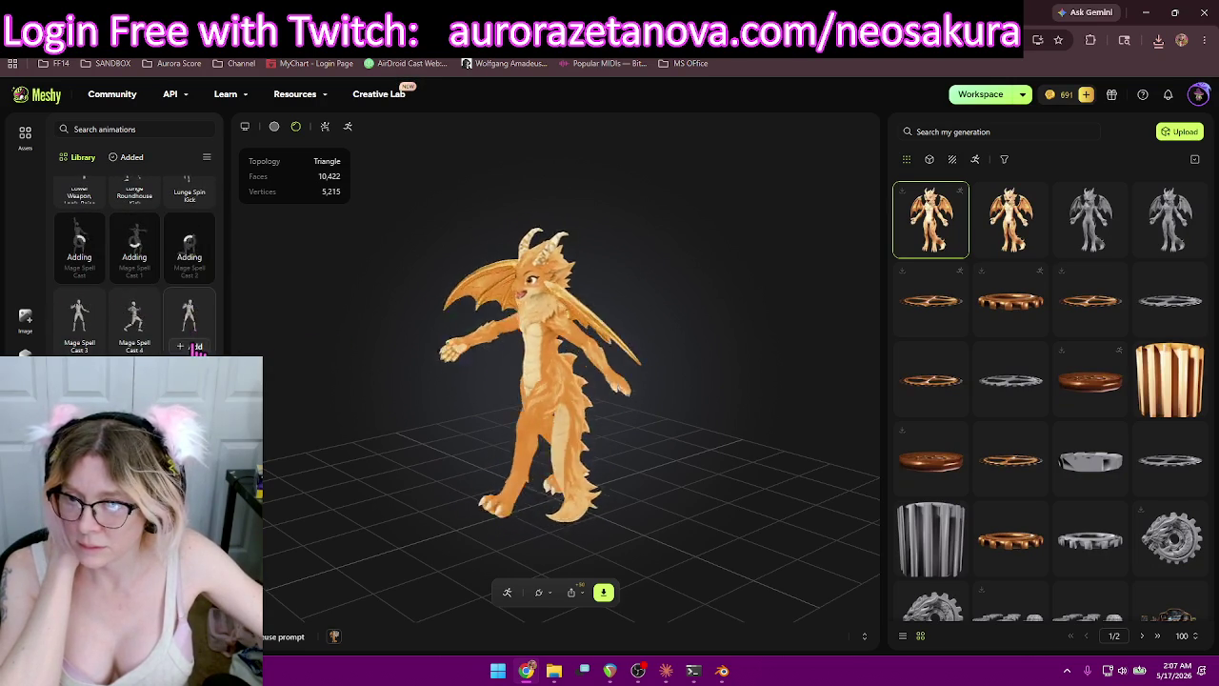
{"action": "left_click", "coordinate": [189, 345]}
{"action": "left_click", "coordinate": [134, 345]}
{"action": "left_click", "coordinate": [80, 346]}
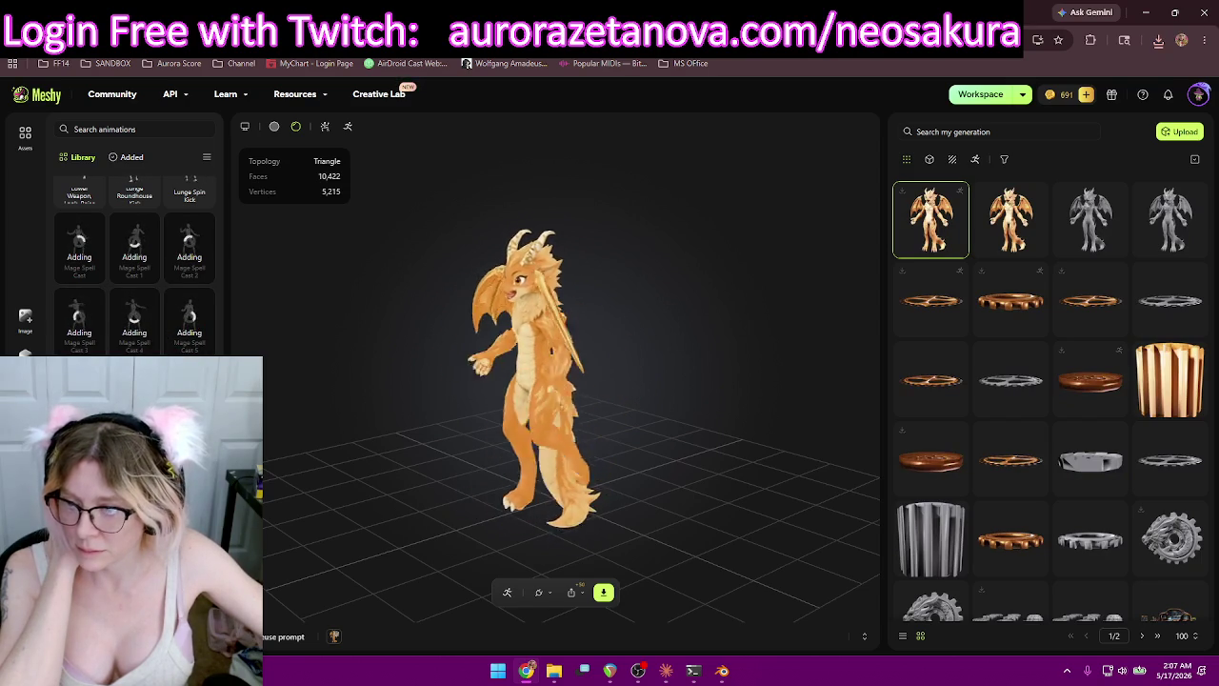
Add the Mirror Viewing and Motivational Cheer animations to the dragon.
{"action": "scroll", "coordinate": [153, 305], "scroll_direction": "down", "scroll_amount": 2}
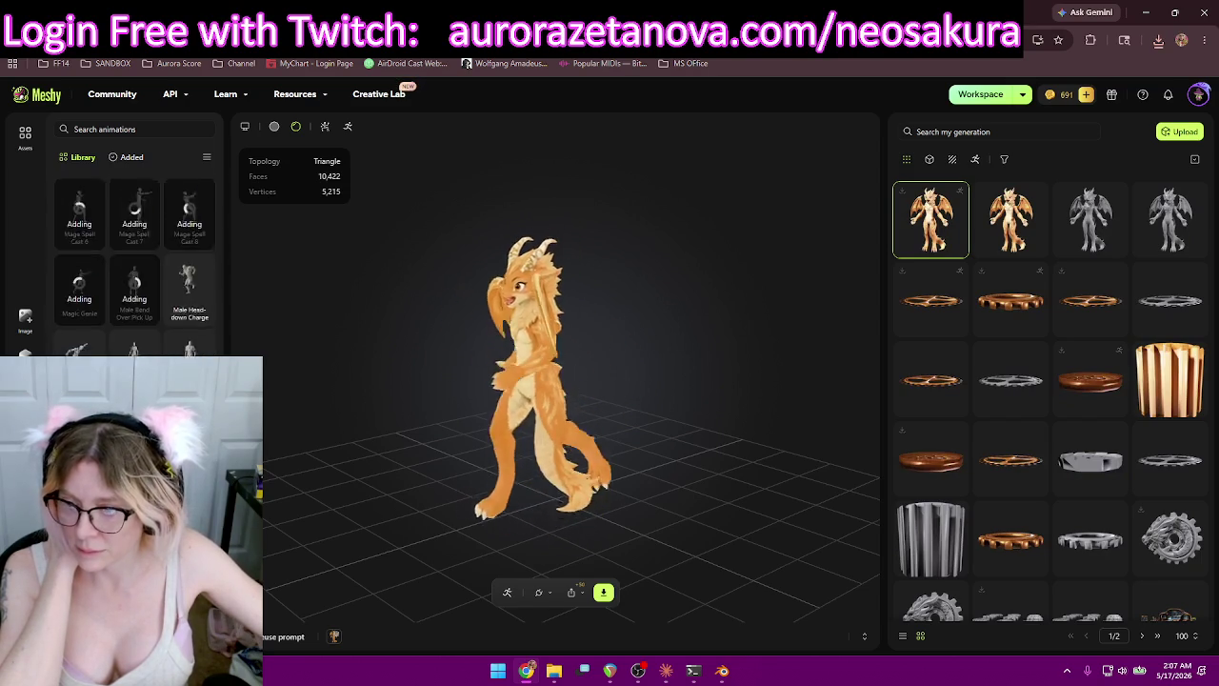
{"action": "scroll", "coordinate": [157, 319], "scroll_direction": "down", "scroll_amount": 1}
{"action": "left_click", "coordinate": [139, 320]}
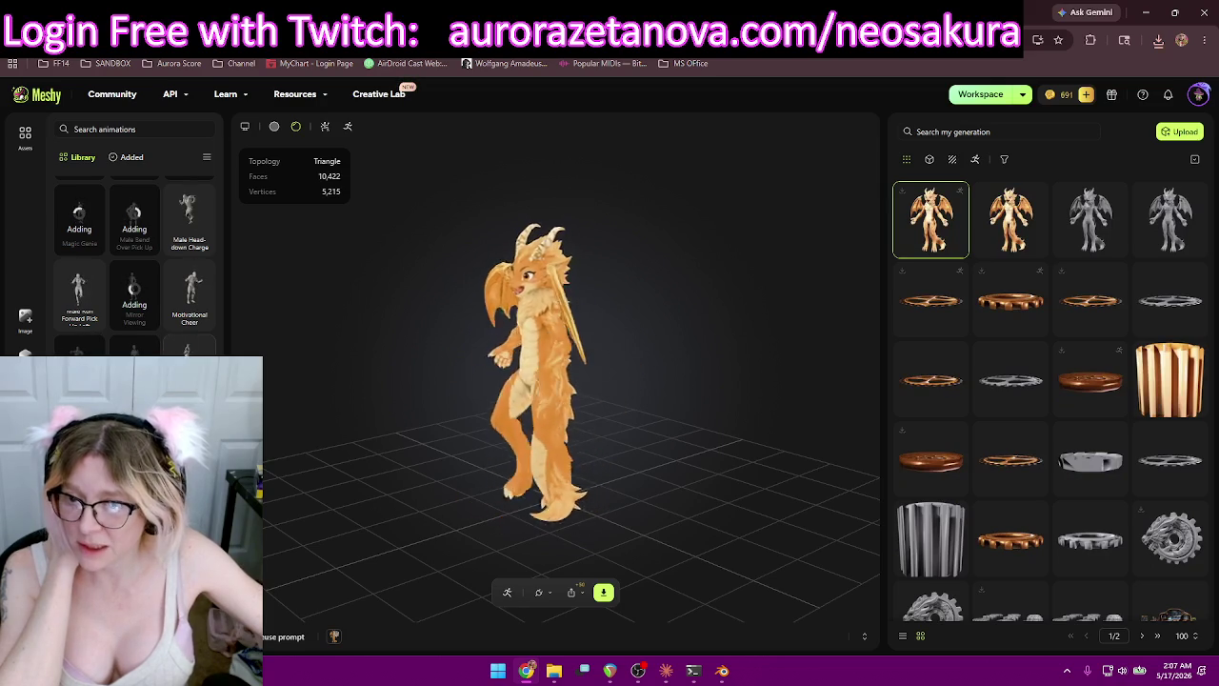
{"action": "left_click", "coordinate": [193, 320]}
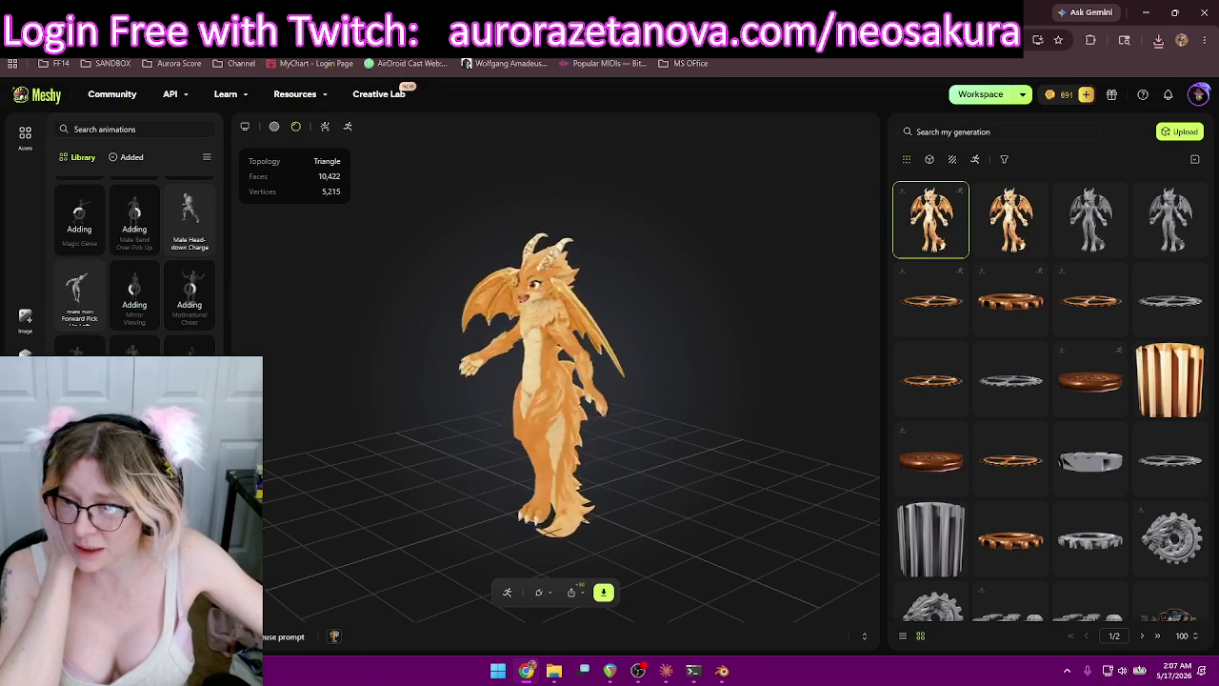
{"action": "scroll", "coordinate": [135, 257], "scroll_direction": "down", "scroll_amount": 2}
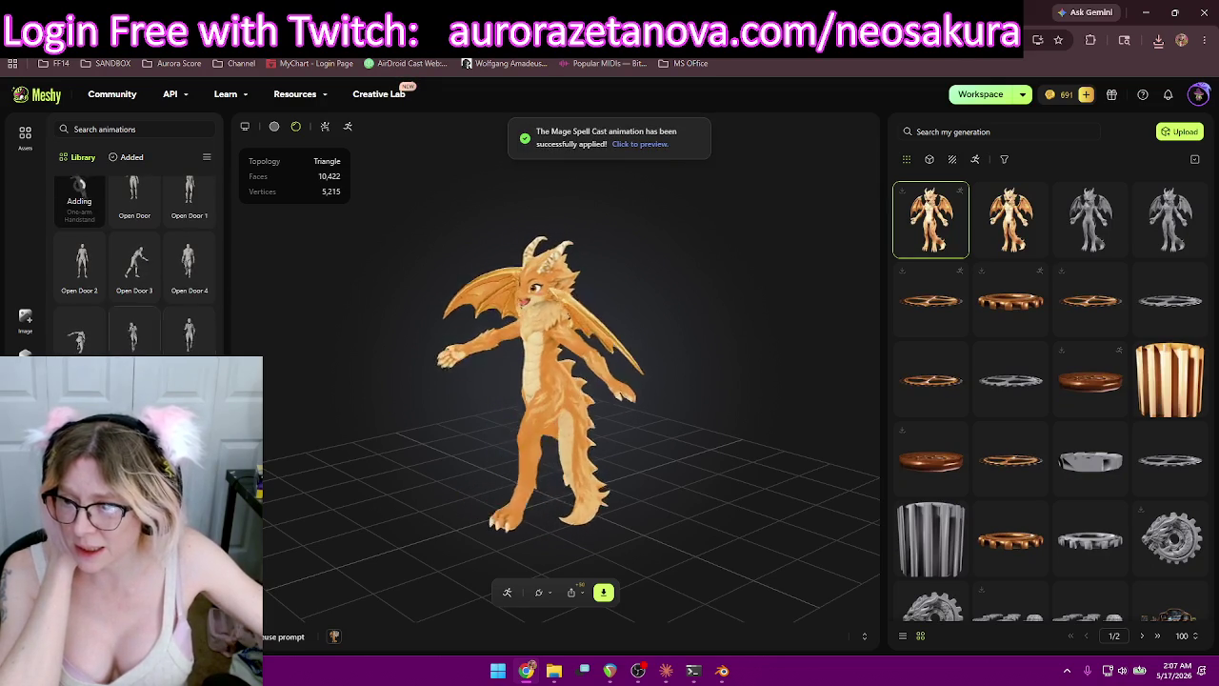
Show the Added list, which opens with Mage Spell Cast through Mage Spell Cast 5.
{"action": "left_click", "coordinate": [131, 156]}
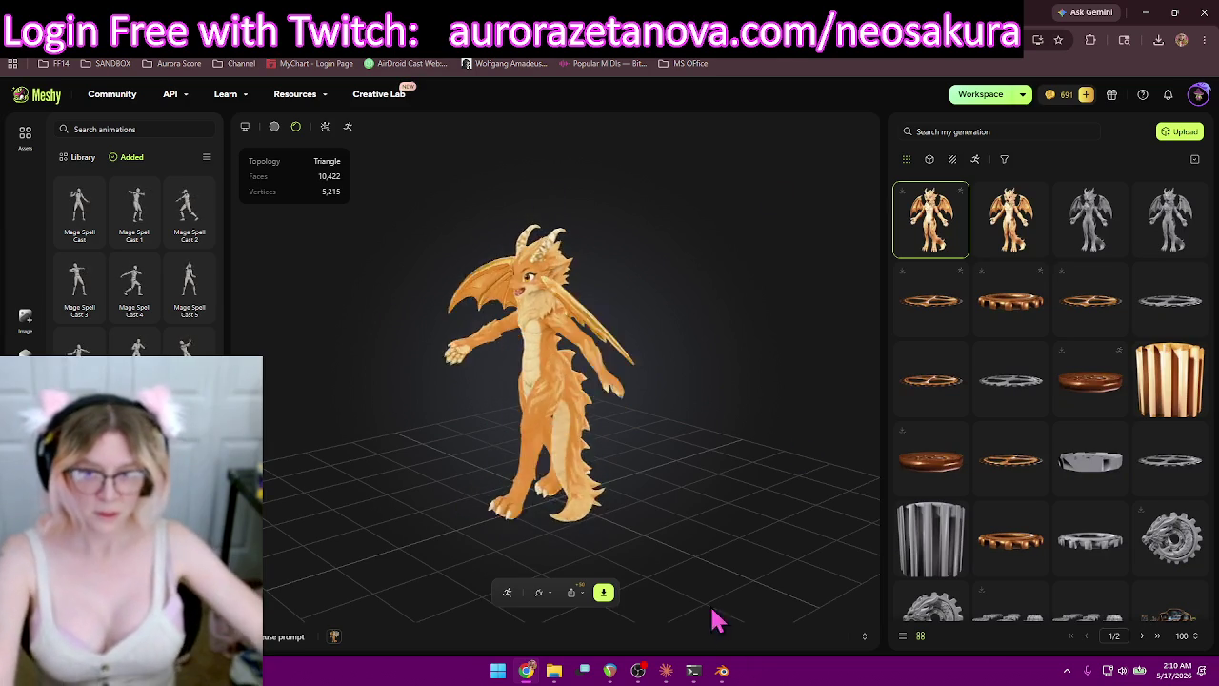
Export the rigged dragon as a glb file with All Added animations.
{"action": "left_click", "coordinate": [604, 594]}
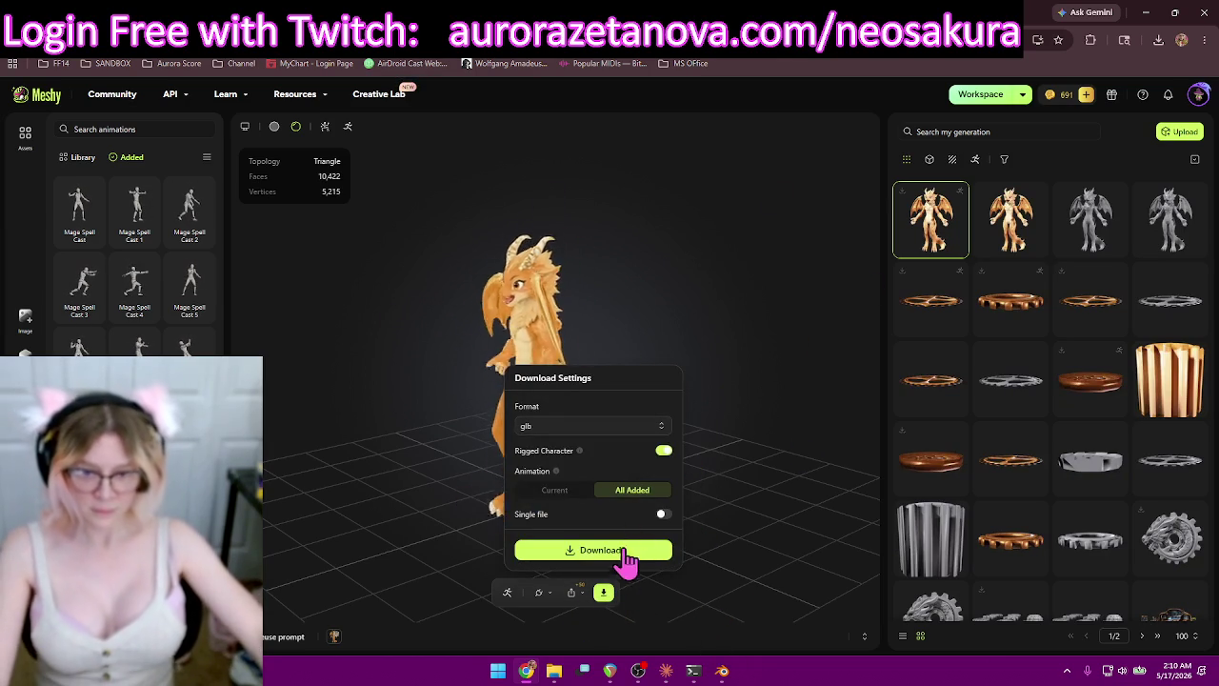
{"action": "left_click", "coordinate": [621, 550]}
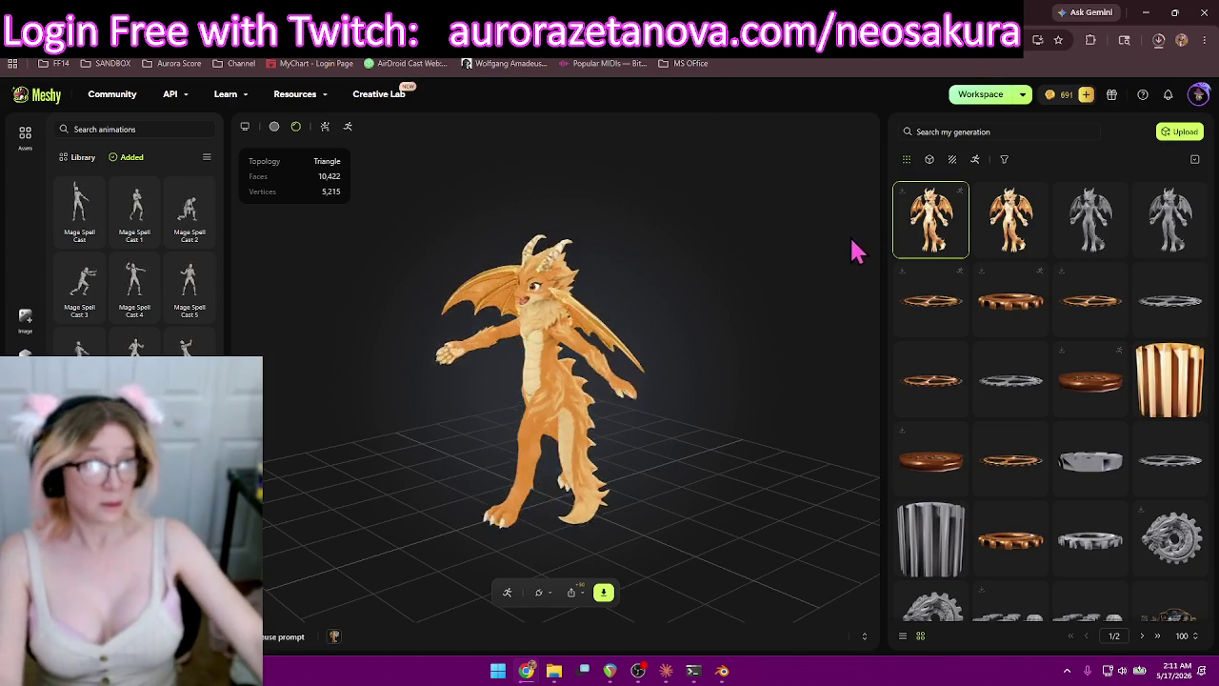
Remove the Mage Spell Cast animations and Mirror Viewing from the dragon.
{"action": "left_click", "coordinate": [92, 236]}
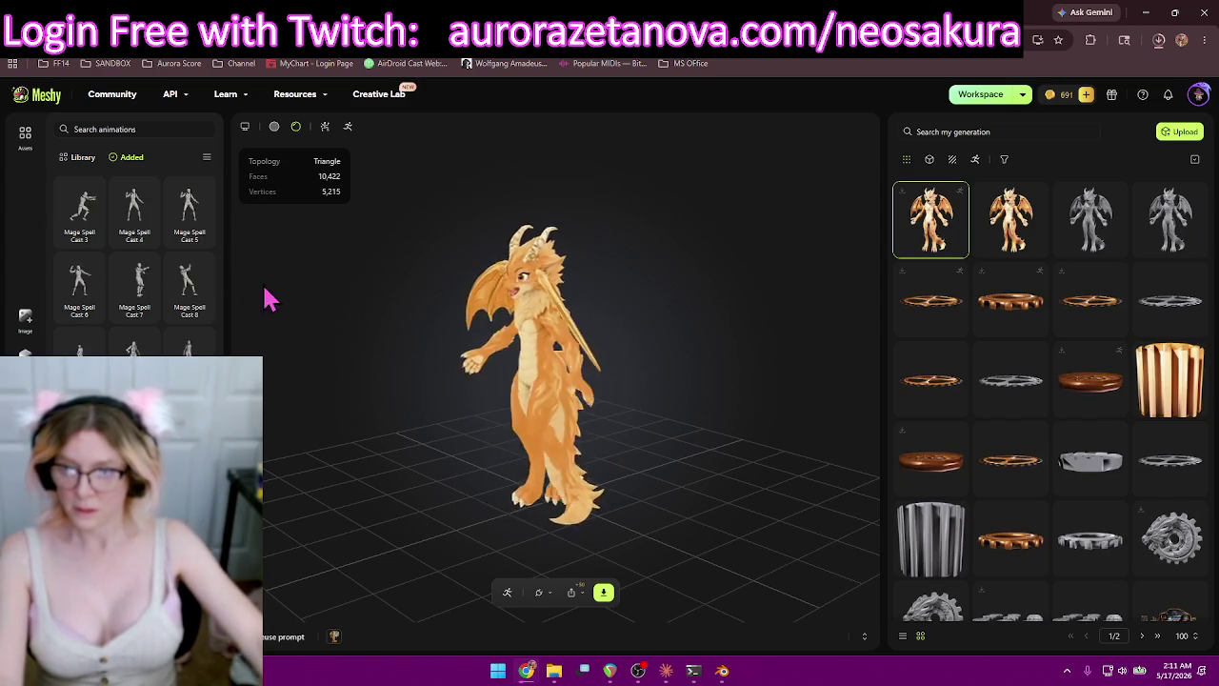
{"action": "left_click", "coordinate": [200, 237]}
{"action": "left_click", "coordinate": [92, 236]}
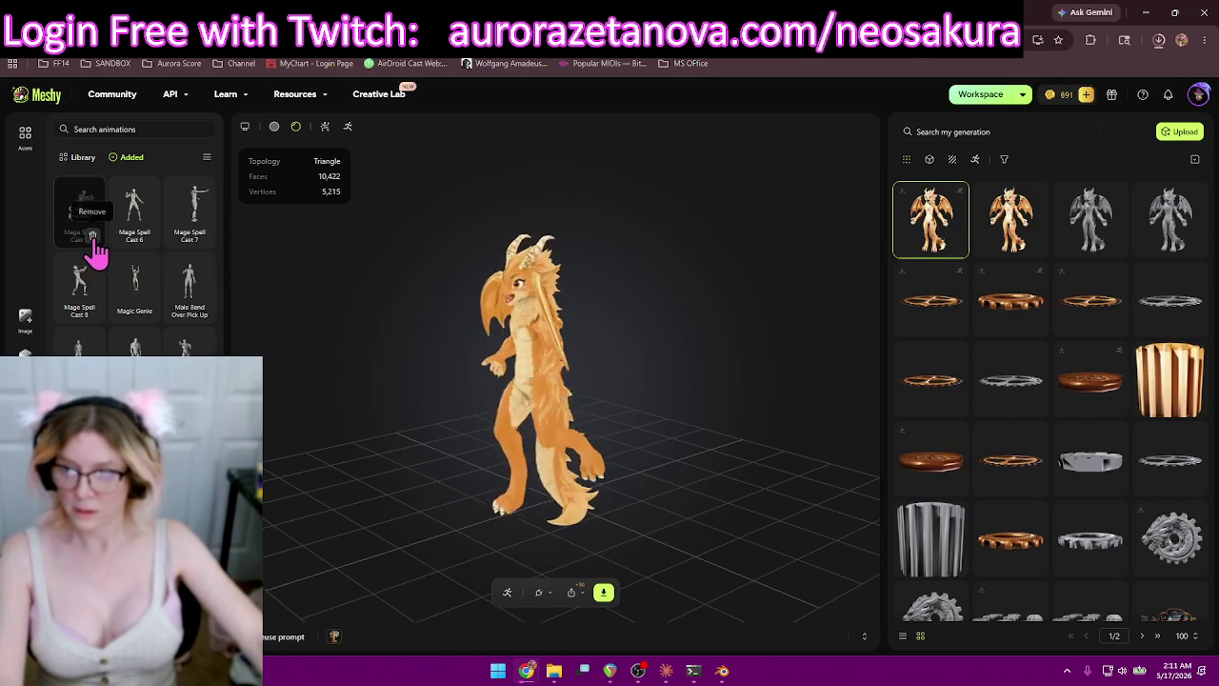
{"action": "left_click", "coordinate": [147, 236]}
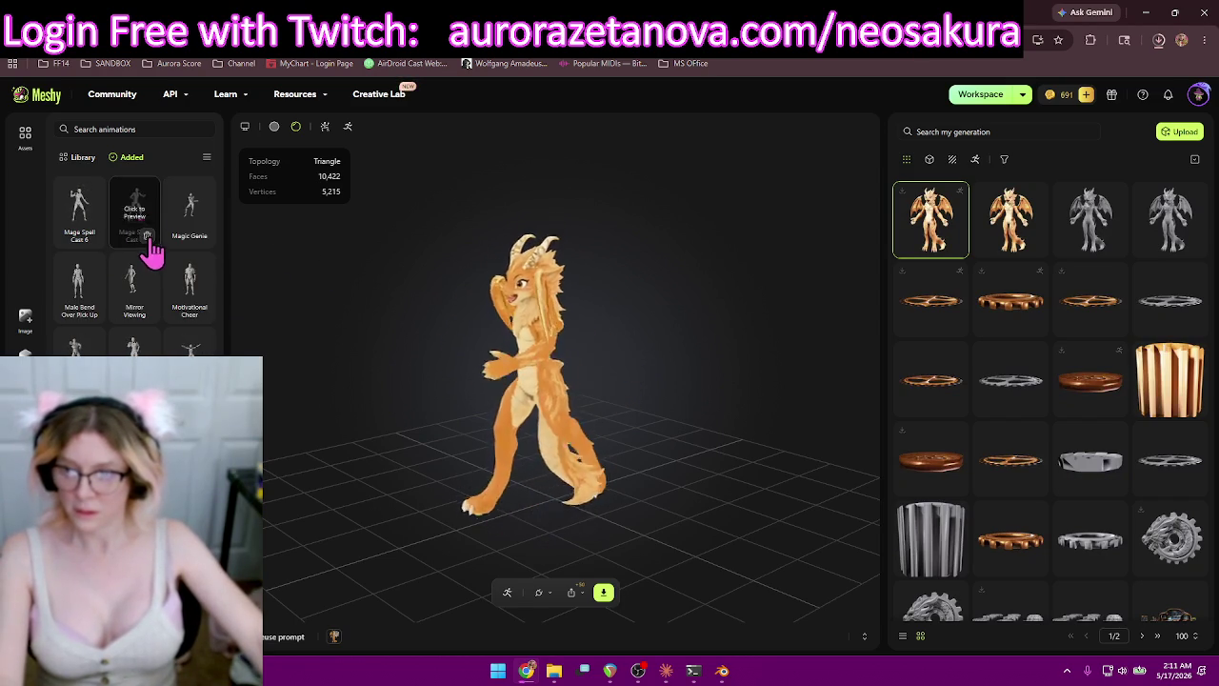
{"action": "left_click", "coordinate": [91, 236]}
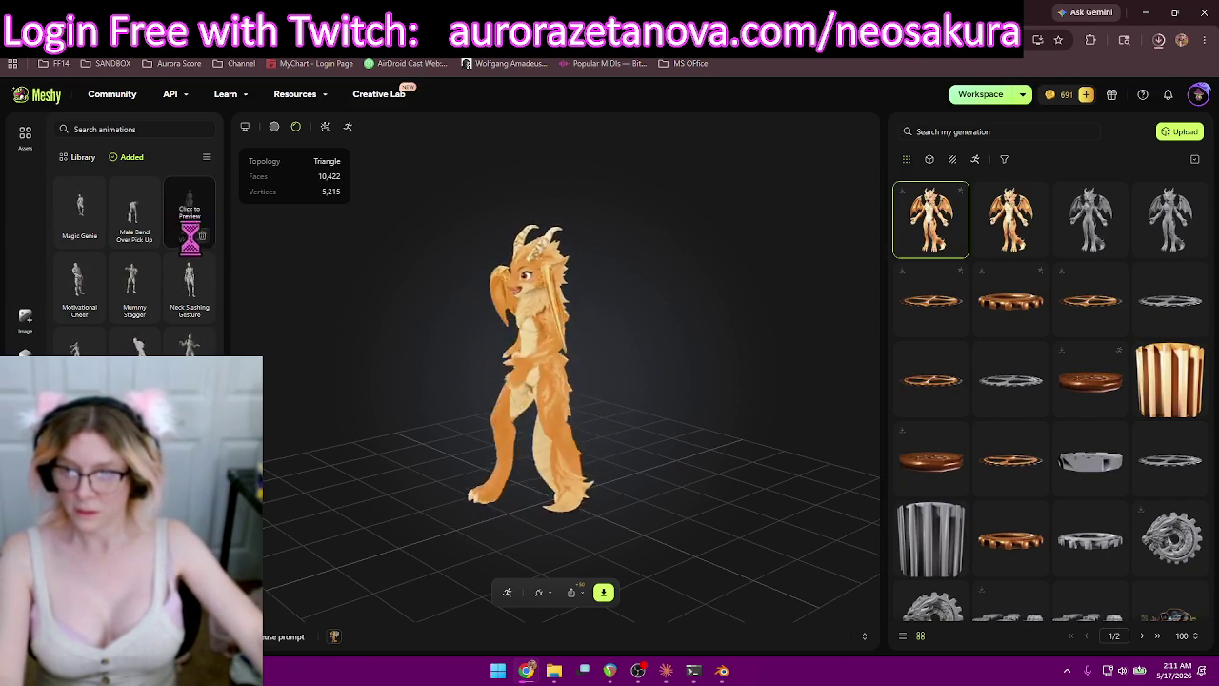
{"action": "left_click", "coordinate": [193, 243]}
Remove Male Bend Over Pick Up, Magic Genie, Mummy Stagger, Motivational Cheer, Penguin Walk, One-arm Handstand and OMG Groove.
{"action": "left_click", "coordinate": [136, 224]}
{"action": "left_click", "coordinate": [92, 238]}
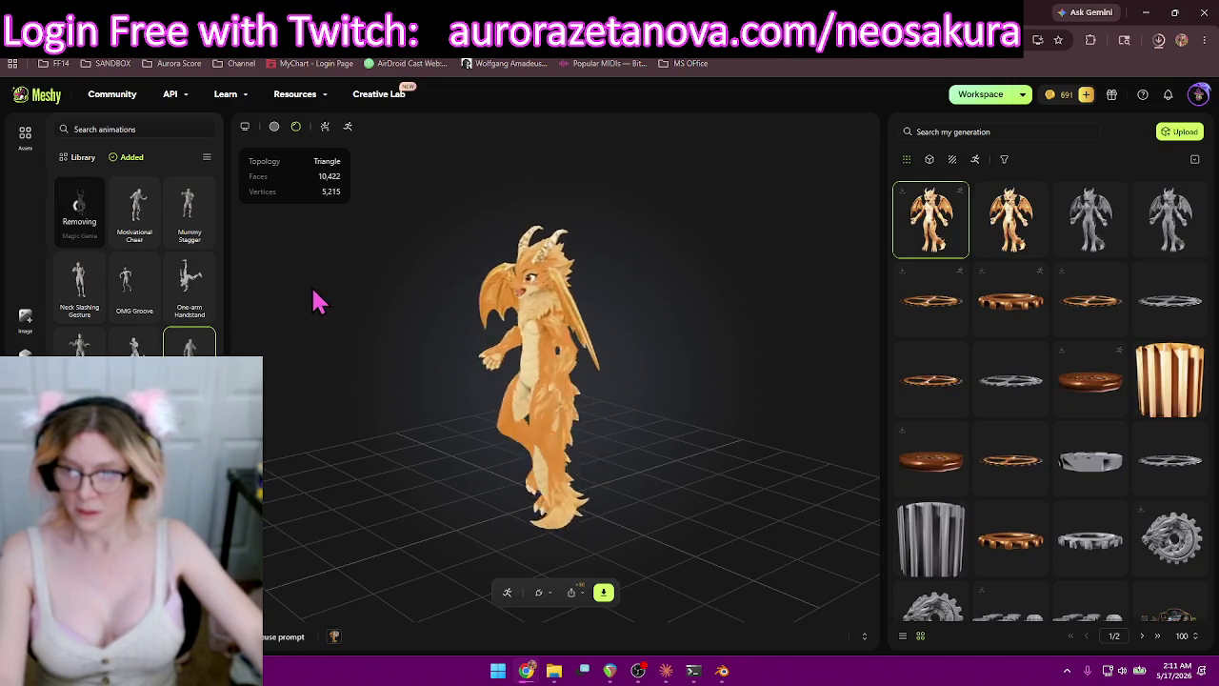
{"action": "left_click", "coordinate": [134, 236]}
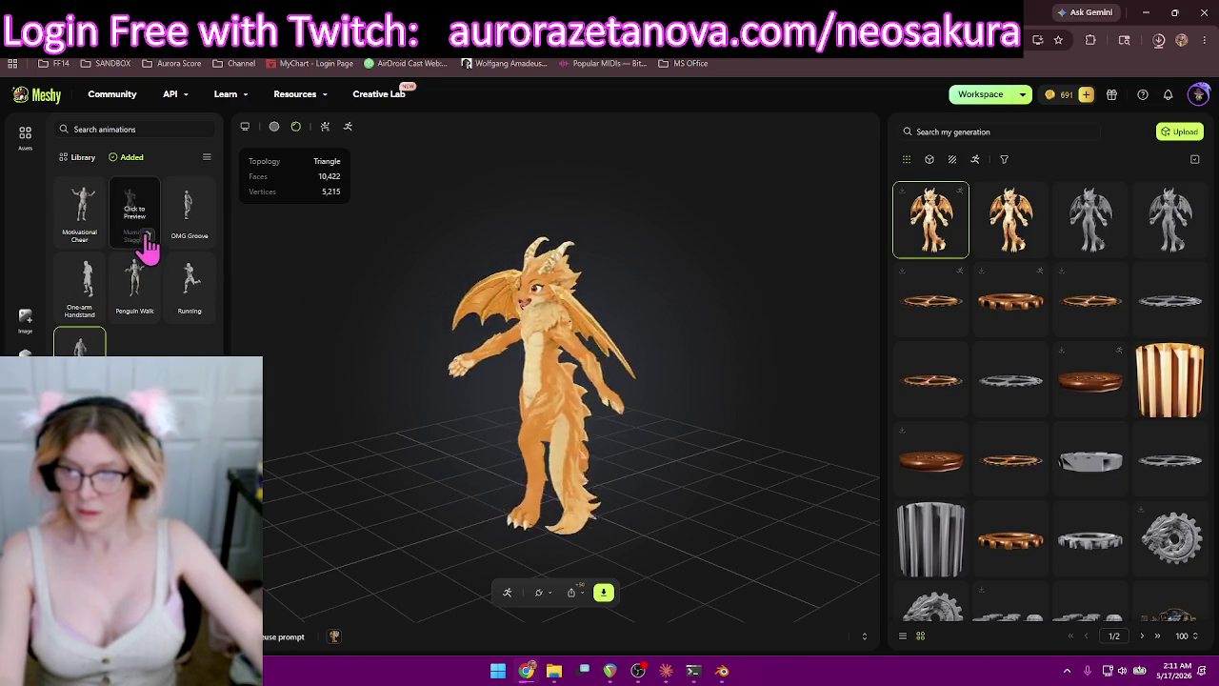
{"action": "left_click", "coordinate": [92, 238]}
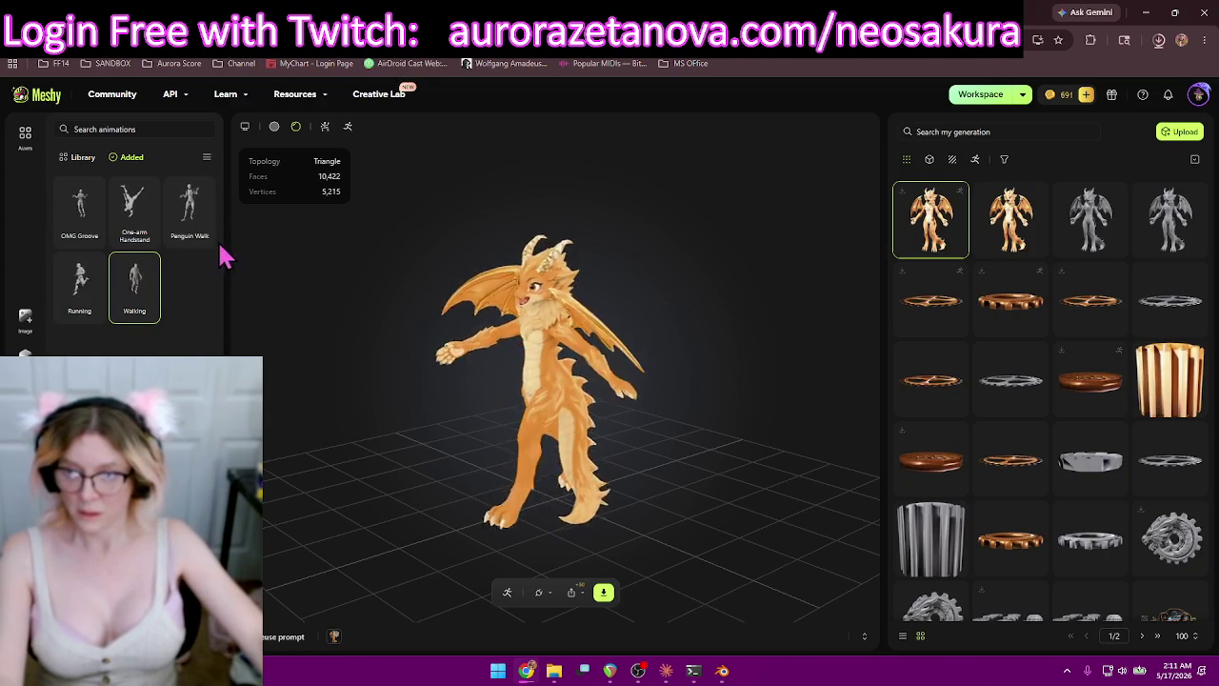
{"action": "left_click", "coordinate": [201, 240]}
{"action": "left_click", "coordinate": [148, 236]}
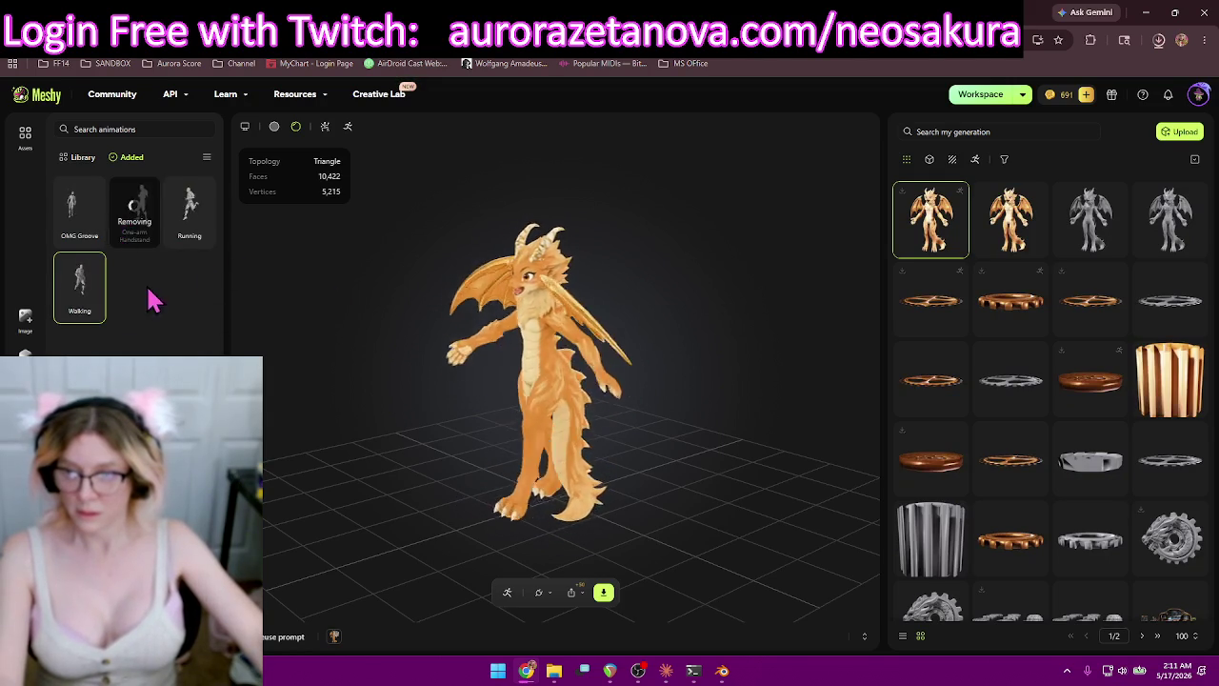
{"action": "left_click", "coordinate": [93, 238]}
{"action": "left_click", "coordinate": [78, 157]}
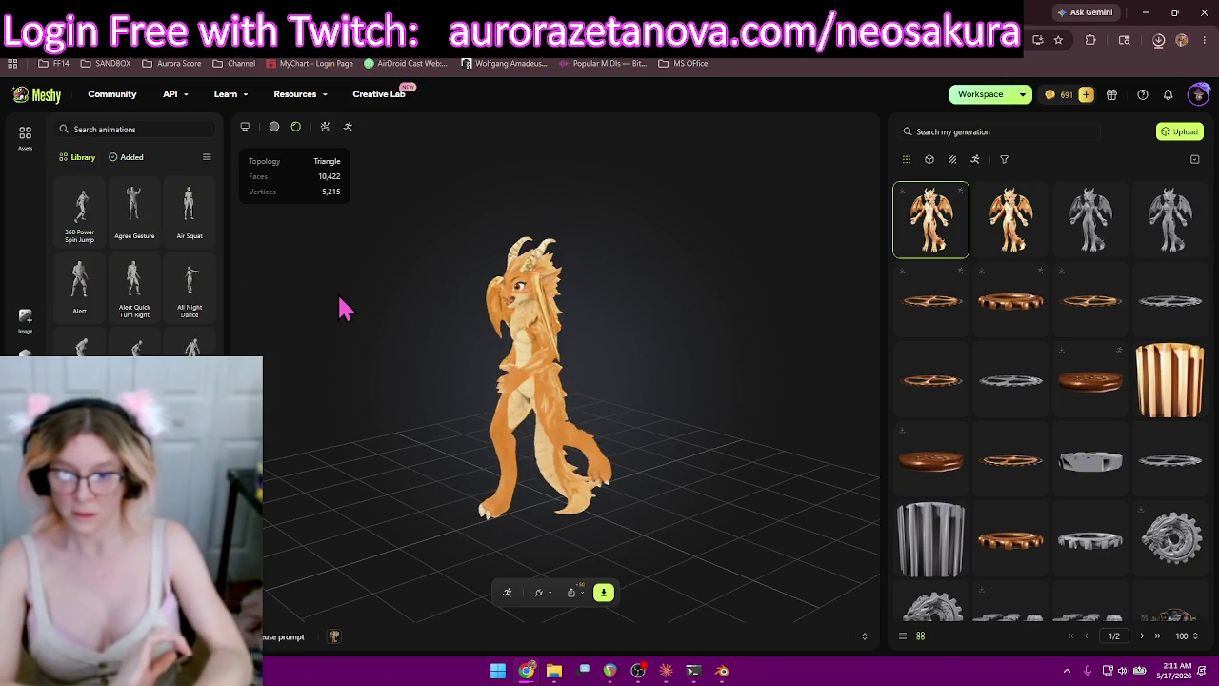
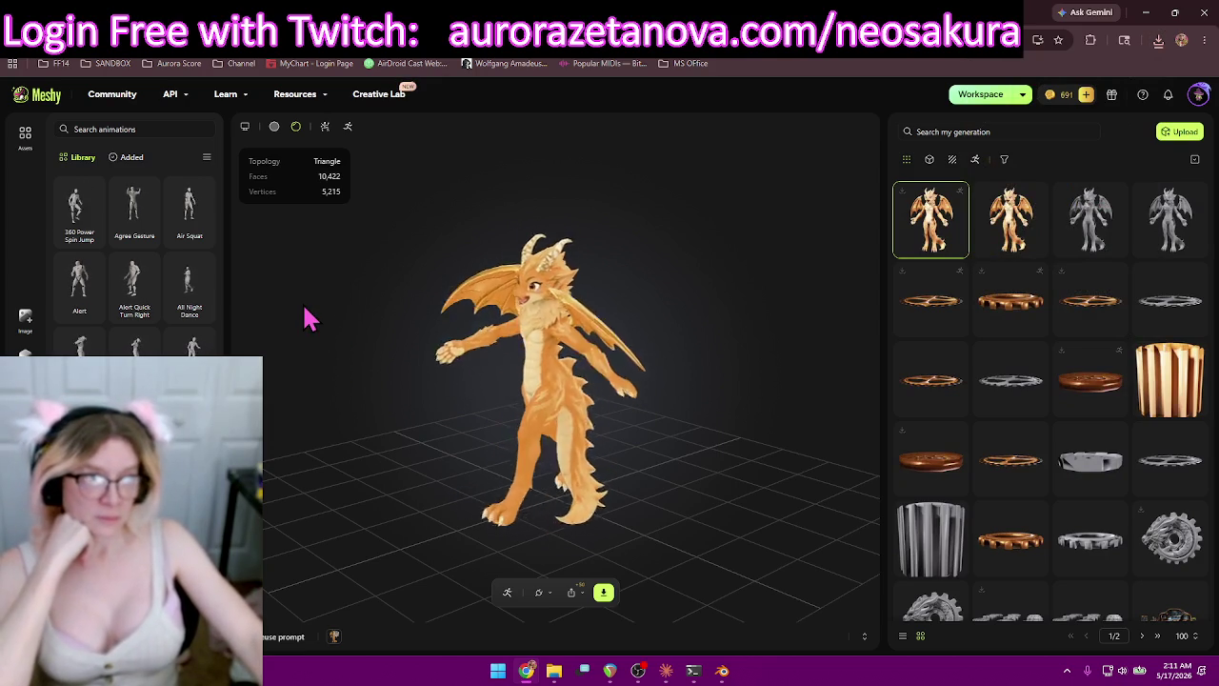
Review the animations already added to the dragon and scroll through the library list.
{"action": "left_click", "coordinate": [126, 157]}
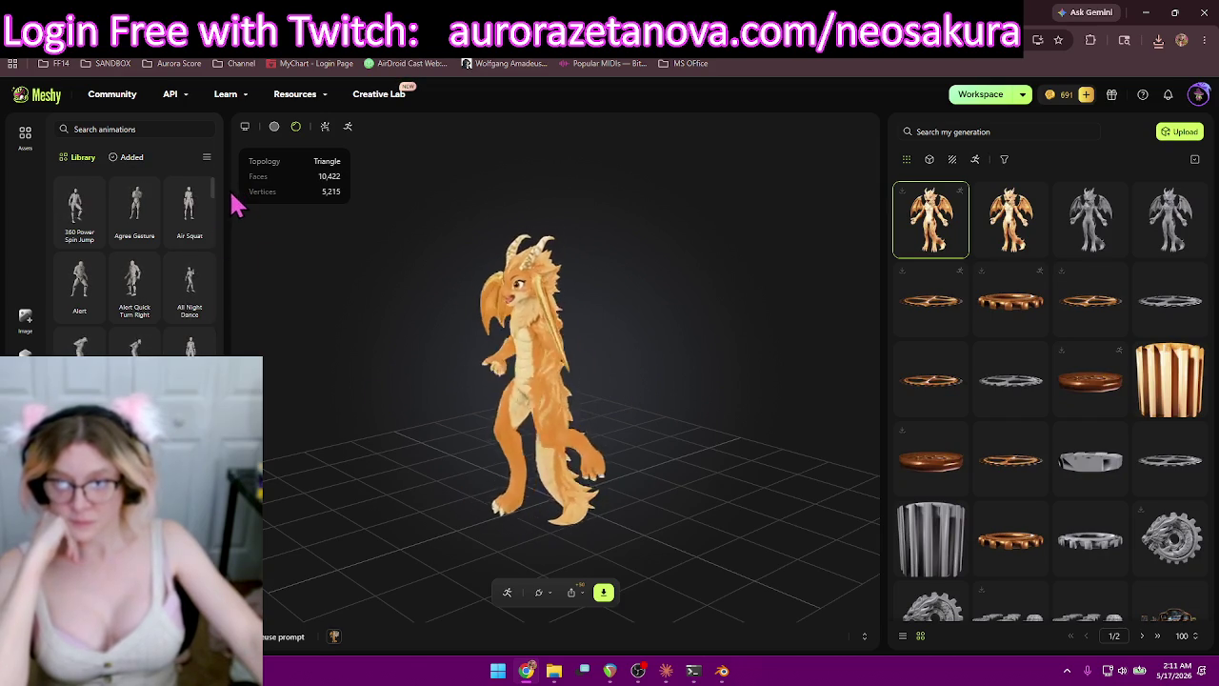
{"action": "left_click_drag", "start_coordinate": [214, 202], "coordinate": [223, 239]}
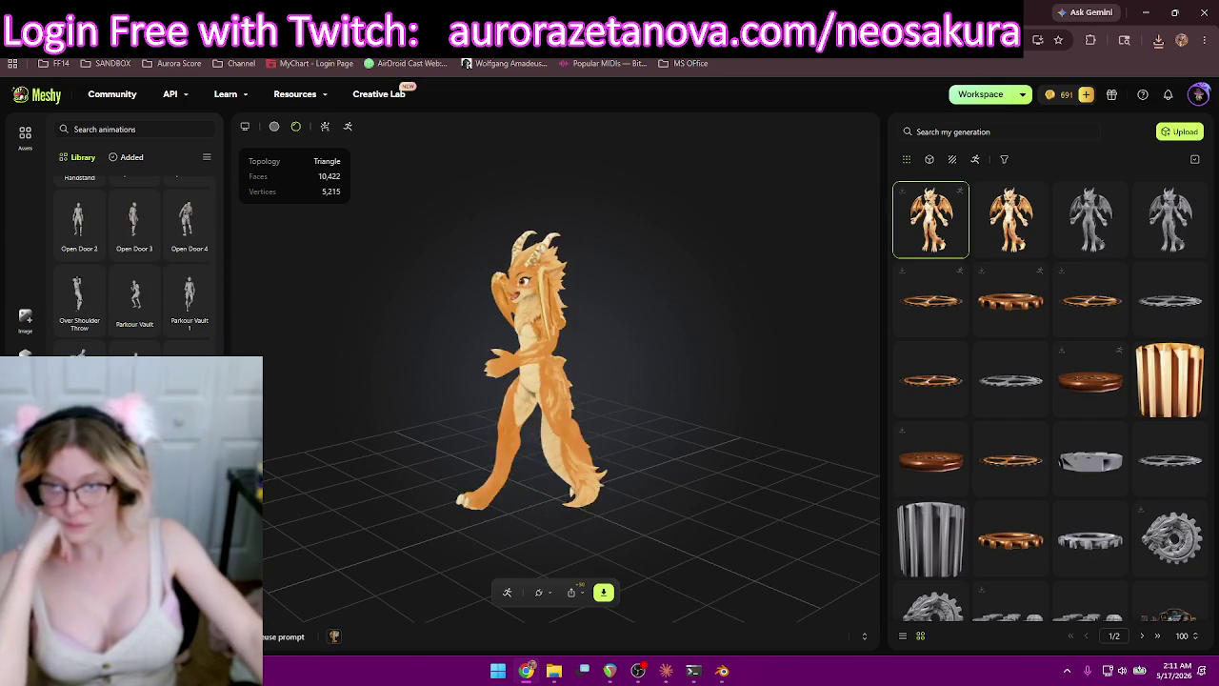
{"action": "scroll", "coordinate": [133, 257], "scroll_direction": "up", "scroll_amount": 2}
{"action": "scroll", "coordinate": [133, 257], "scroll_direction": "up", "scroll_amount": 1}
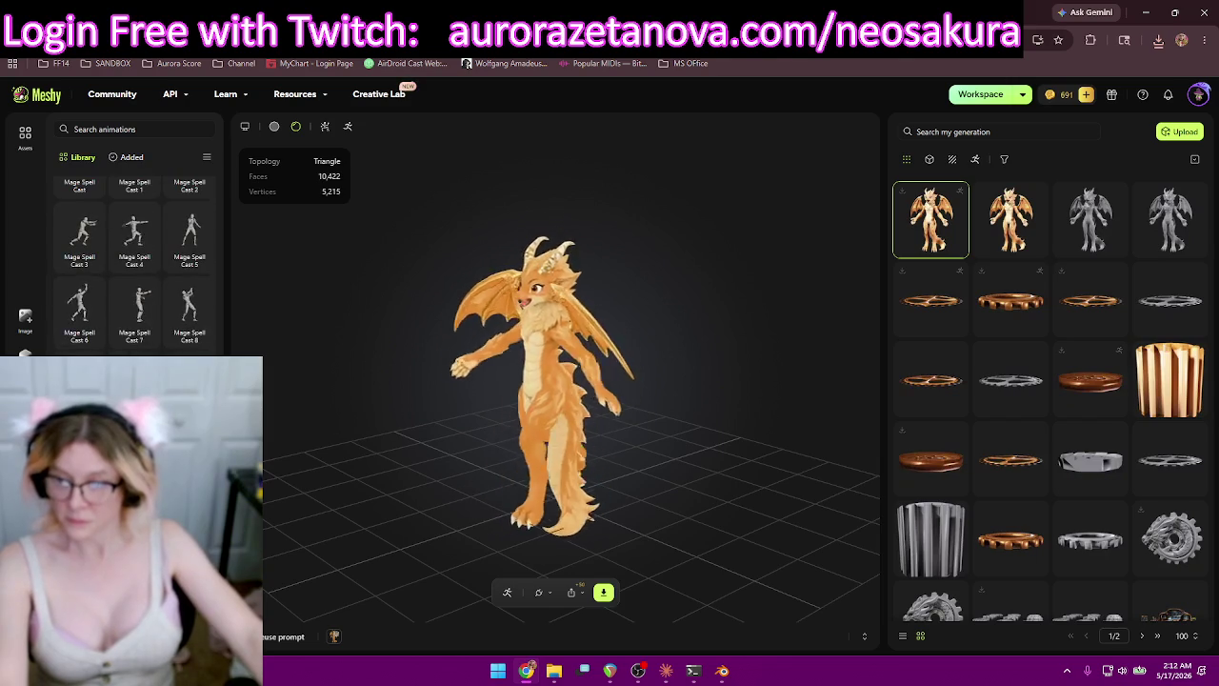
{"action": "scroll", "coordinate": [133, 257], "scroll_direction": "down", "scroll_amount": 3}
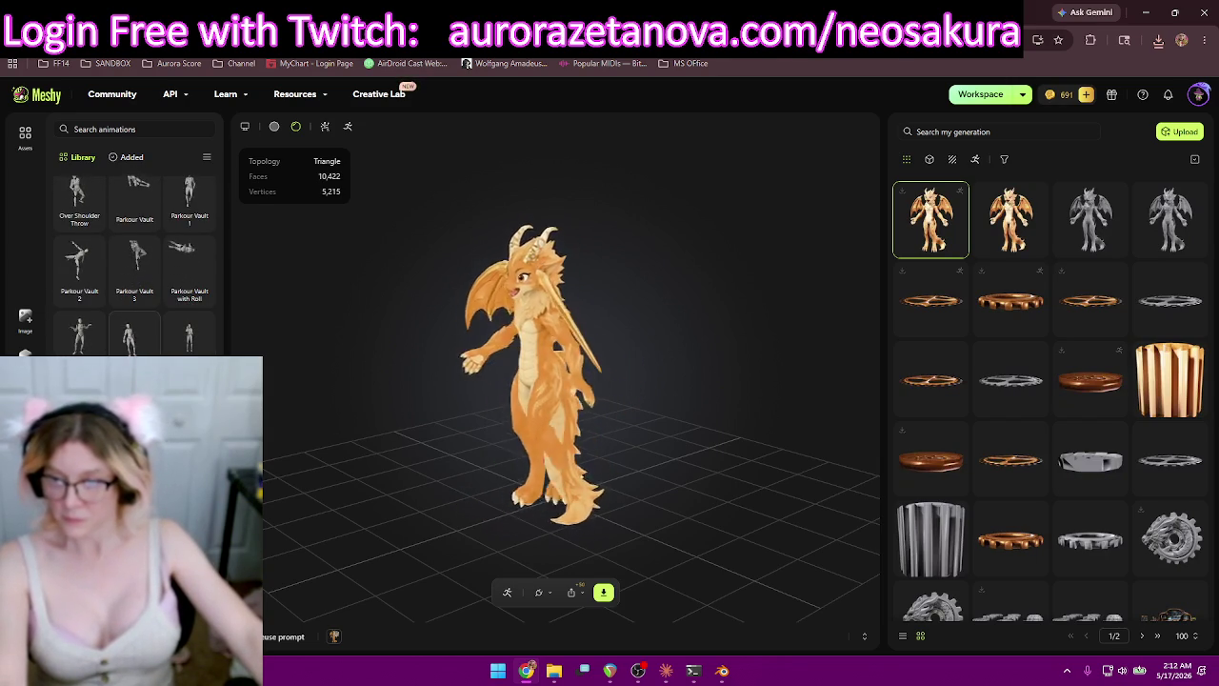
Add another library animation to the dragon, then scroll down toward the Run Fast entries.
{"action": "left_click", "coordinate": [133, 335]}
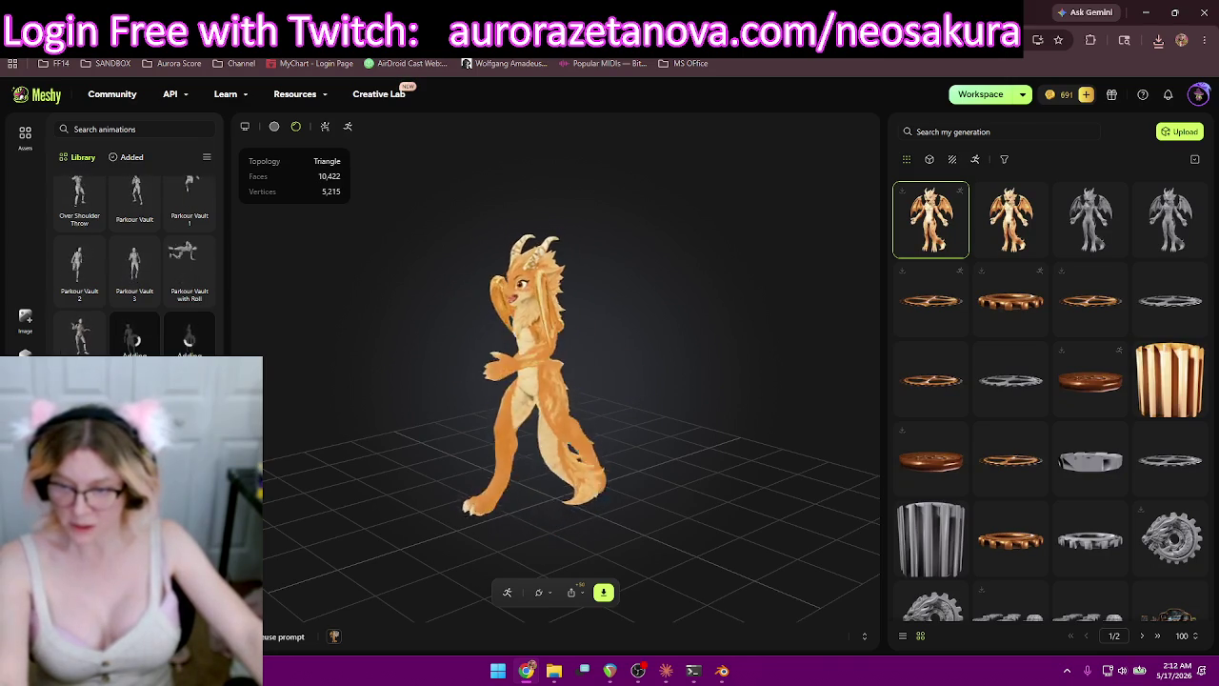
{"action": "scroll", "coordinate": [133, 266], "scroll_direction": "down", "scroll_amount": 2}
{"action": "scroll", "coordinate": [133, 267], "scroll_direction": "down", "scroll_amount": 2}
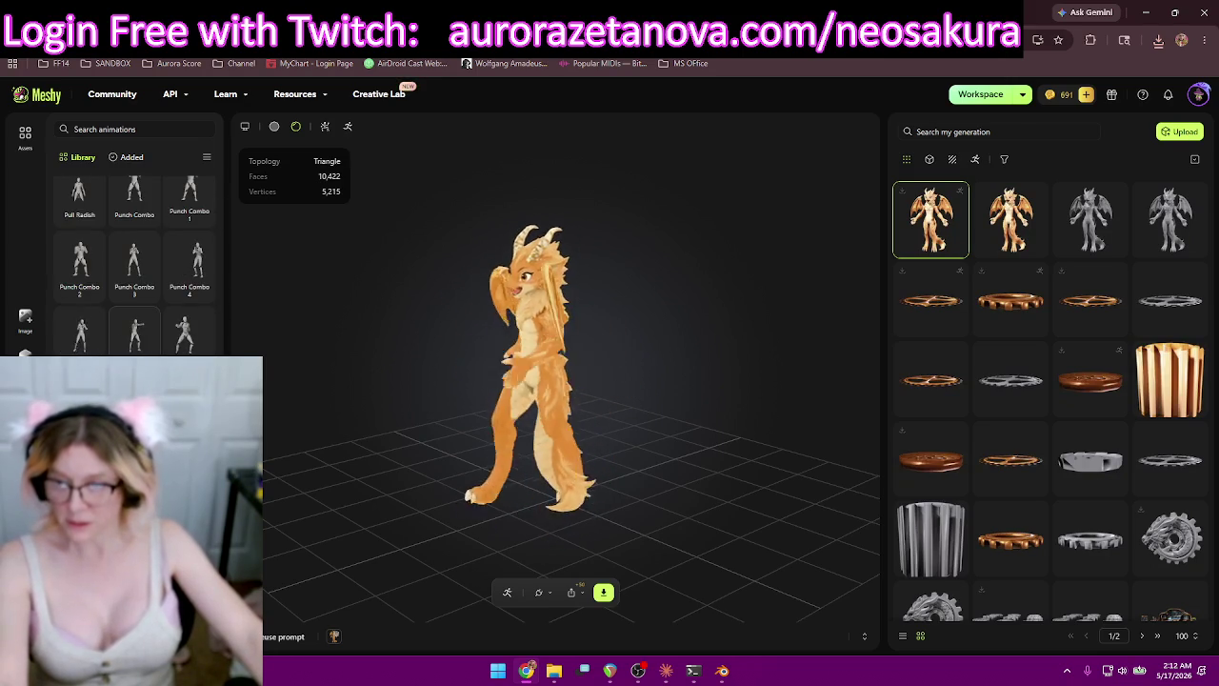
{"action": "scroll", "coordinate": [134, 267], "scroll_direction": "up", "scroll_amount": 2}
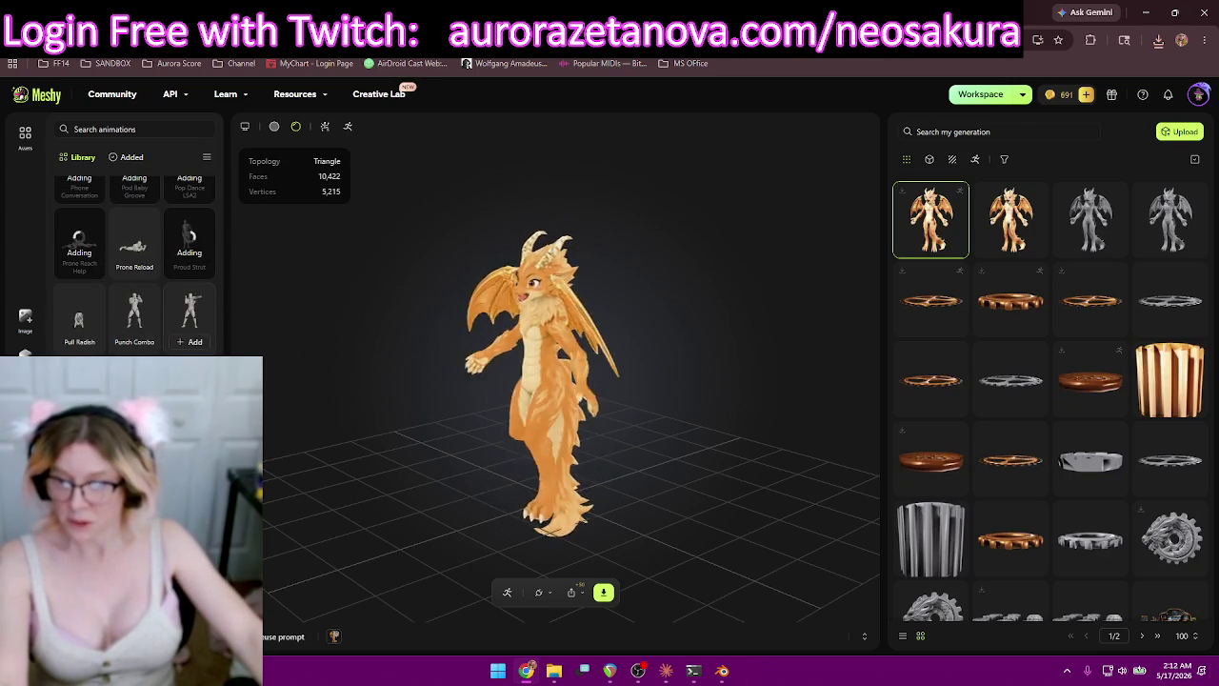
{"action": "scroll", "coordinate": [134, 267], "scroll_direction": "down", "scroll_amount": 2}
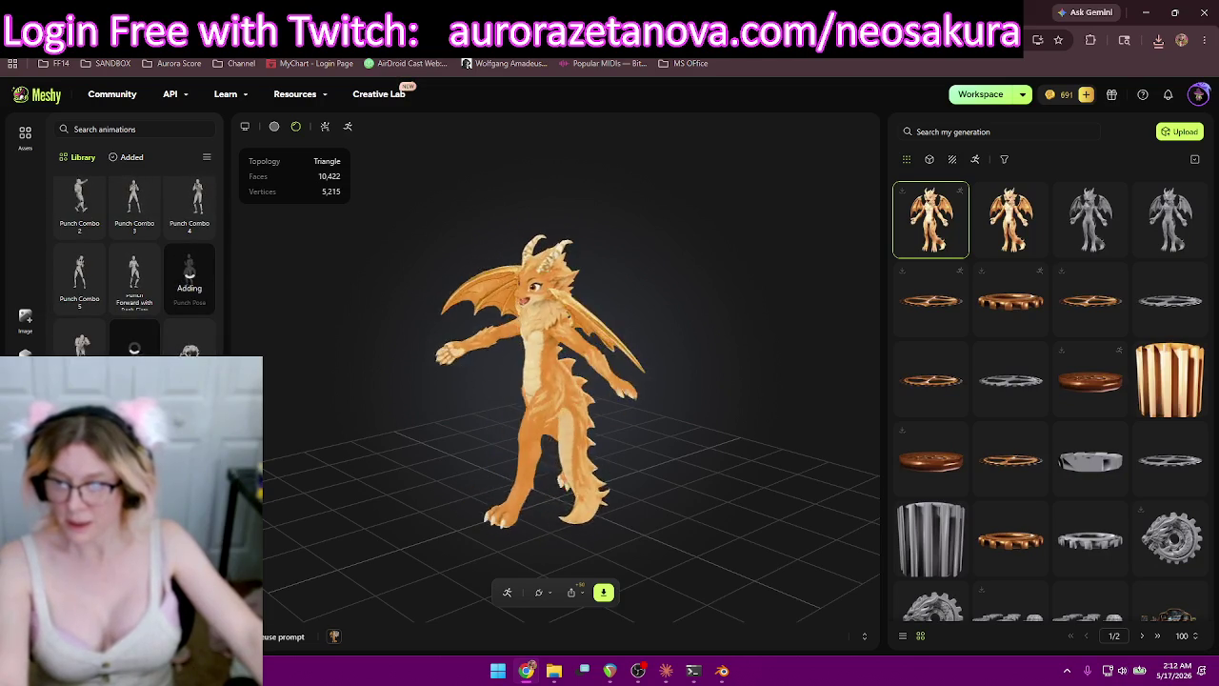
{"action": "scroll", "coordinate": [134, 267], "scroll_direction": "down", "scroll_amount": 2}
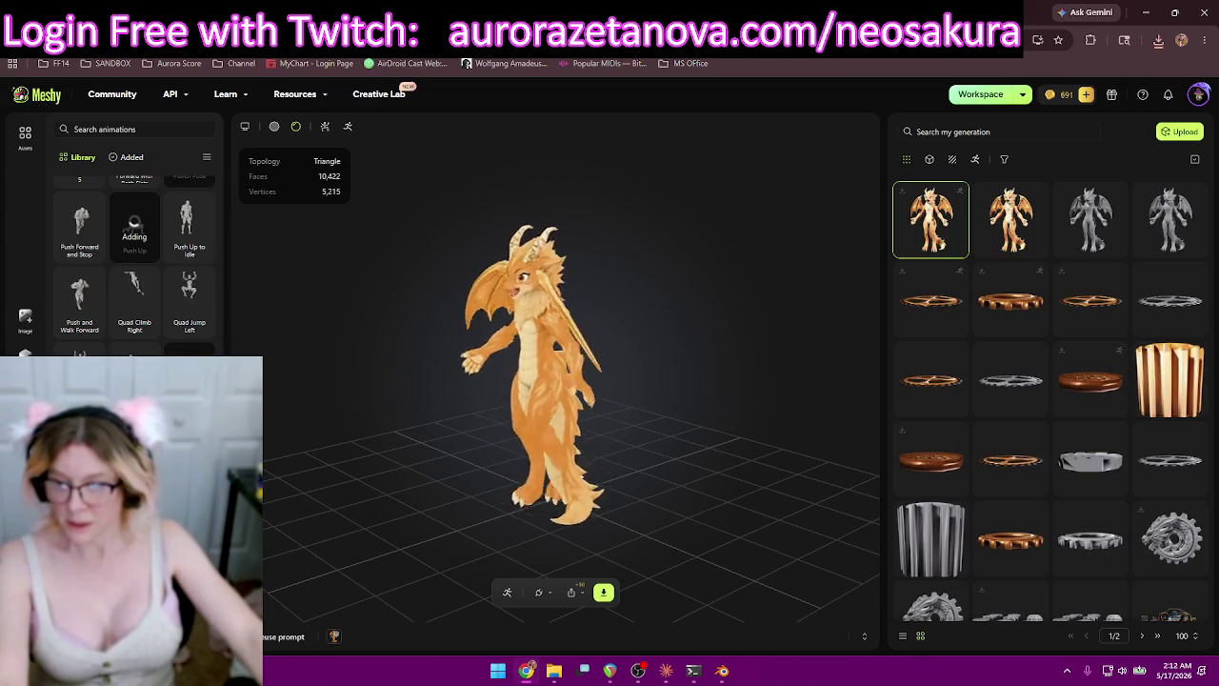
{"action": "scroll", "coordinate": [172, 314], "scroll_direction": "down", "scroll_amount": 3}
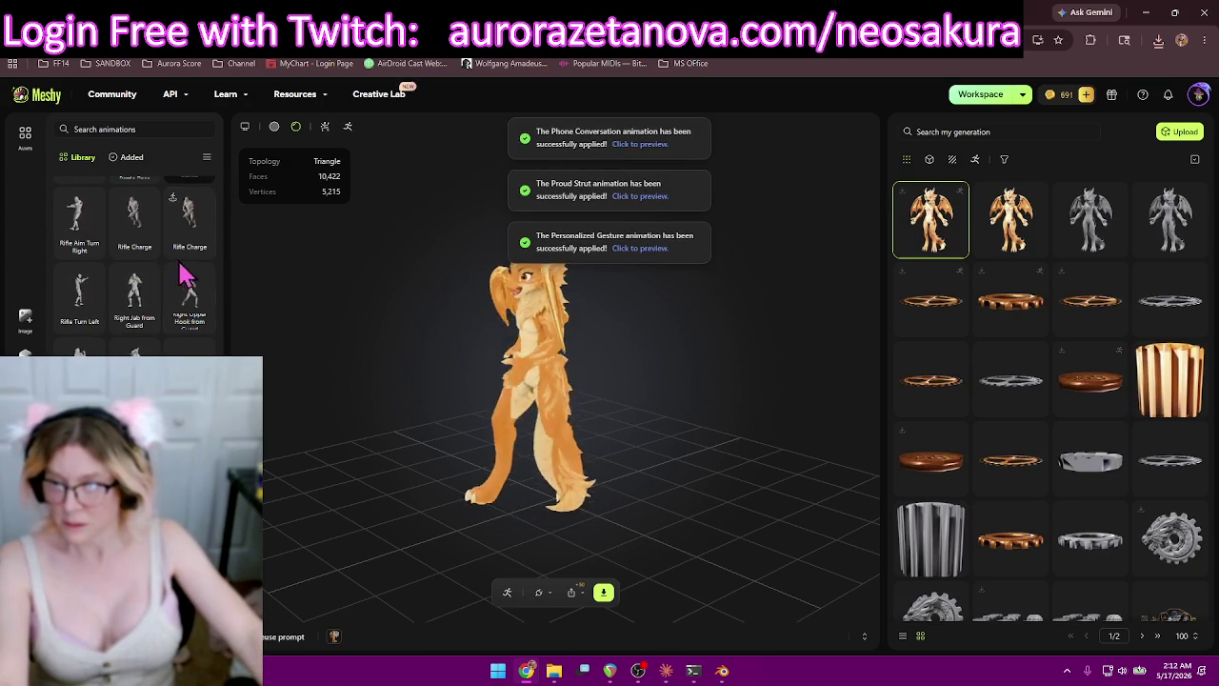
{"action": "scroll", "coordinate": [173, 197], "scroll_direction": "down", "scroll_amount": 3}
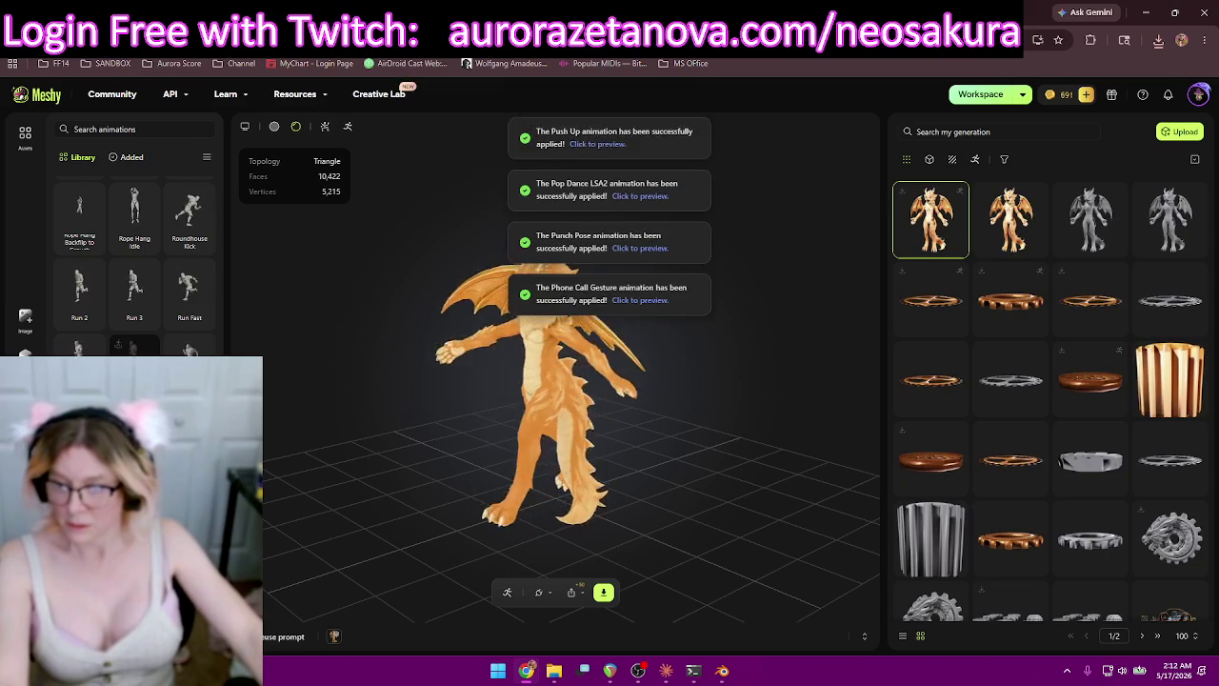
{"action": "scroll", "coordinate": [134, 286], "scroll_direction": "down", "scroll_amount": 2}
Add Run Fast 3, Run Fast 6 and the next Run Fast variant, then view the Added list.
{"action": "left_click", "coordinate": [135, 191]}
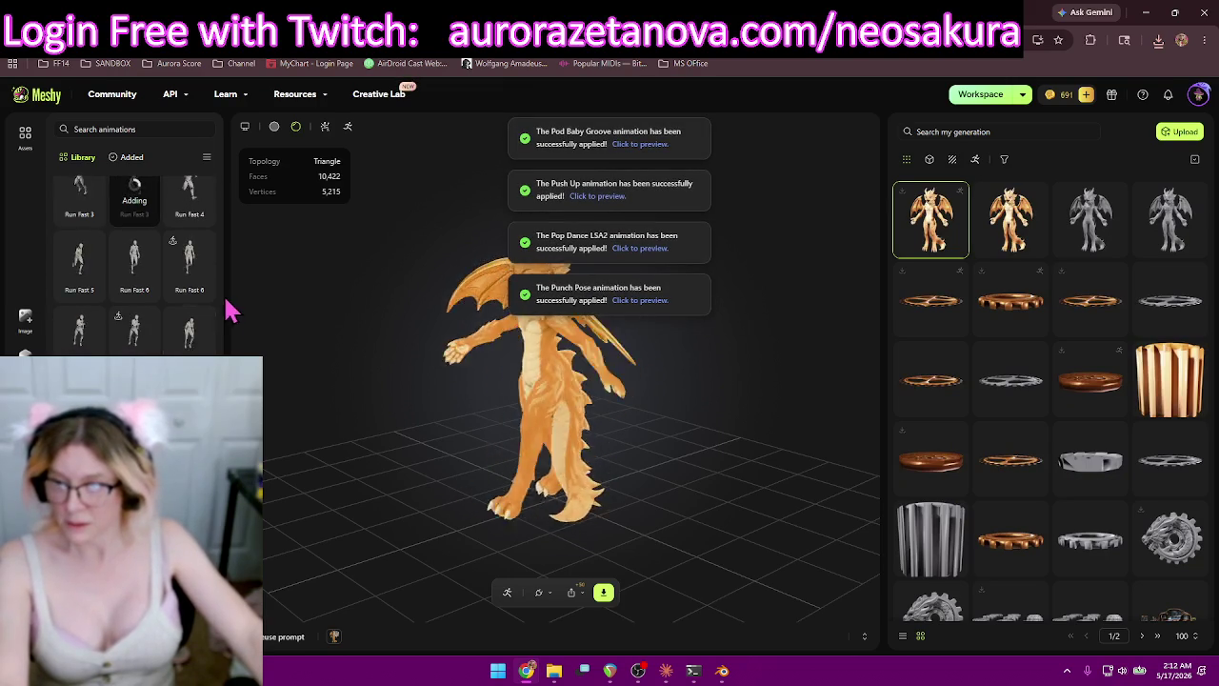
{"action": "left_click", "coordinate": [188, 259]}
{"action": "left_click", "coordinate": [135, 333]}
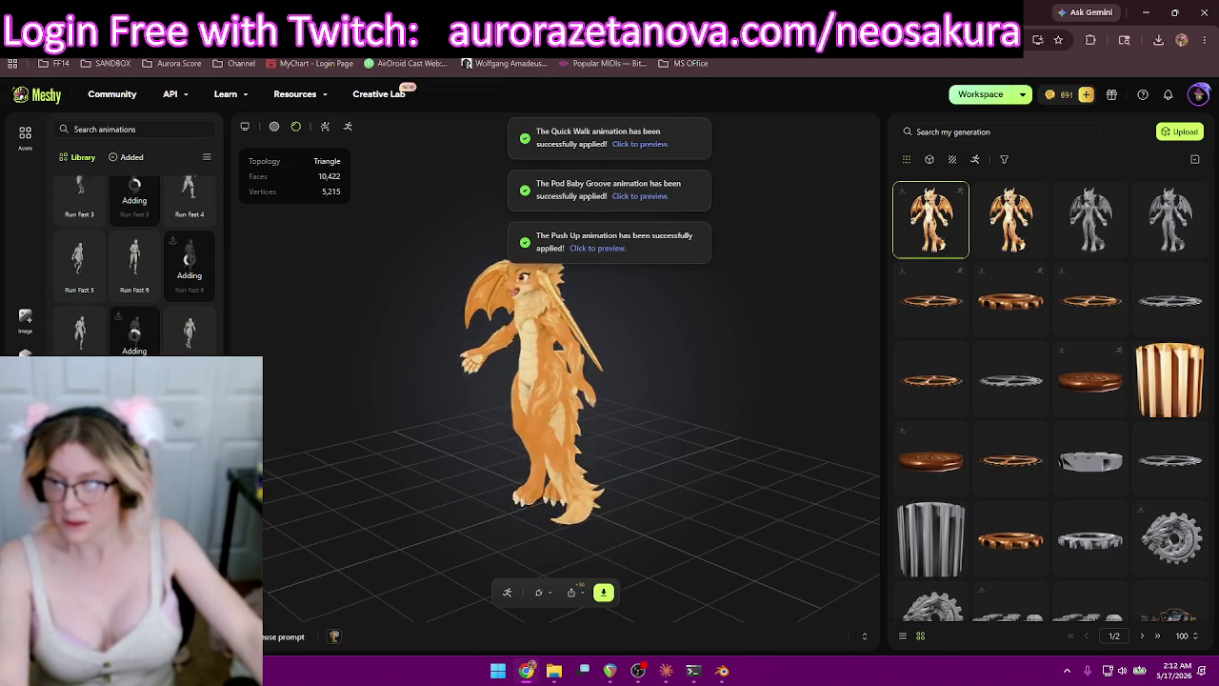
{"action": "scroll", "coordinate": [135, 258], "scroll_direction": "down", "scroll_amount": 1}
{"action": "scroll", "coordinate": [134, 266], "scroll_direction": "down", "scroll_amount": 2}
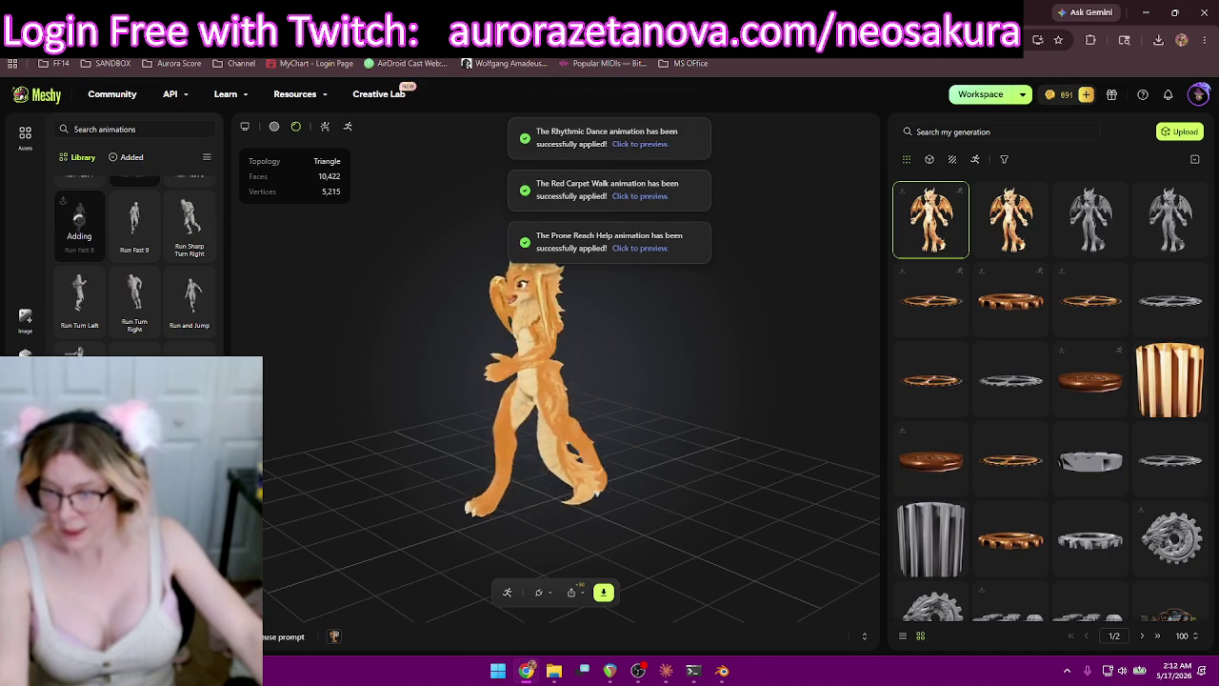
{"action": "left_click", "coordinate": [133, 162]}
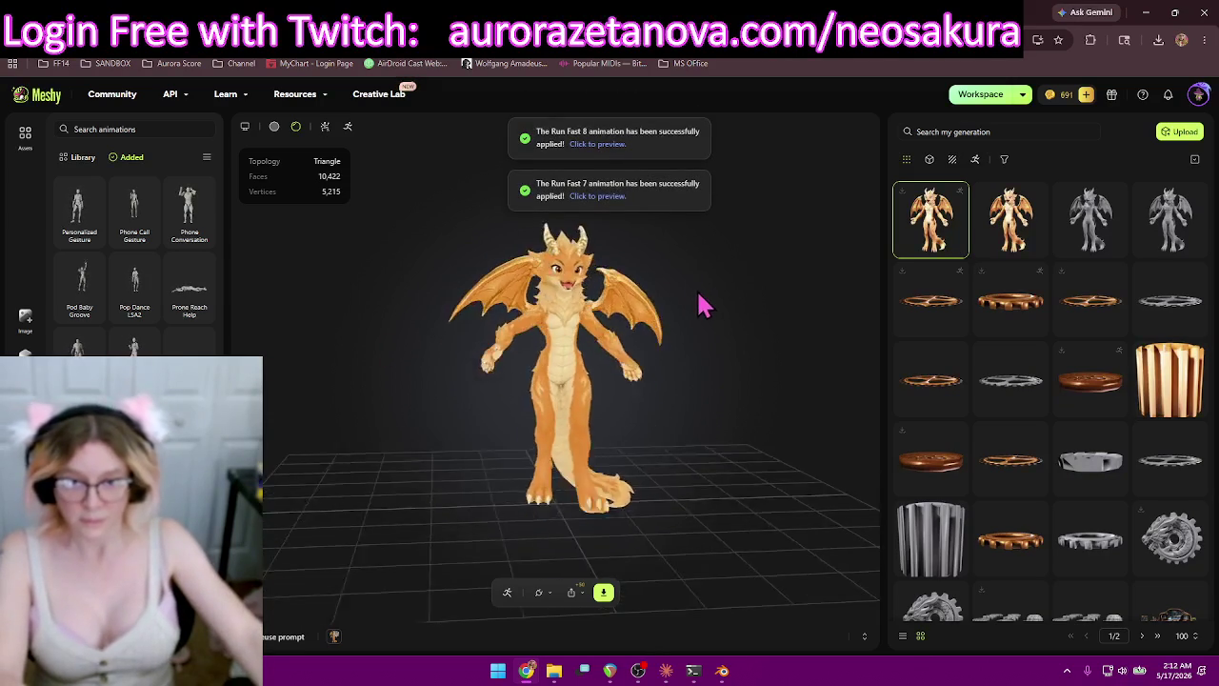
Download the rigged dragon as glb with Animation set to All Added, then close the settings.
{"action": "scroll", "coordinate": [698, 319], "scroll_direction": "up", "scroll_amount": 5}
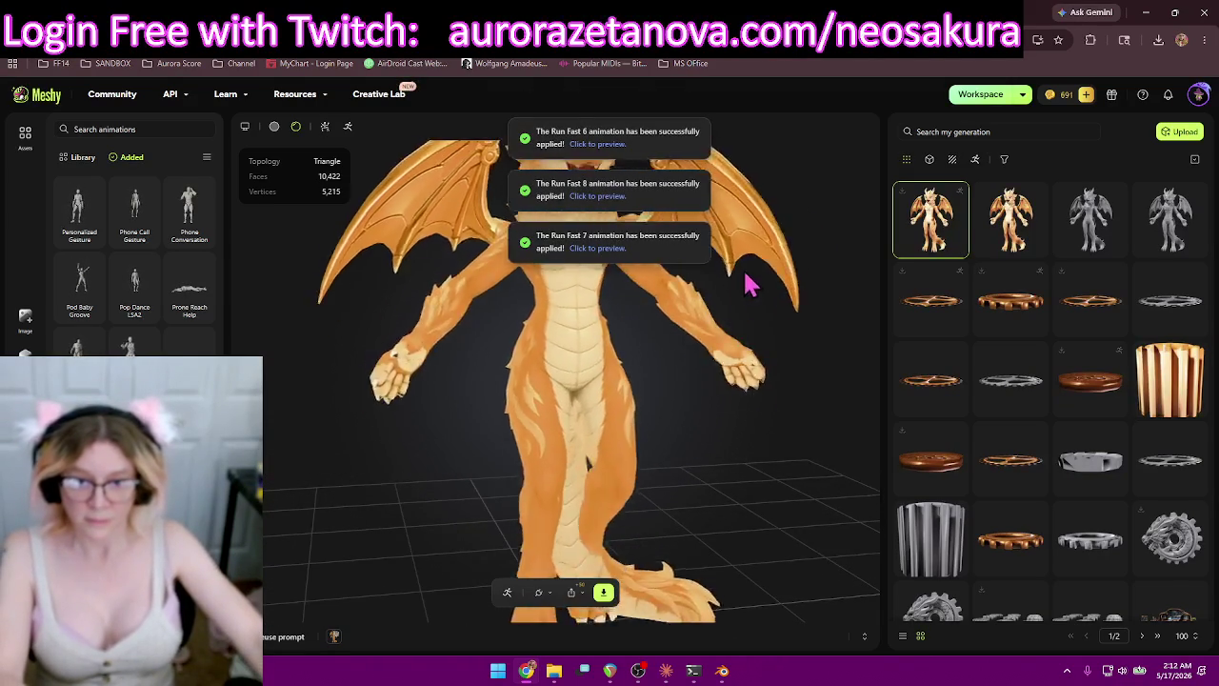
{"action": "scroll", "coordinate": [728, 372], "scroll_direction": "down", "scroll_amount": 3}
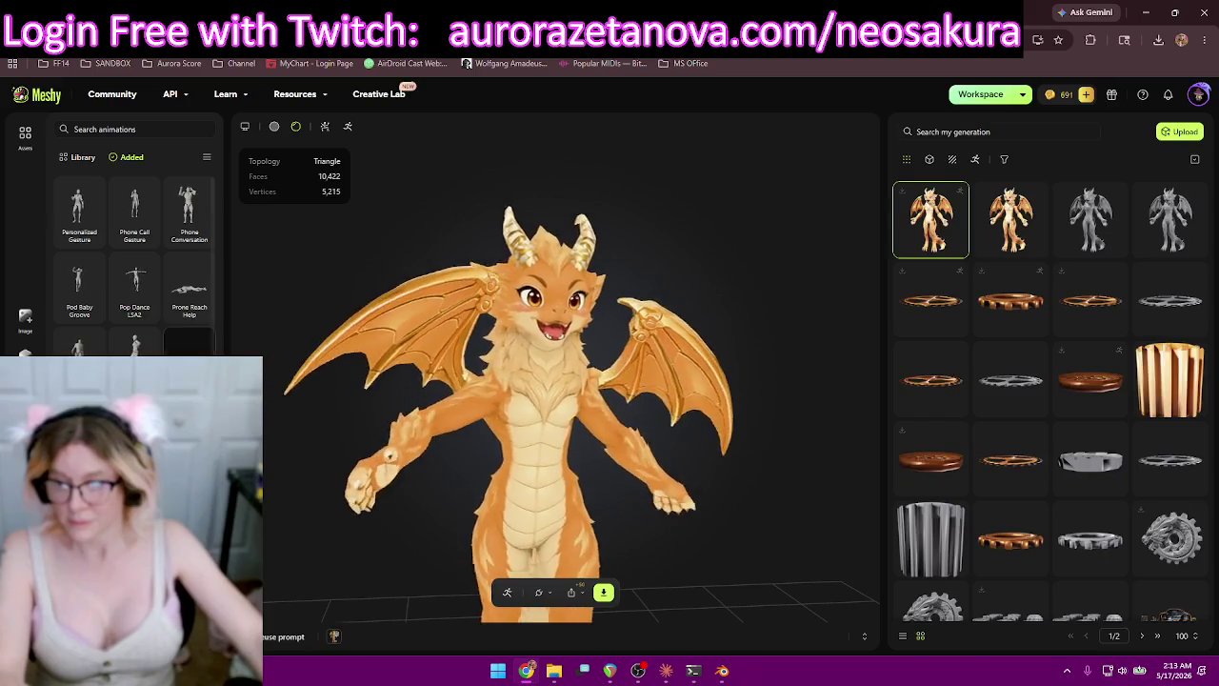
{"action": "left_click", "coordinate": [603, 591]}
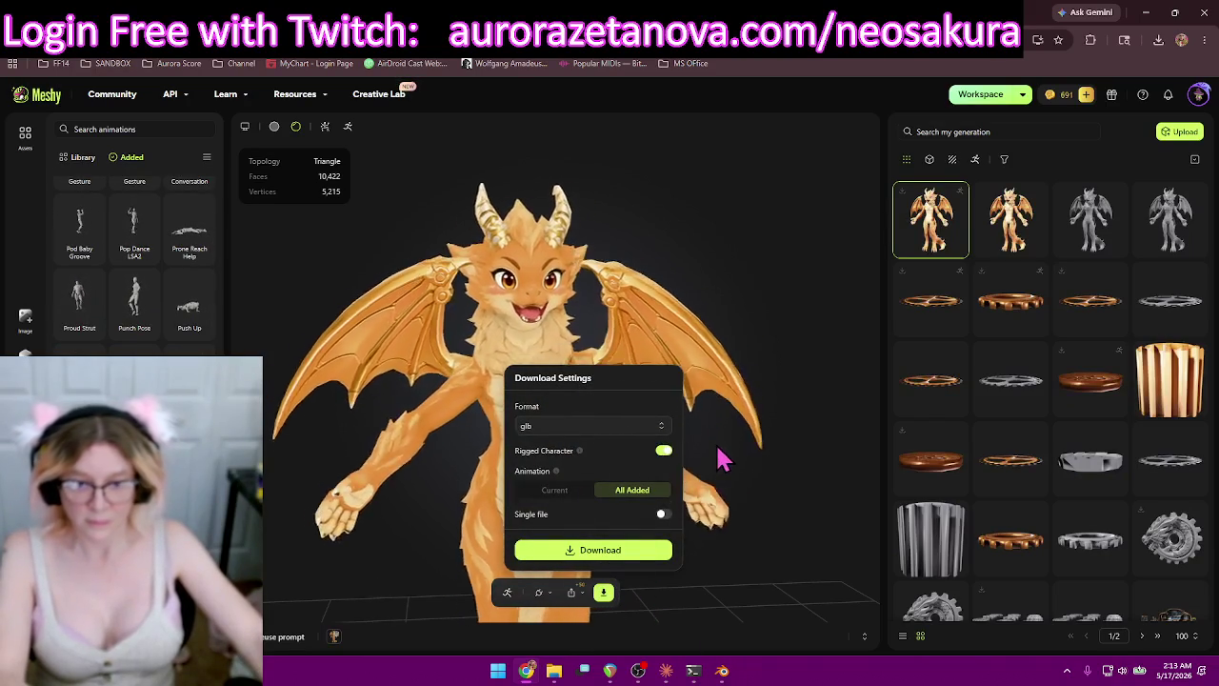
{"action": "left_click", "coordinate": [585, 552]}
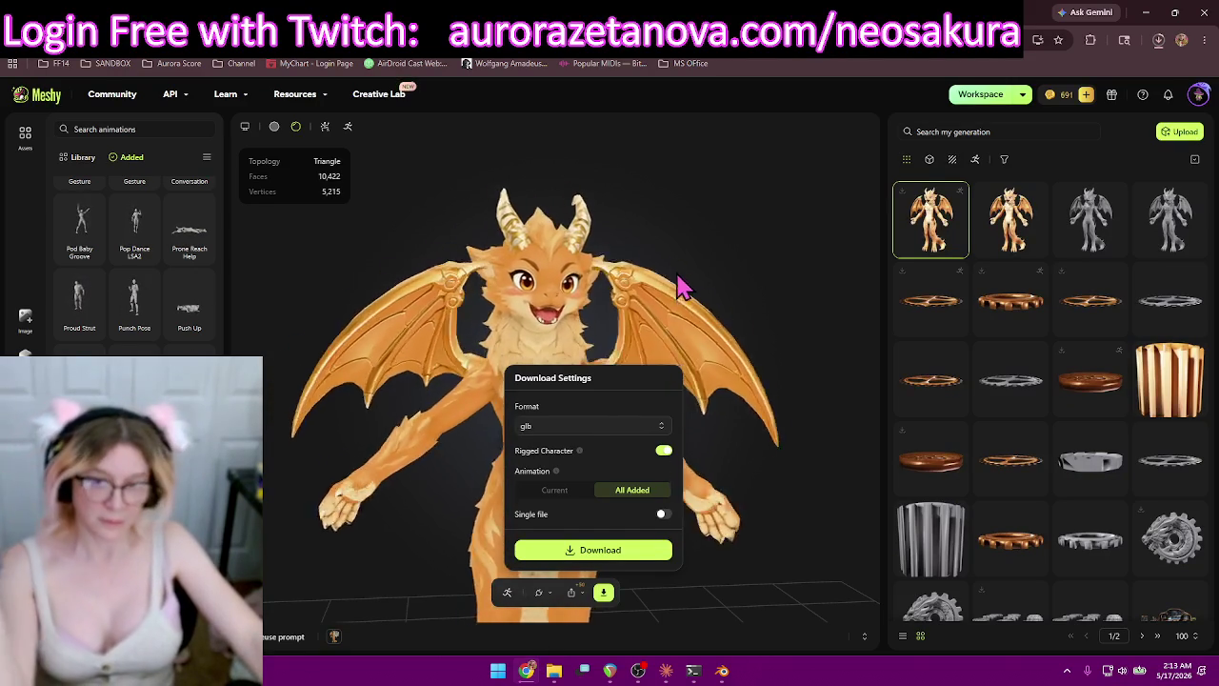
{"action": "left_click", "coordinate": [664, 345]}
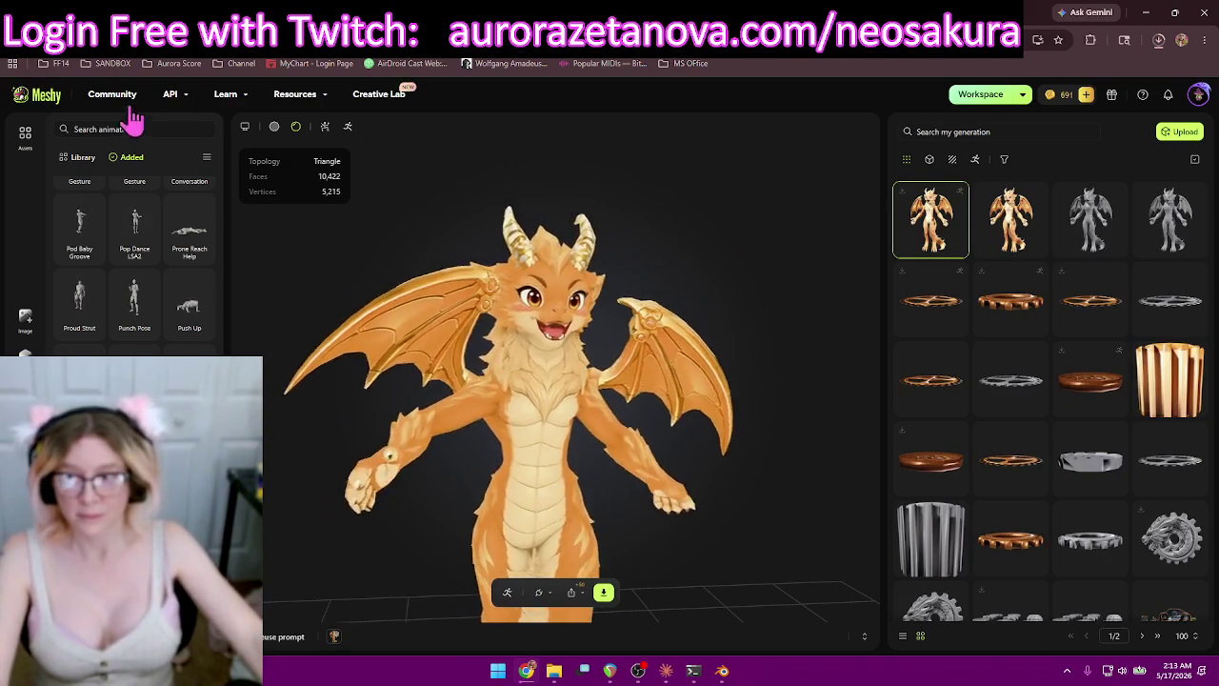
Remove Pod Baby Groove, Prone Reach Help, Phone Conversation, Phone Call Gesture, Personalized Gesture and Punch Pose.
{"action": "left_click", "coordinate": [92, 252]}
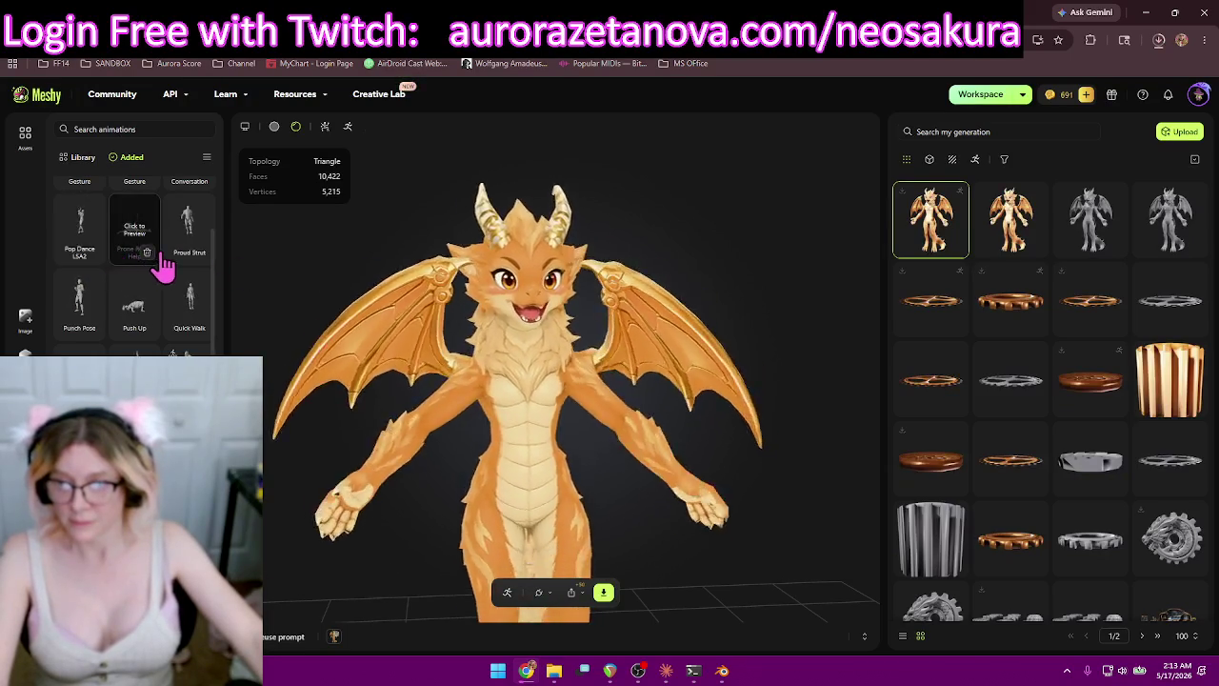
{"action": "left_click", "coordinate": [147, 252]}
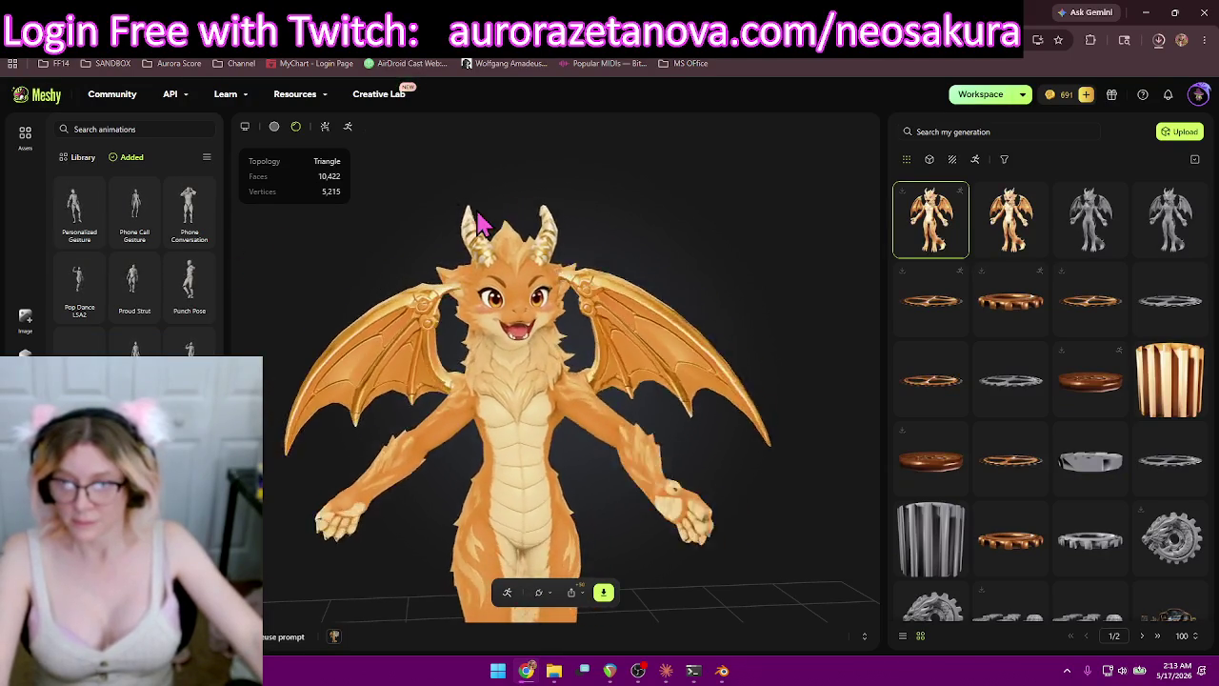
{"action": "left_click", "coordinate": [198, 240]}
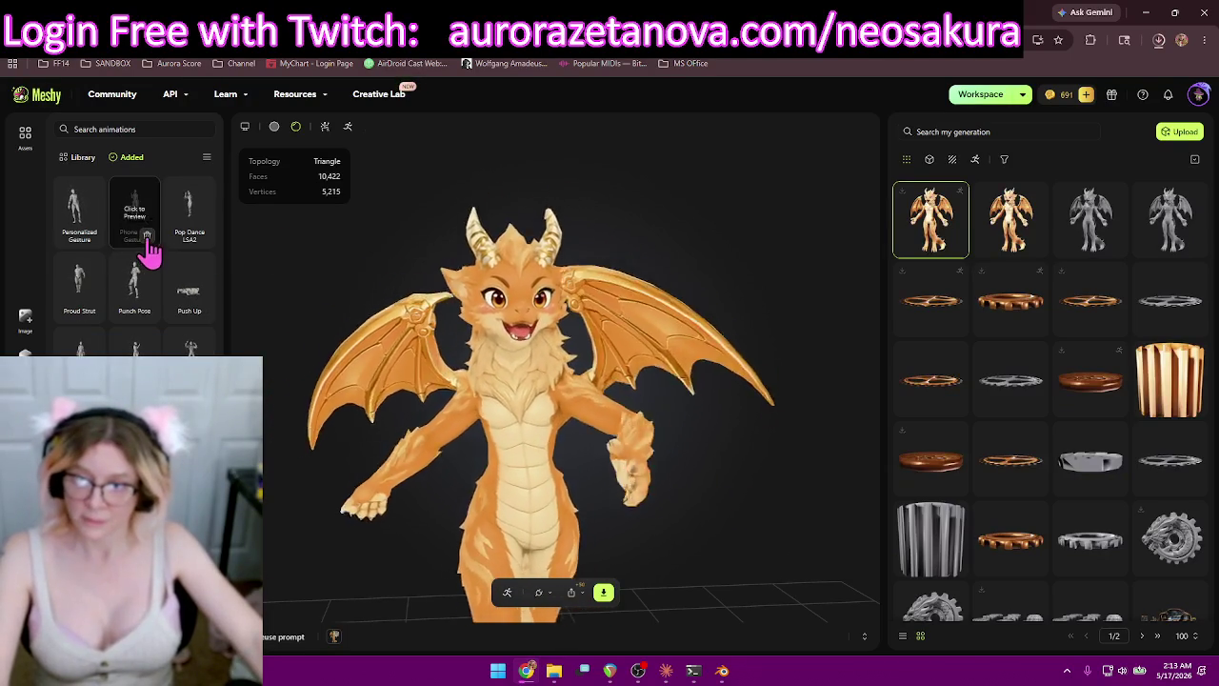
{"action": "left_click", "coordinate": [148, 238]}
{"action": "left_click", "coordinate": [93, 248]}
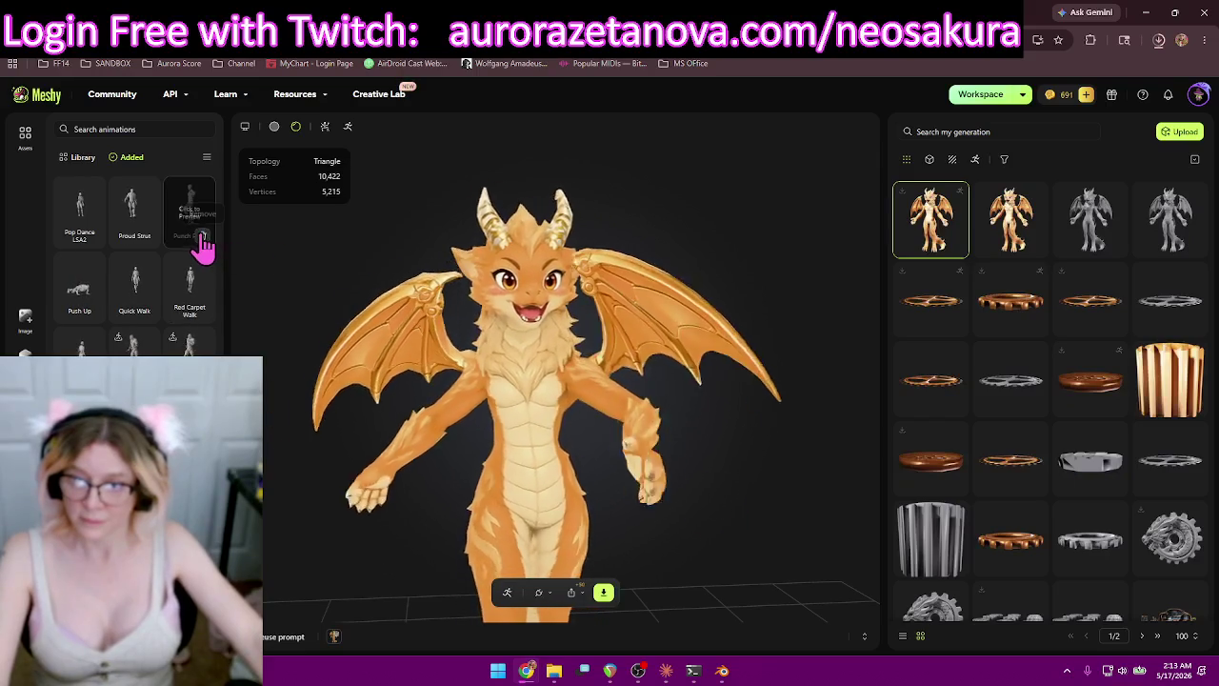
{"action": "left_click", "coordinate": [201, 238]}
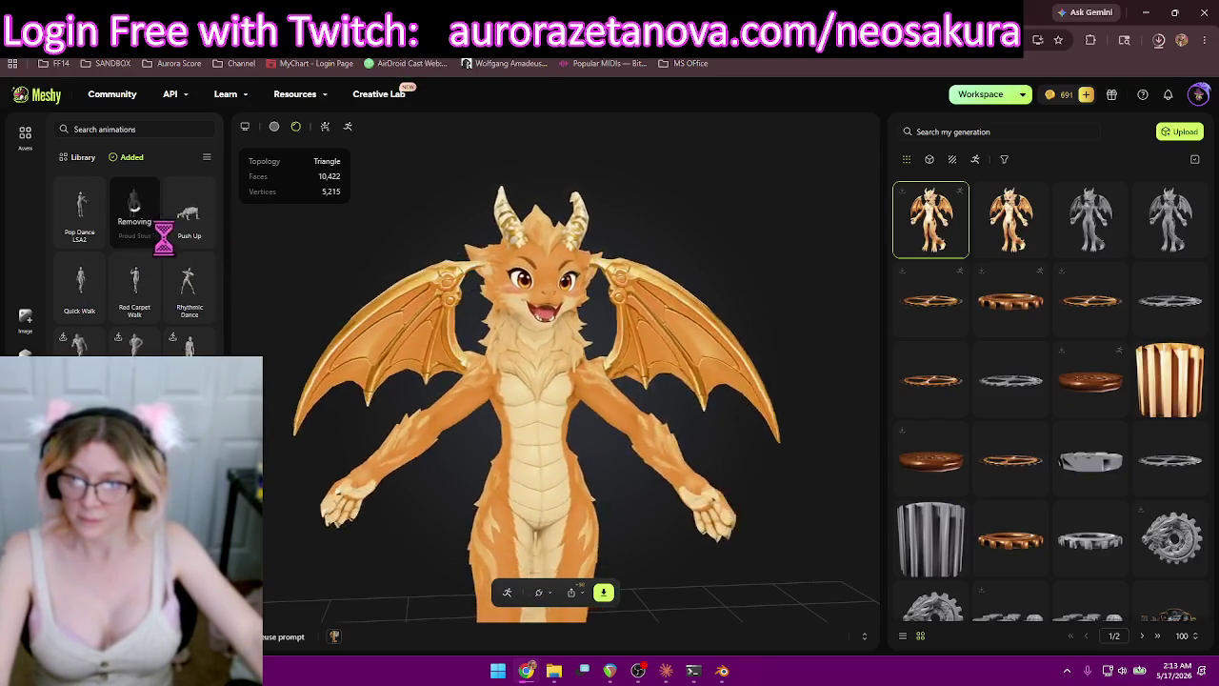
Remove Pop Dance LSA2, Quick Walk, Red Carpet Walk, Scheming Hand Rub and Run Fast 8, then show the Library.
{"action": "left_click", "coordinate": [95, 250]}
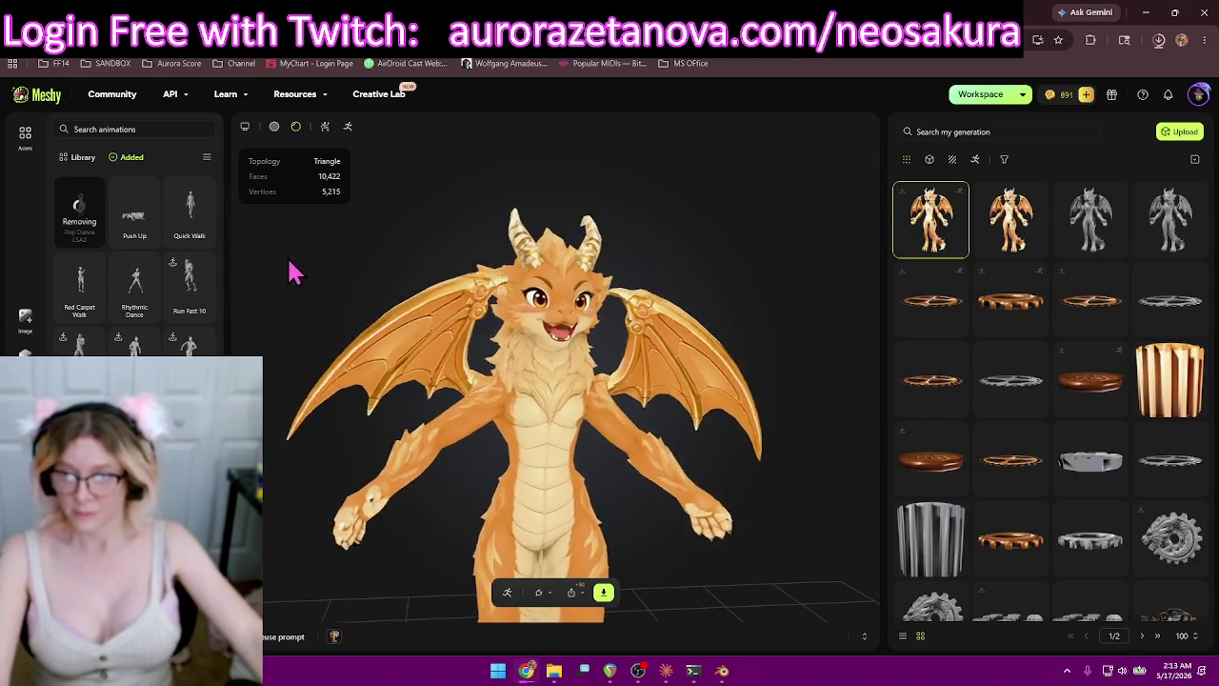
{"action": "left_click", "coordinate": [149, 245]}
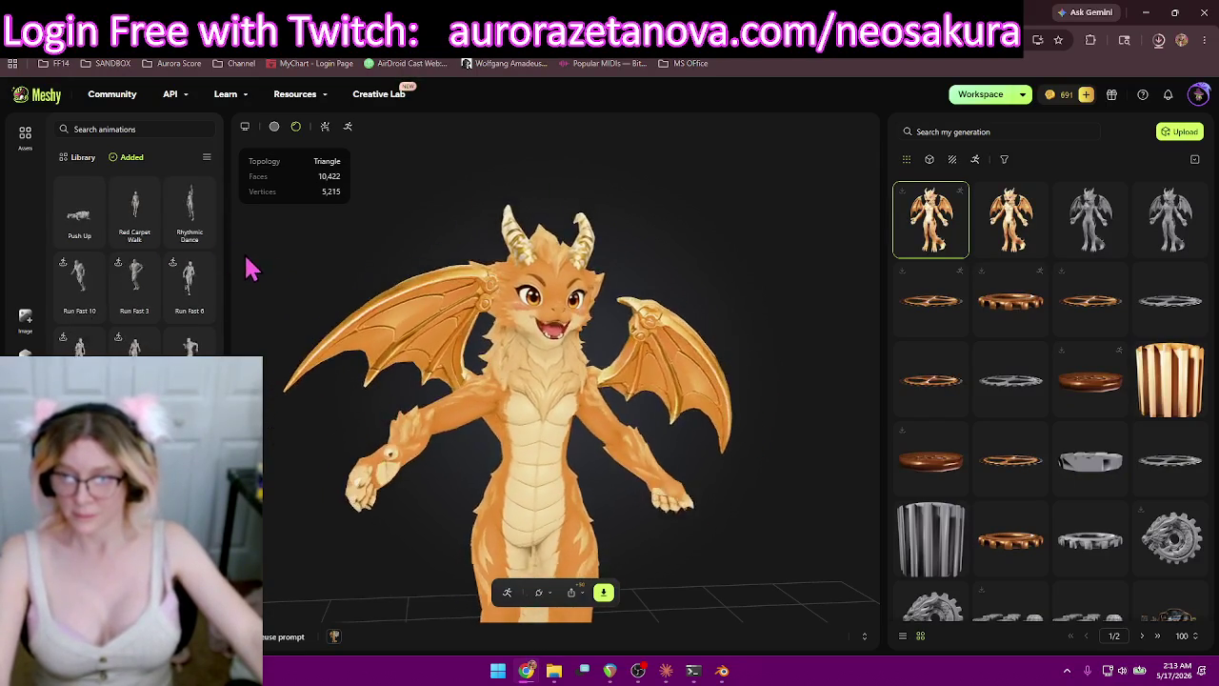
{"action": "left_click", "coordinate": [149, 245]}
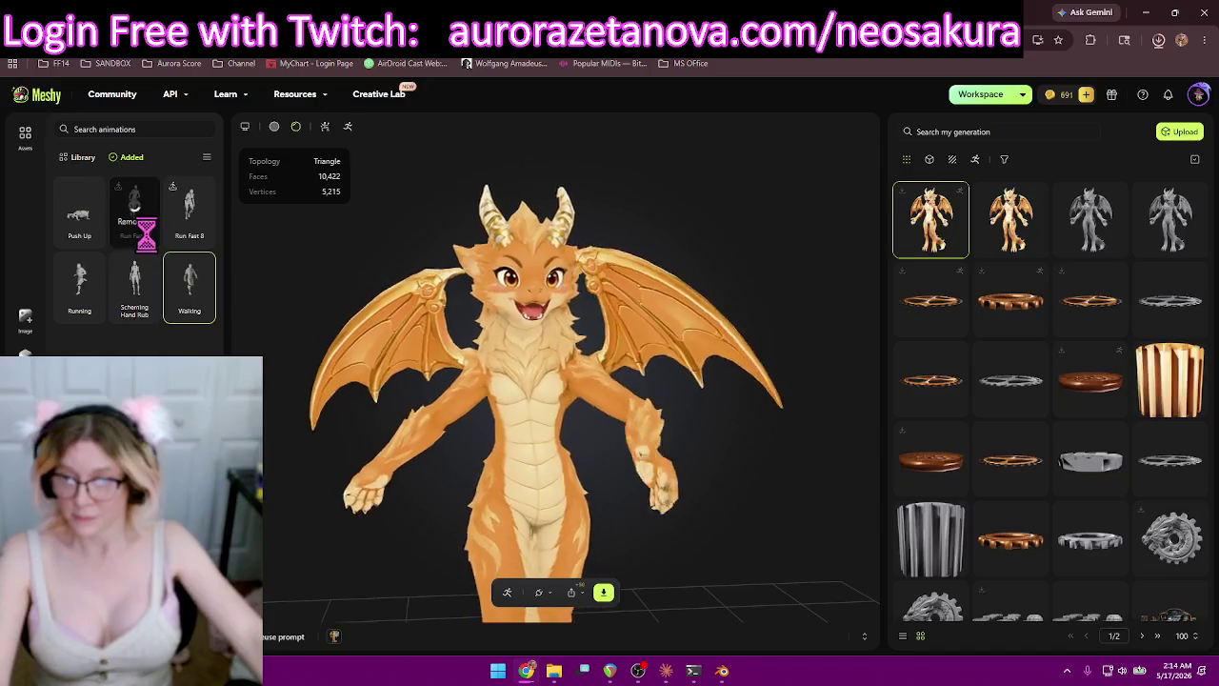
{"action": "left_click", "coordinate": [199, 238]}
{"action": "left_click", "coordinate": [91, 239]}
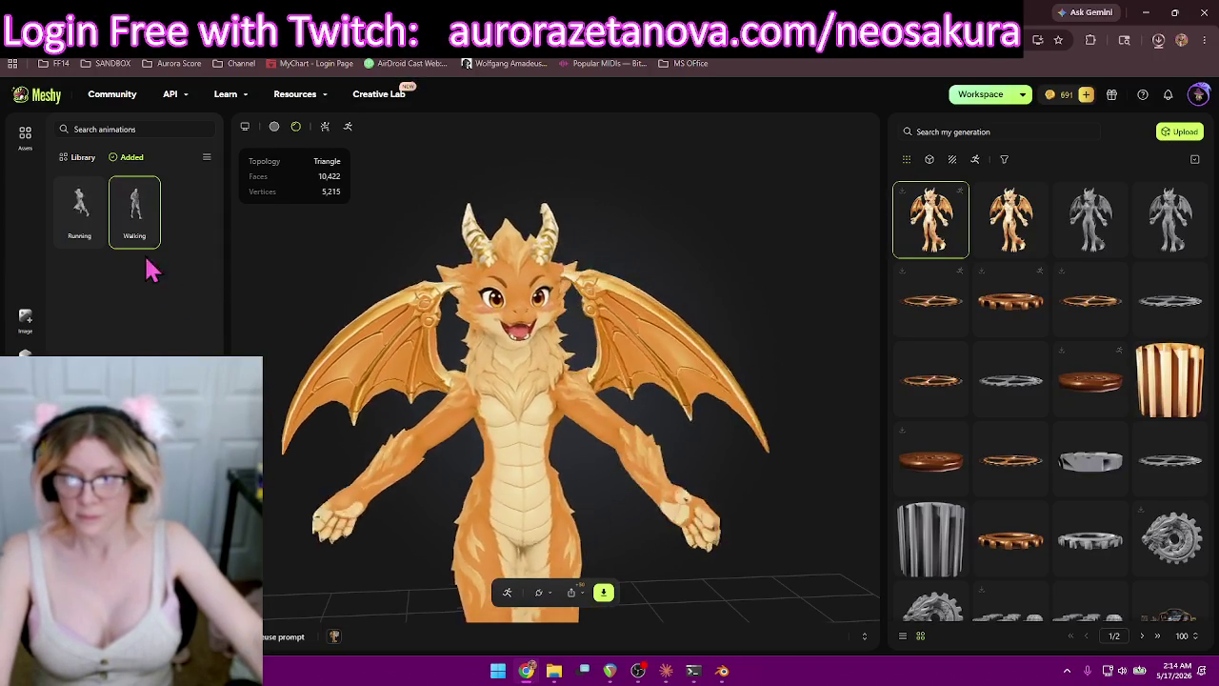
{"action": "left_click", "coordinate": [84, 158]}
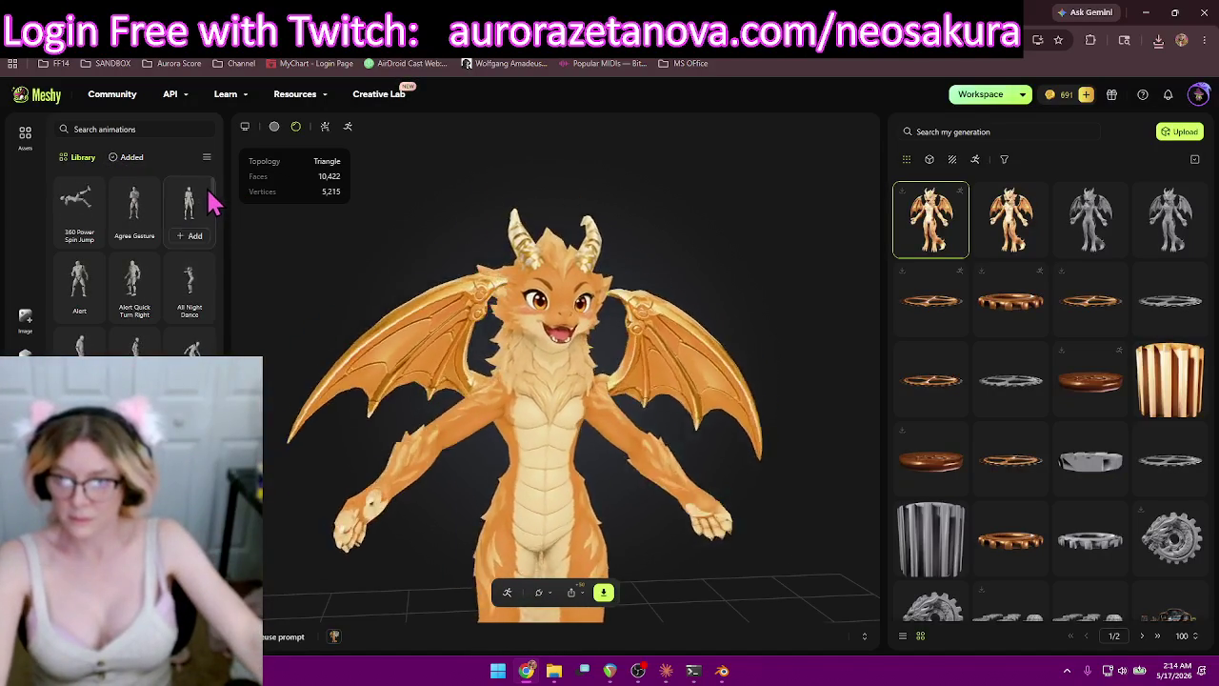
{"action": "left_click_drag", "start_coordinate": [211, 195], "coordinate": [212, 457]}
Add the Seated Fist Pump animation to the dragon and scroll further down the library.
{"action": "scroll", "coordinate": [119, 301], "scroll_direction": "down", "scroll_amount": 5}
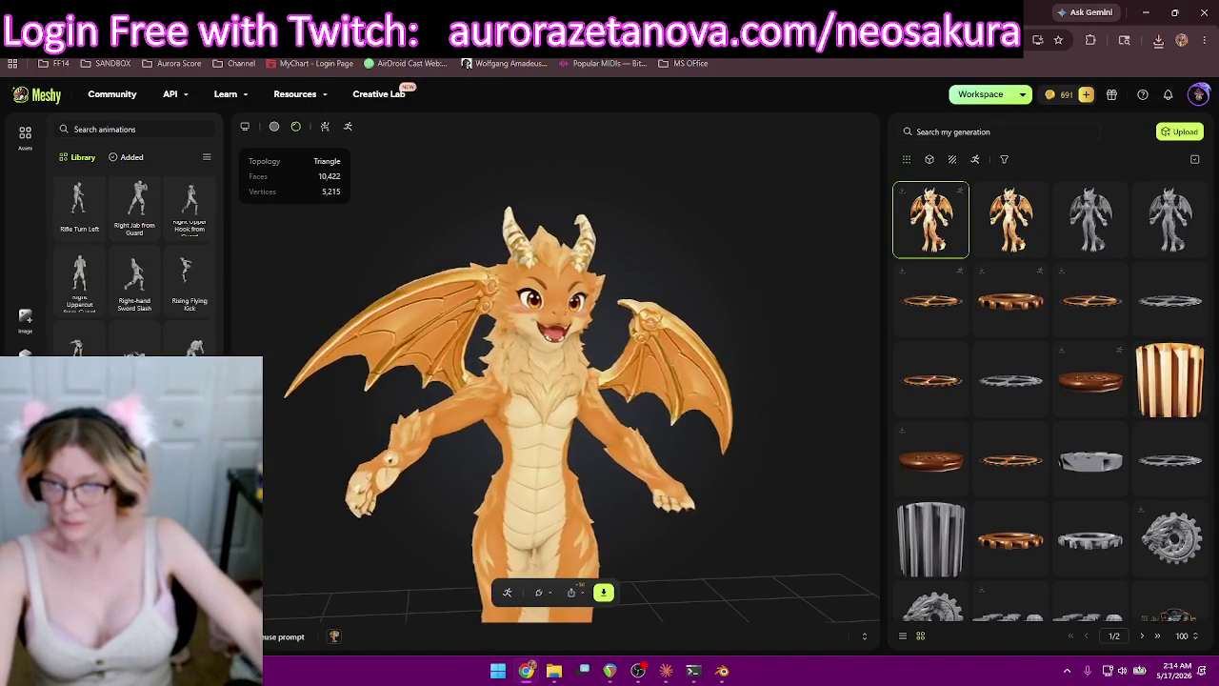
{"action": "scroll", "coordinate": [135, 257], "scroll_direction": "down", "scroll_amount": 3}
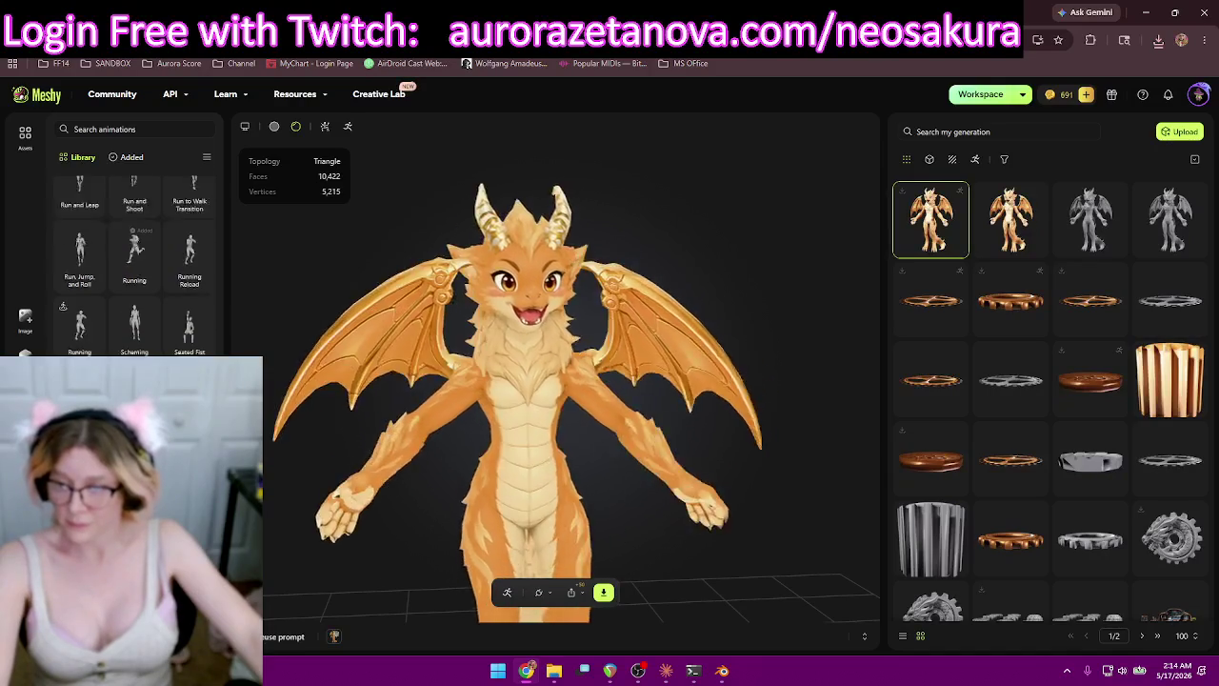
{"action": "scroll", "coordinate": [134, 257], "scroll_direction": "down", "scroll_amount": 3}
{"action": "mouse_move", "coordinate": [134, 309]}
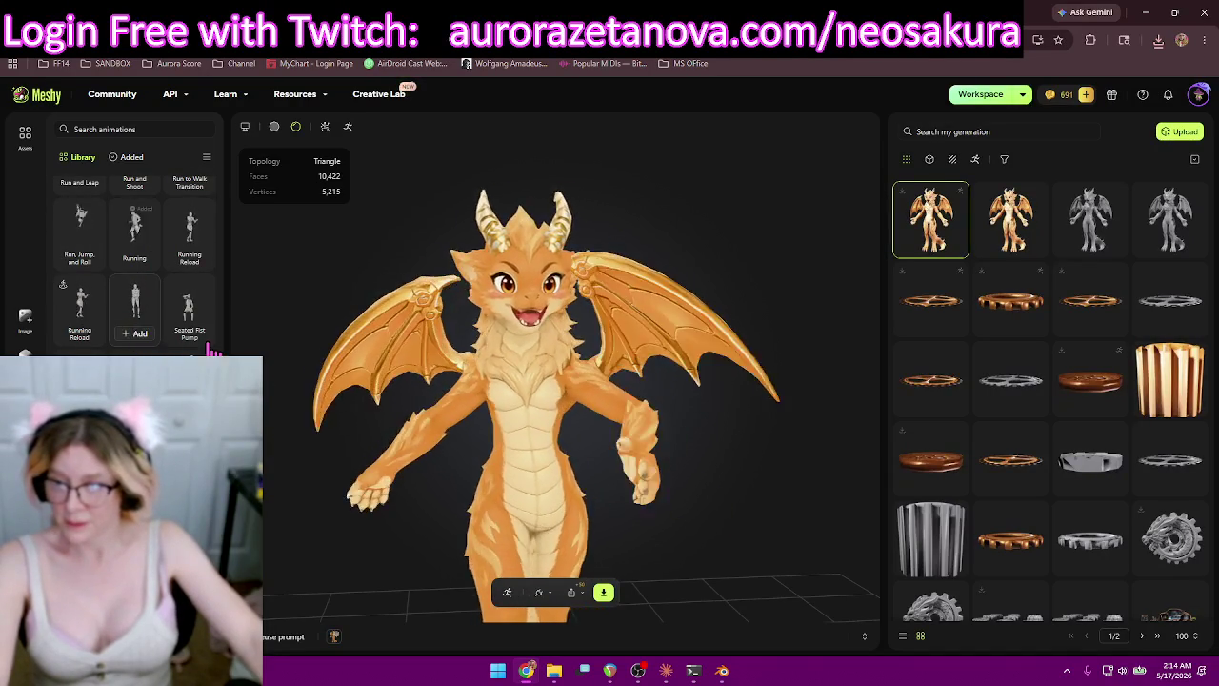
{"action": "left_click", "coordinate": [202, 339]}
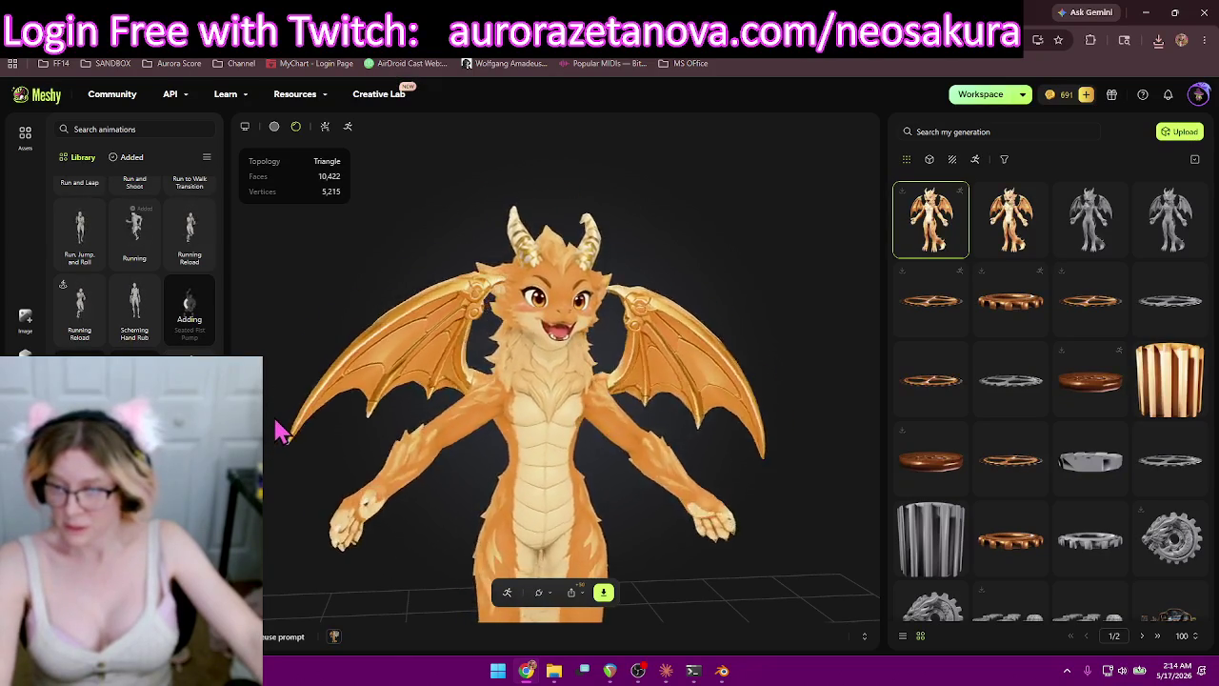
{"action": "scroll", "coordinate": [134, 267], "scroll_direction": "down", "scroll_amount": 1}
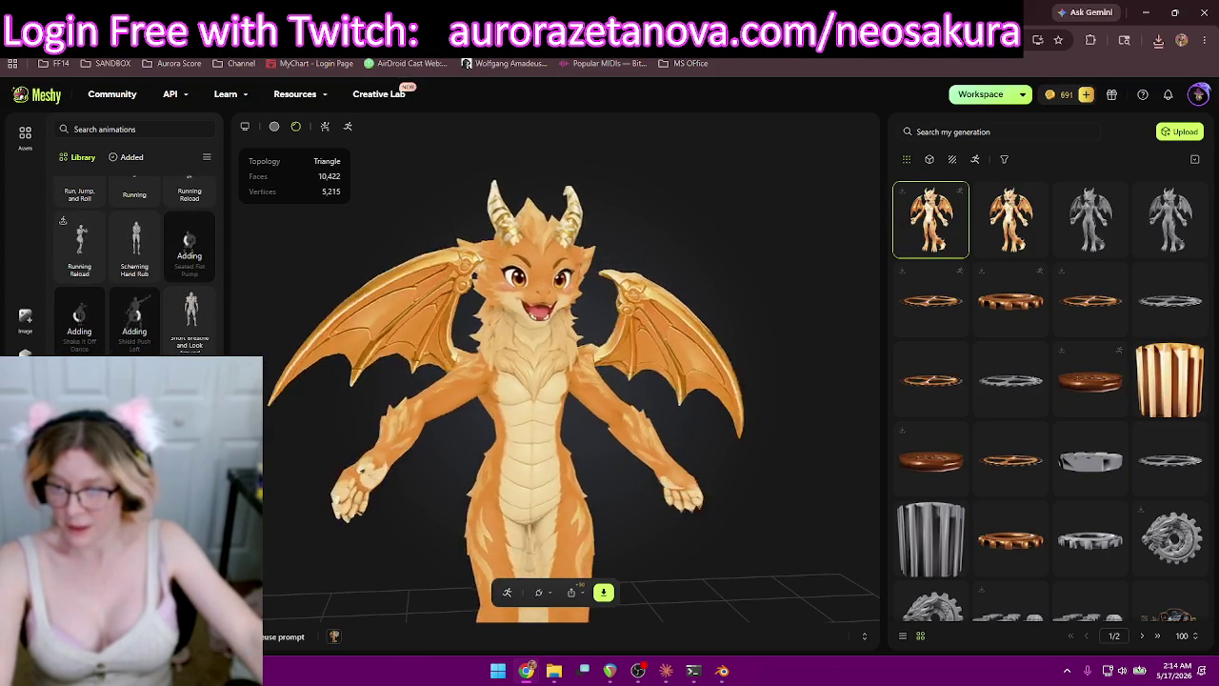
{"action": "scroll", "coordinate": [133, 267], "scroll_direction": "down", "scroll_amount": 1}
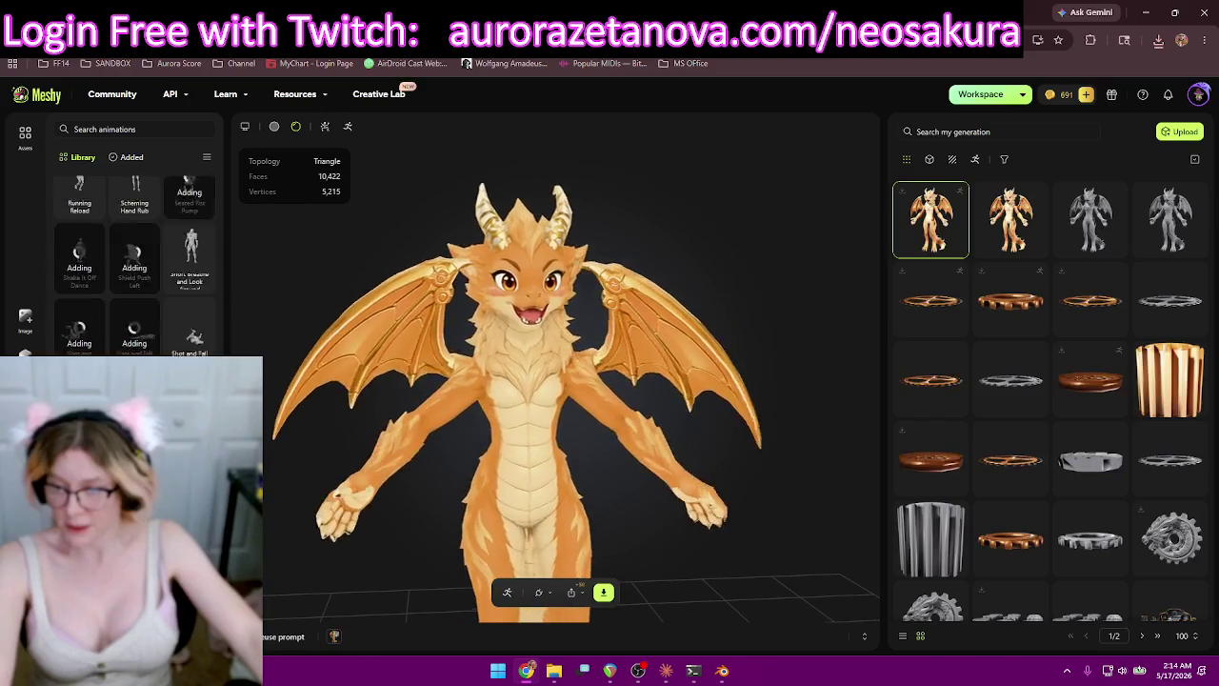
{"action": "scroll", "coordinate": [133, 266], "scroll_direction": "down", "scroll_amount": 2}
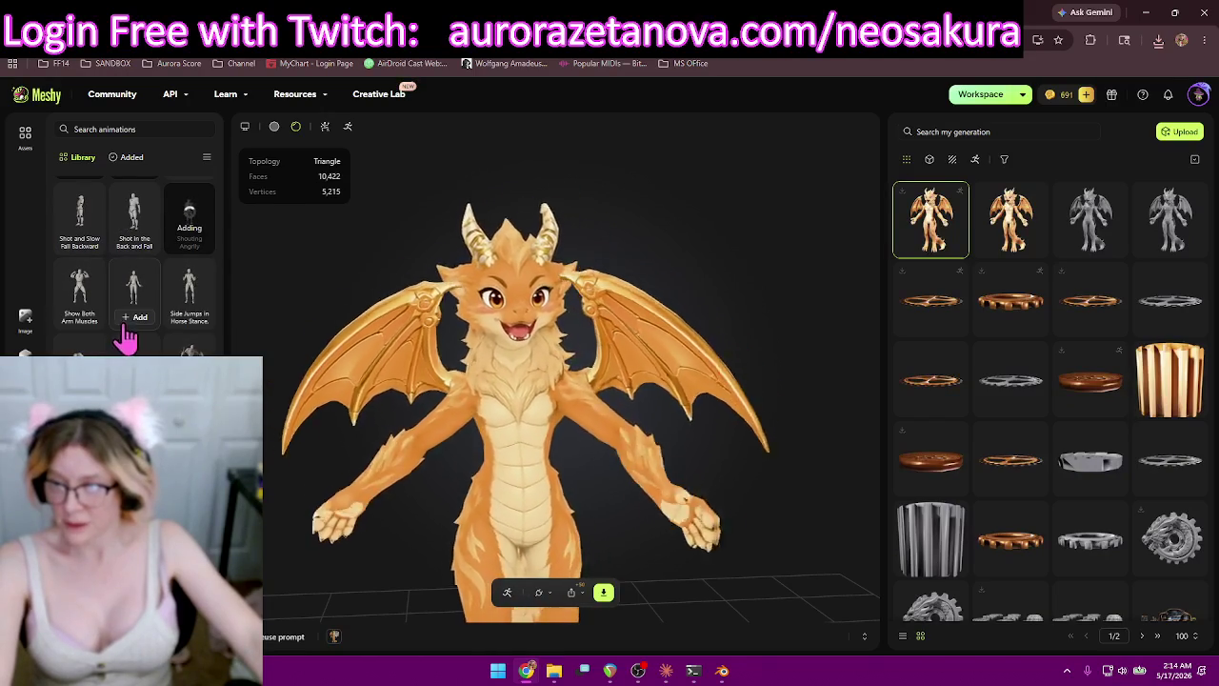
Add Show Both Arm Muscles, Shrug and two more Sit animations, then view the Added list.
{"action": "left_click", "coordinate": [79, 322]}
{"action": "left_click", "coordinate": [136, 317]}
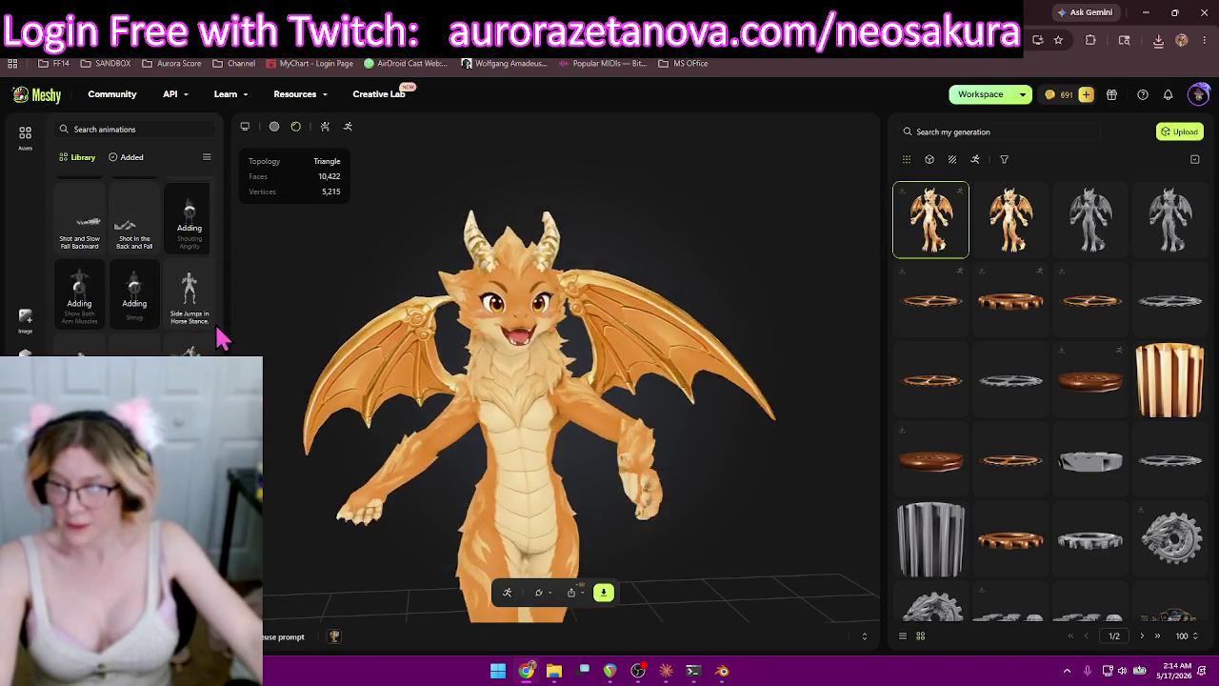
{"action": "scroll", "coordinate": [177, 284], "scroll_direction": "down", "scroll_amount": 2}
{"action": "left_click", "coordinate": [76, 341]}
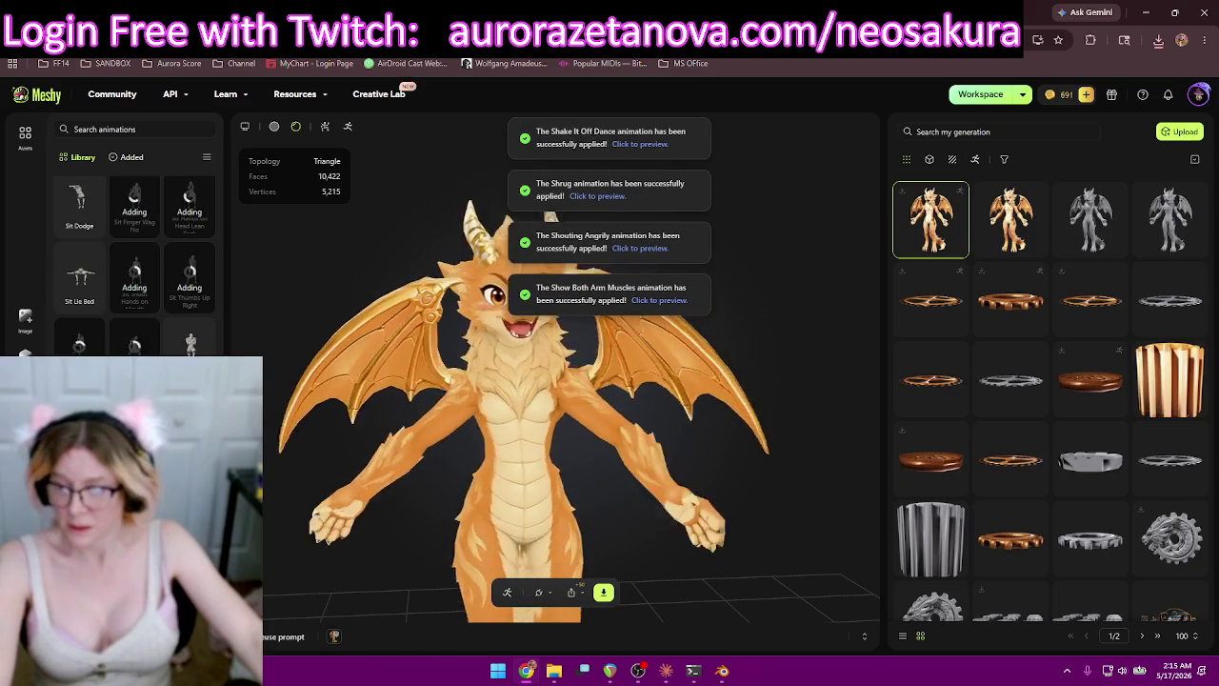
{"action": "scroll", "coordinate": [176, 314], "scroll_direction": "down", "scroll_amount": 2}
{"action": "left_click", "coordinate": [176, 315]}
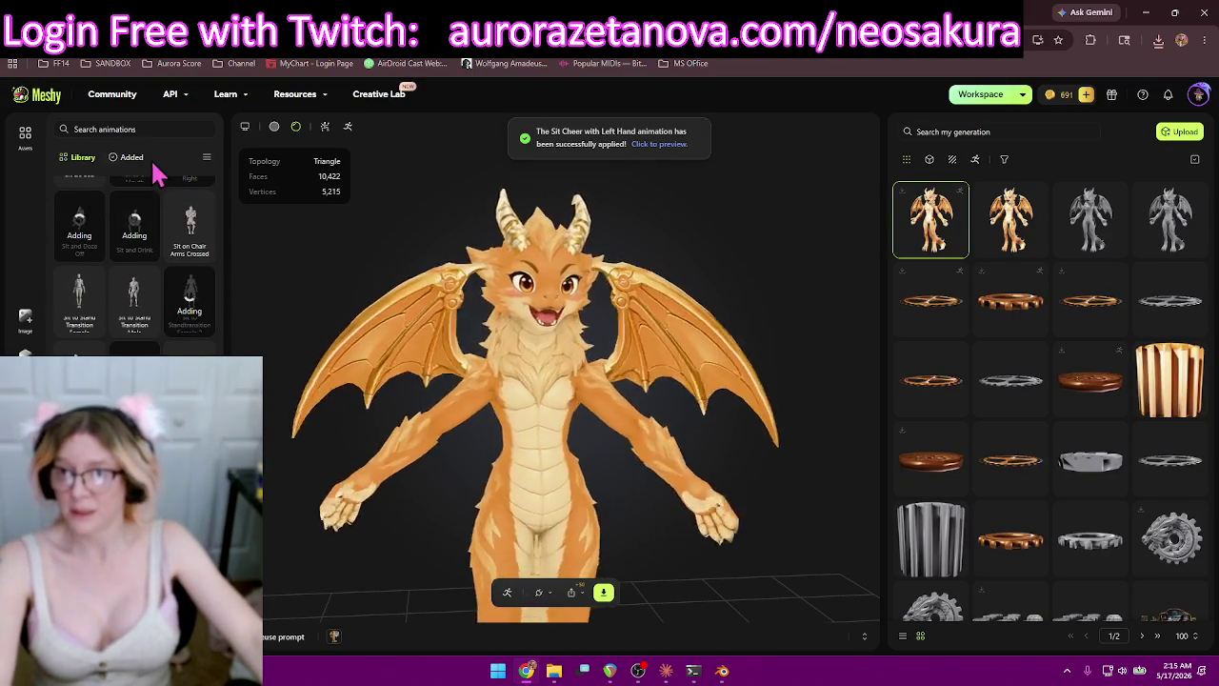
{"action": "left_click", "coordinate": [118, 161]}
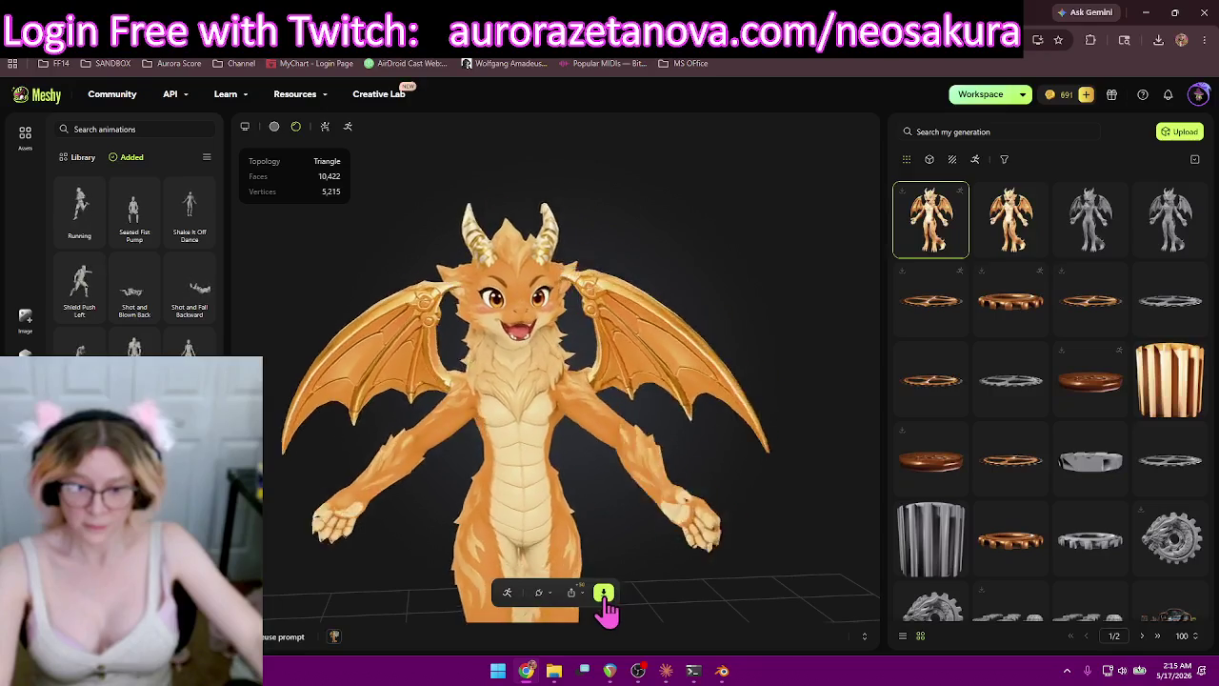
Download the rigged dragon as glb with all added animations, then close the download settings.
{"action": "left_click", "coordinate": [603, 591]}
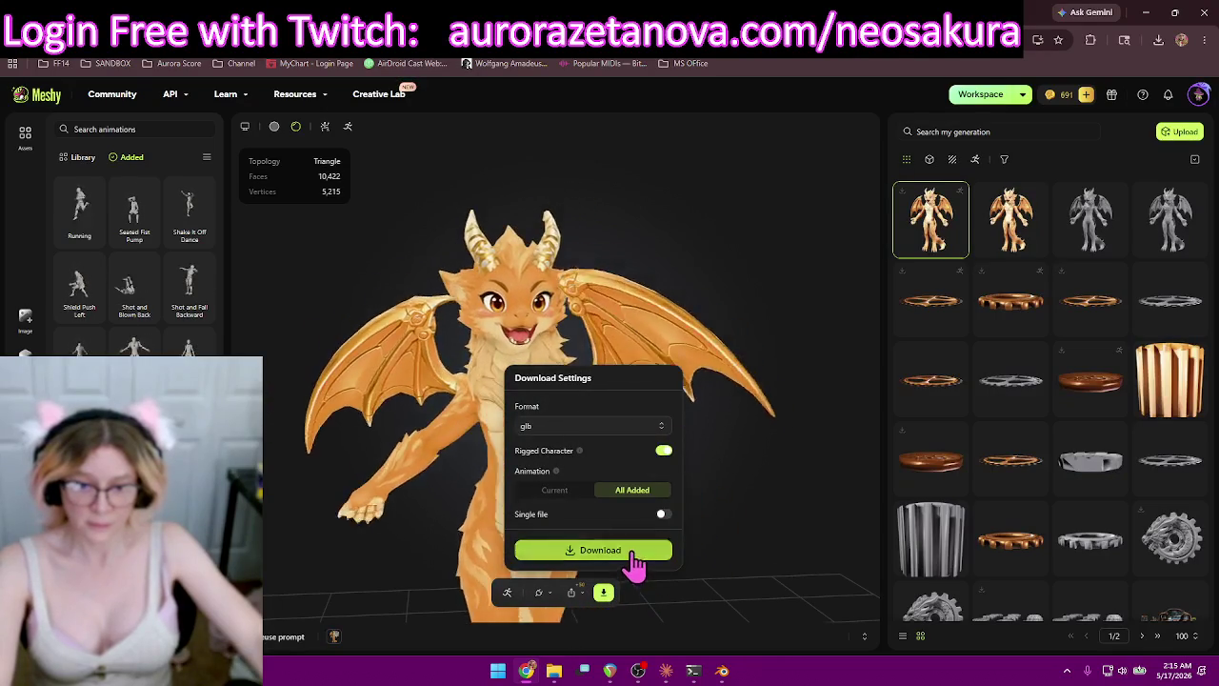
{"action": "left_click", "coordinate": [631, 552]}
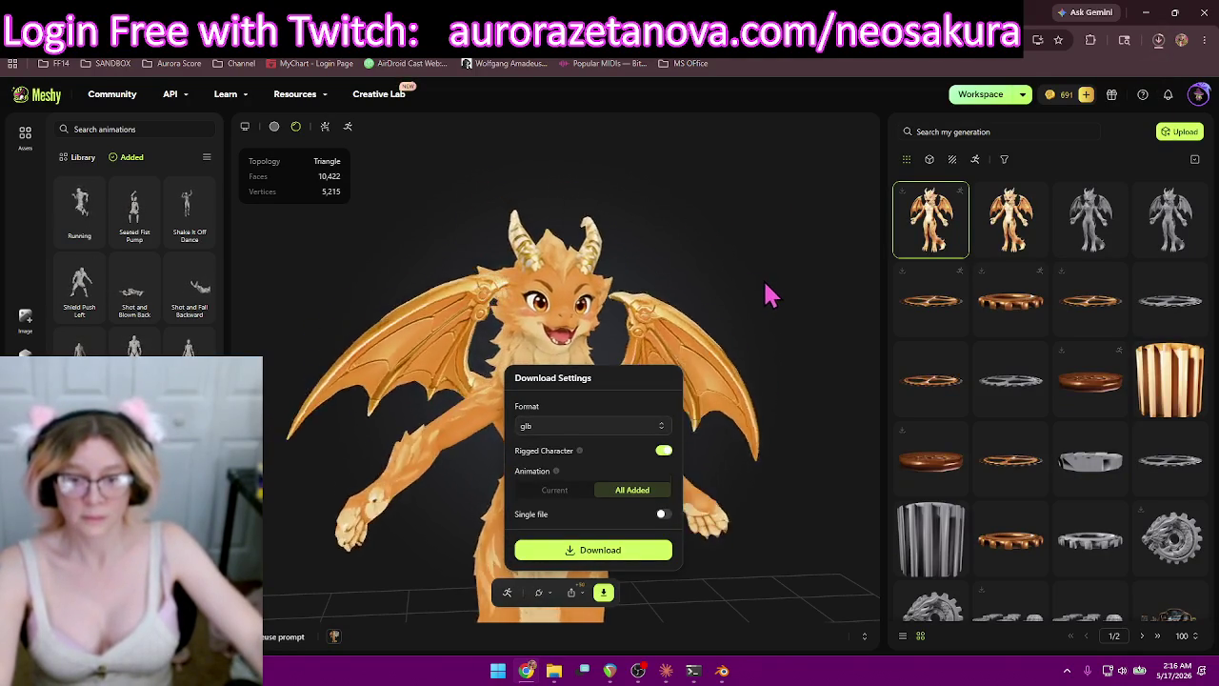
{"action": "left_click", "coordinate": [423, 290]}
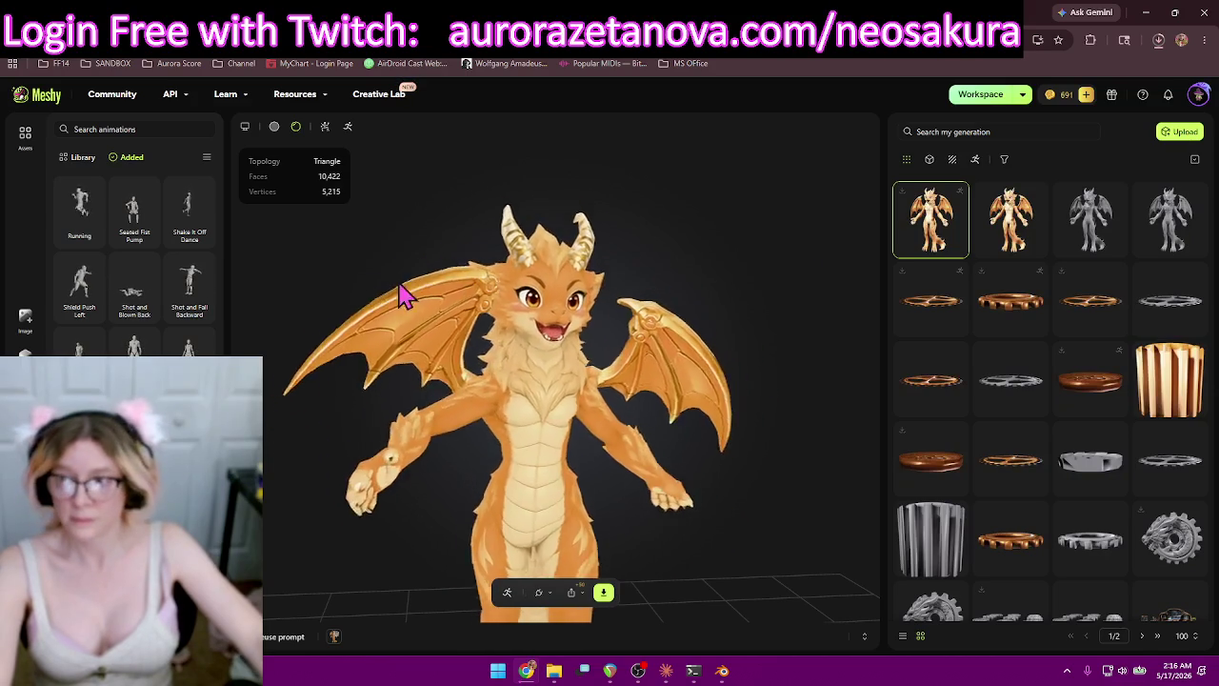
Remove Seated Fist Pump, Shot and Fall Backward, Show Both Arm Muscles, Shrug and Shouting Angrily.
{"action": "left_click", "coordinate": [148, 237]}
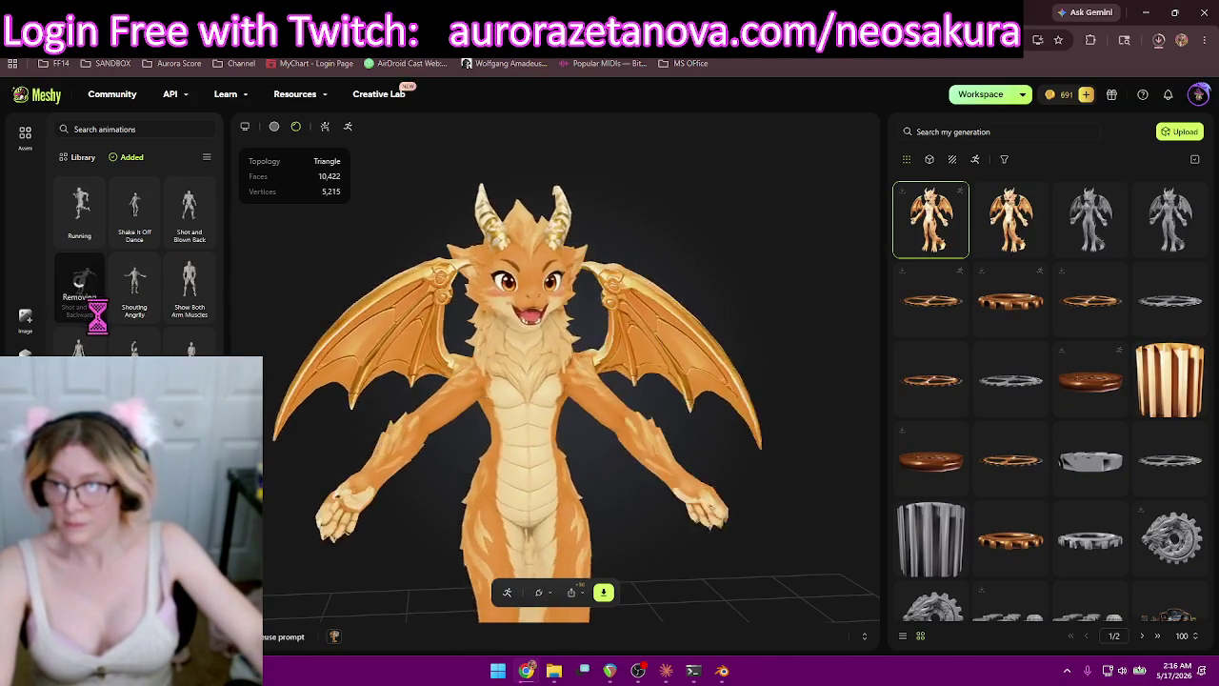
{"action": "left_click", "coordinate": [95, 317]}
{"action": "left_click", "coordinate": [144, 321]}
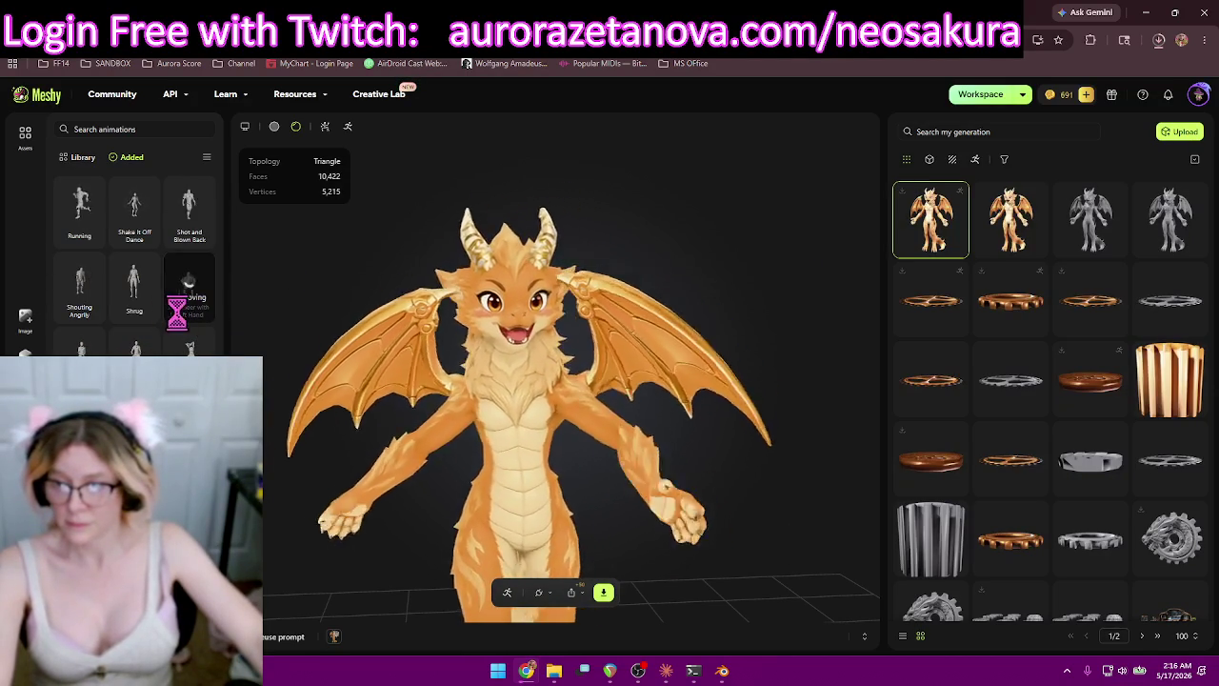
{"action": "left_click", "coordinate": [148, 314]}
{"action": "left_click", "coordinate": [92, 315]}
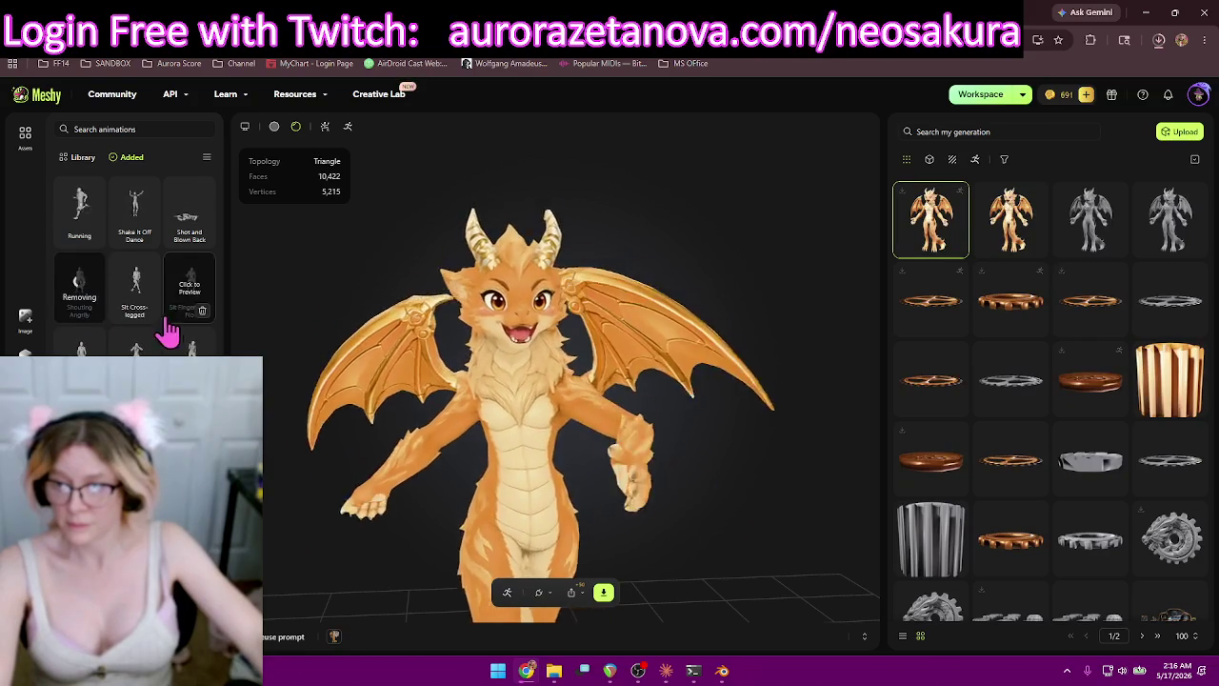
Remove Sit Finger Wag No, Sit Cross Legged, Shot and Blown Back, Shake It Off Dance, Sit and Drink and the rest.
{"action": "left_click", "coordinate": [147, 312]}
{"action": "left_click", "coordinate": [93, 315]}
{"action": "left_click", "coordinate": [148, 312]}
{"action": "left_click", "coordinate": [92, 312]}
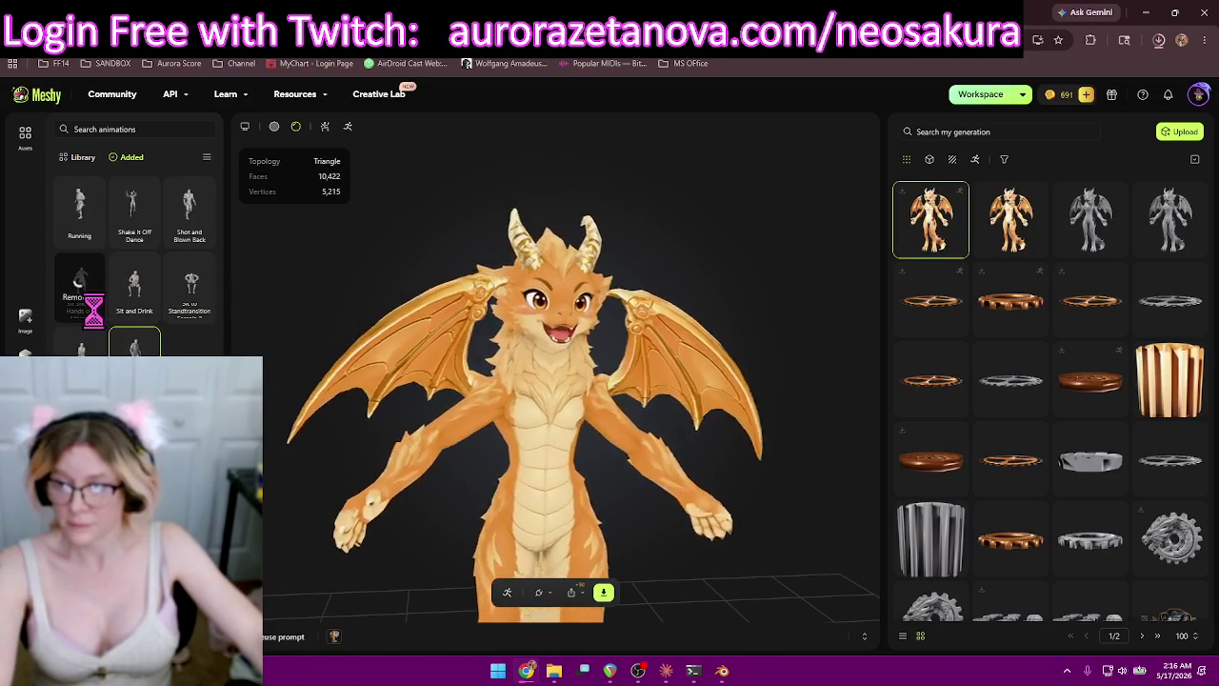
{"action": "left_click", "coordinate": [203, 238]}
{"action": "left_click", "coordinate": [146, 237]}
{"action": "left_click", "coordinate": [200, 236]}
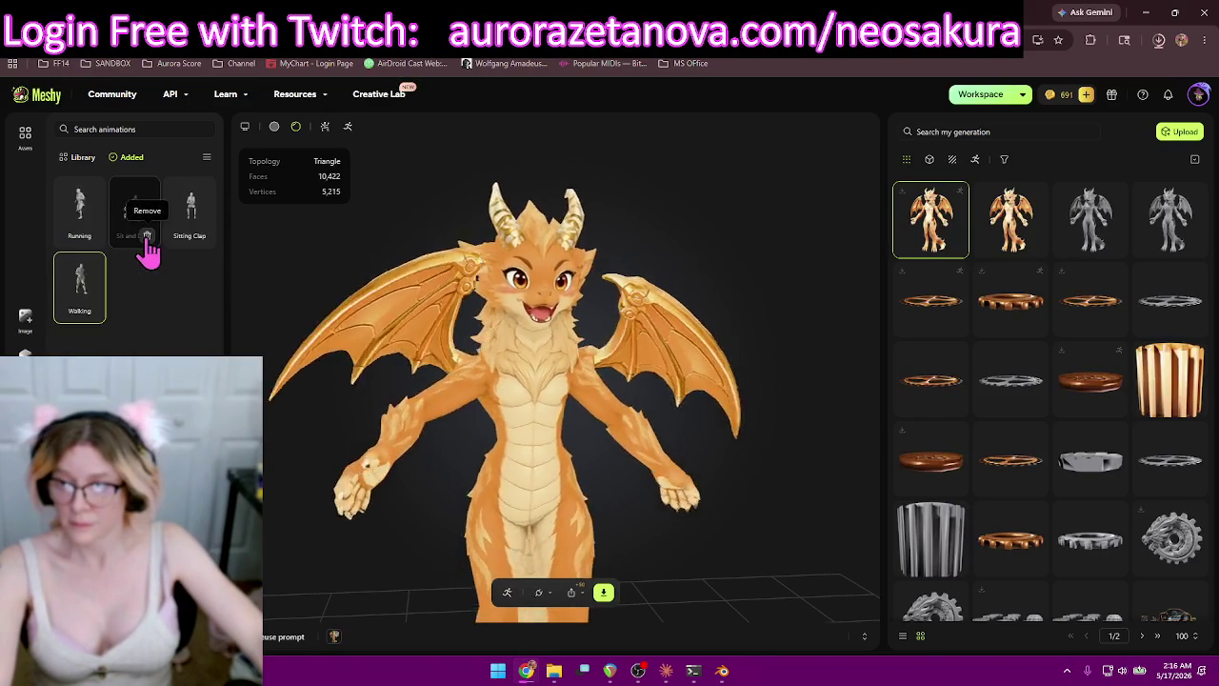
{"action": "left_click", "coordinate": [148, 236]}
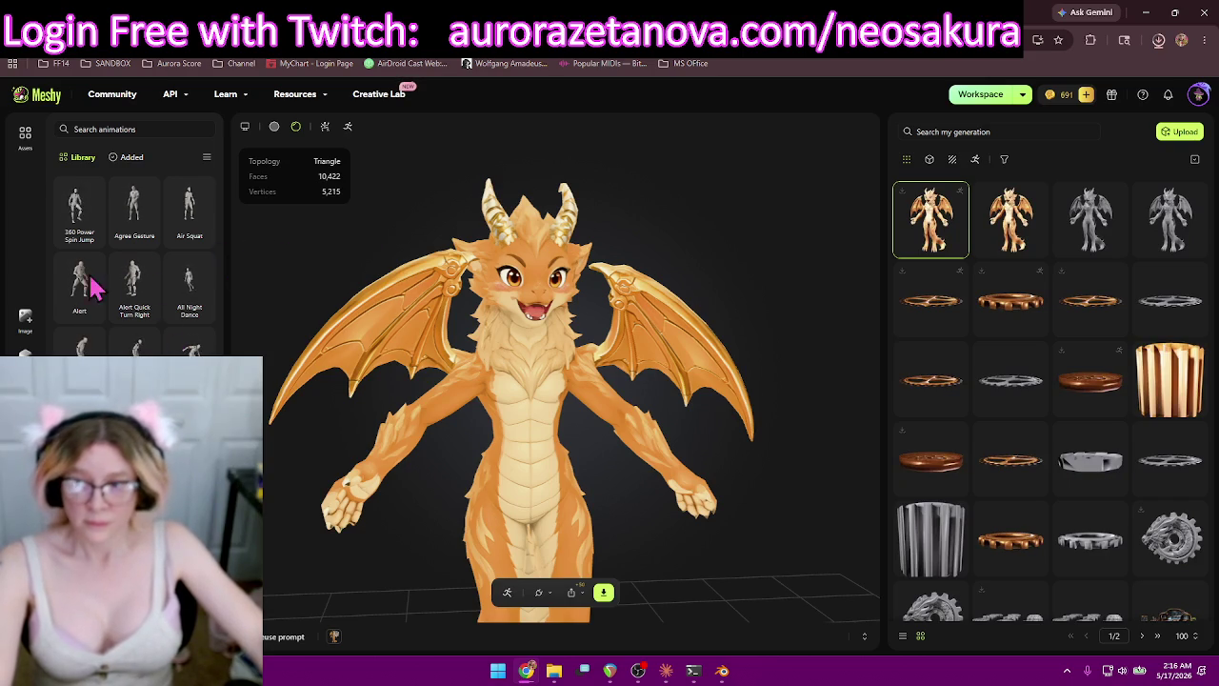
Add the Situps, Skill 1, Skill 2 and Skill 3 animations to the dragon.
{"action": "left_click_drag", "start_coordinate": [214, 195], "coordinate": [215, 477]}
{"action": "scroll", "coordinate": [135, 266], "scroll_direction": "down", "scroll_amount": 5}
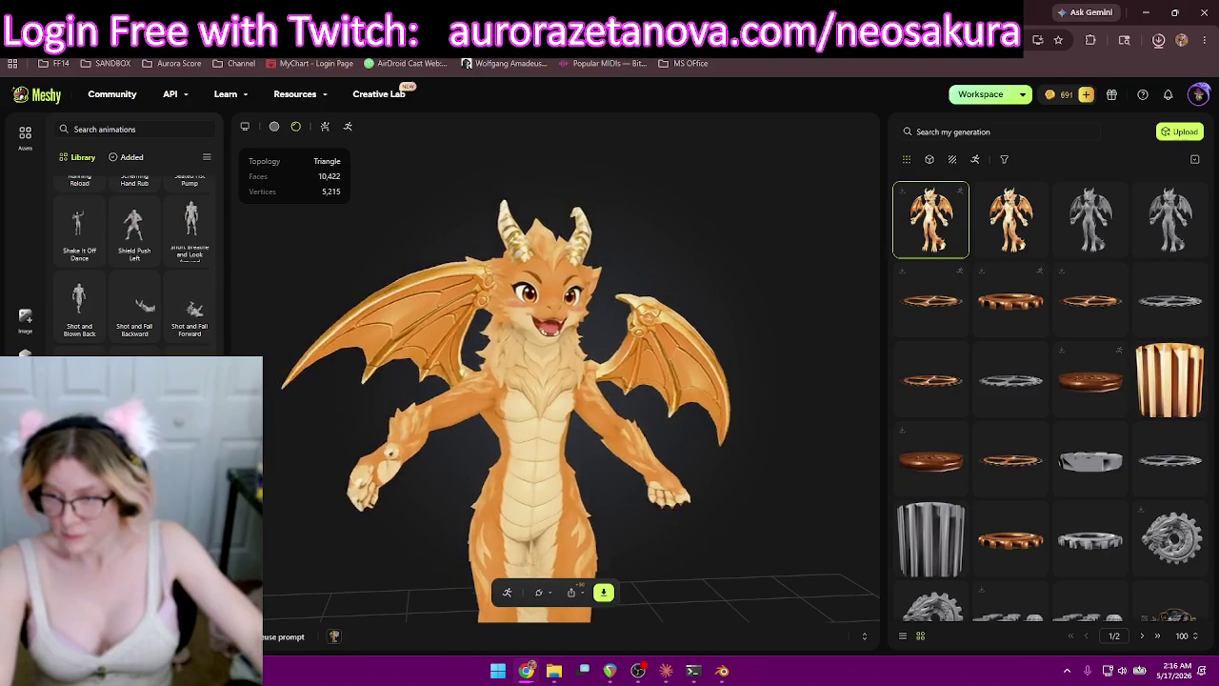
{"action": "scroll", "coordinate": [189, 229], "scroll_direction": "down", "scroll_amount": 3}
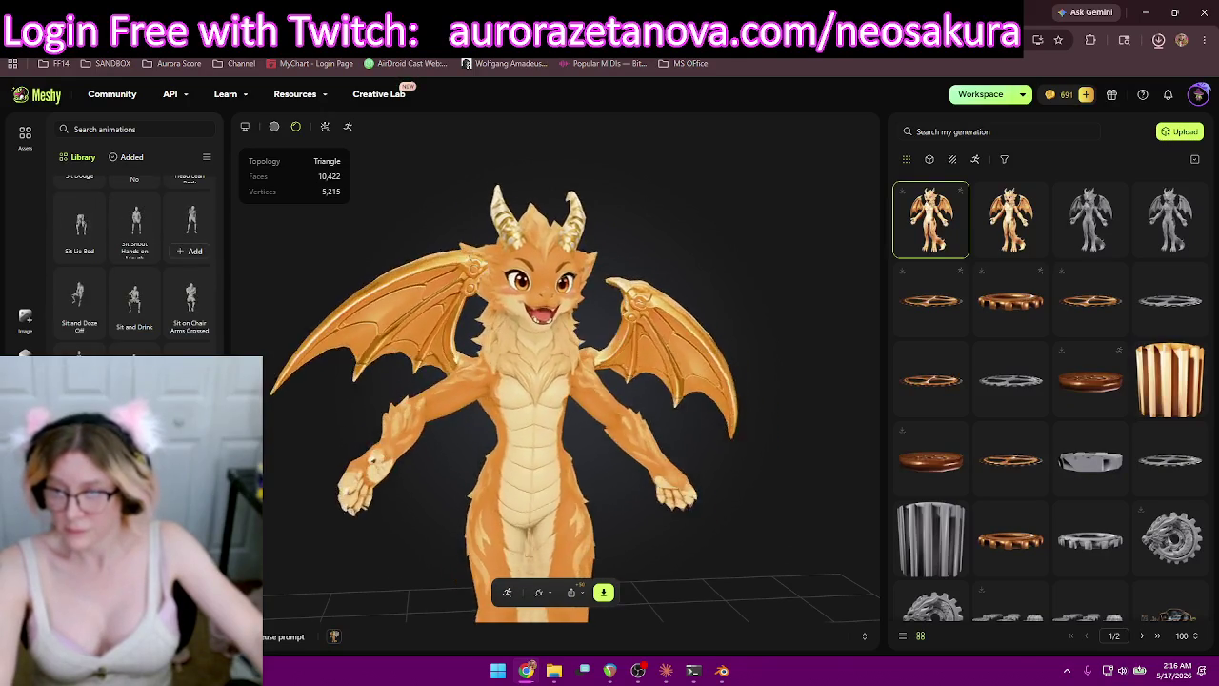
{"action": "scroll", "coordinate": [135, 257], "scroll_direction": "down", "scroll_amount": 3}
{"action": "mouse_move", "coordinate": [190, 217]}
{"action": "left_click", "coordinate": [191, 235]}
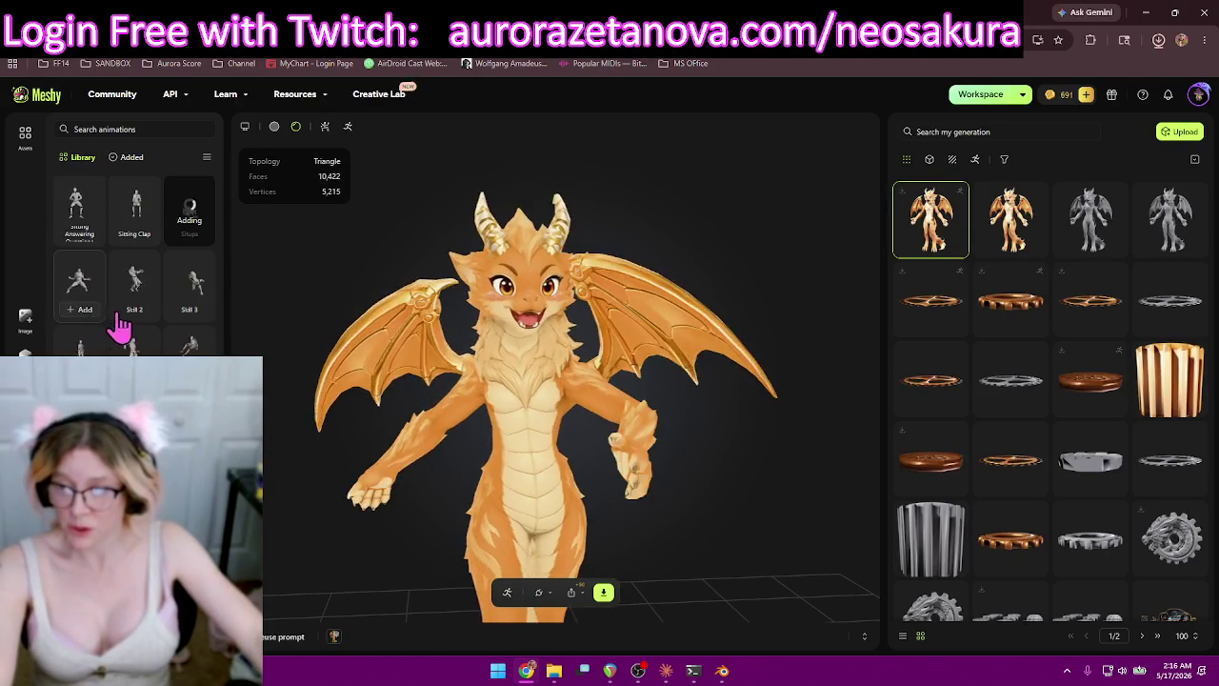
{"action": "left_click", "coordinate": [112, 322]}
{"action": "mouse_move", "coordinate": [79, 286]}
{"action": "left_click", "coordinate": [134, 322]}
{"action": "left_click", "coordinate": [191, 310]}
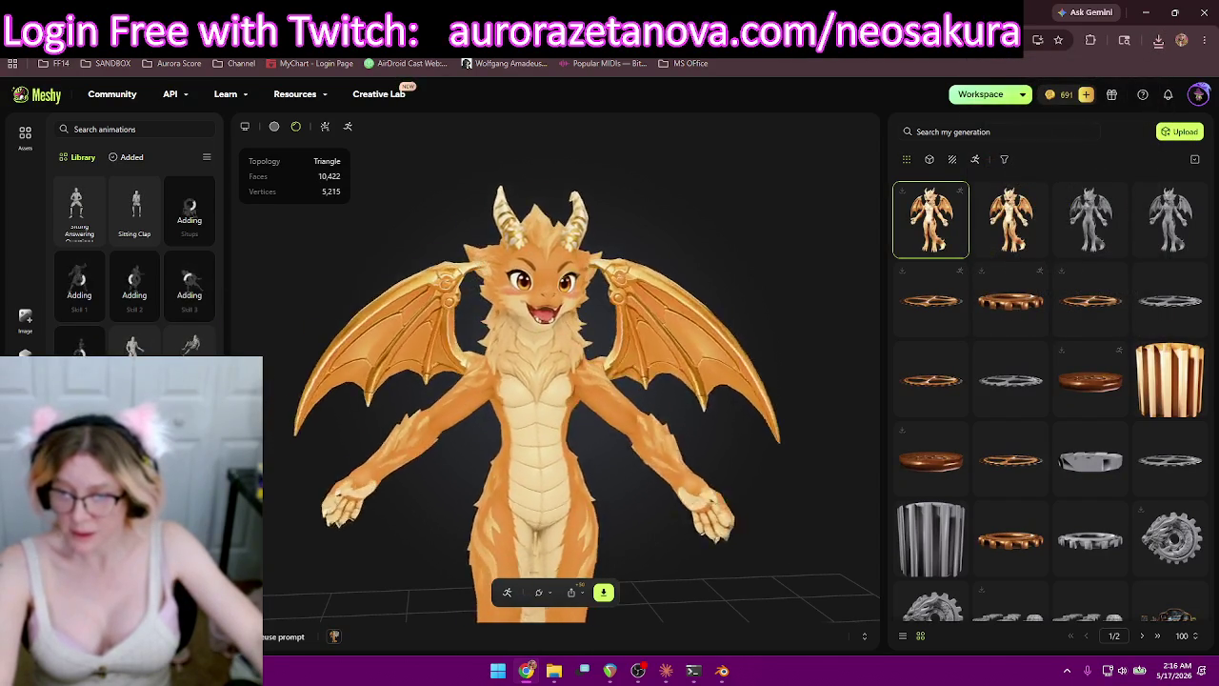
Scroll down the animation library toward the Sneaky Walk, Spartan Kick and Stand animations.
{"action": "scroll", "coordinate": [134, 266], "scroll_direction": "down", "scroll_amount": 3}
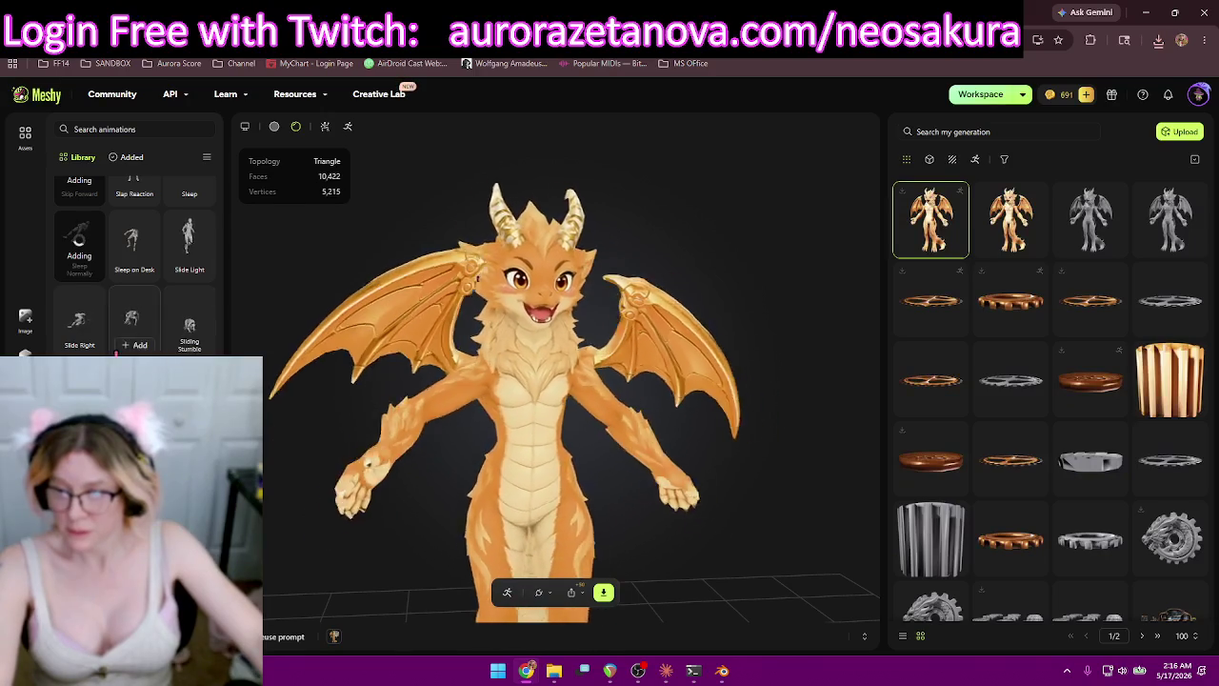
{"action": "scroll", "coordinate": [133, 267], "scroll_direction": "down", "scroll_amount": 3}
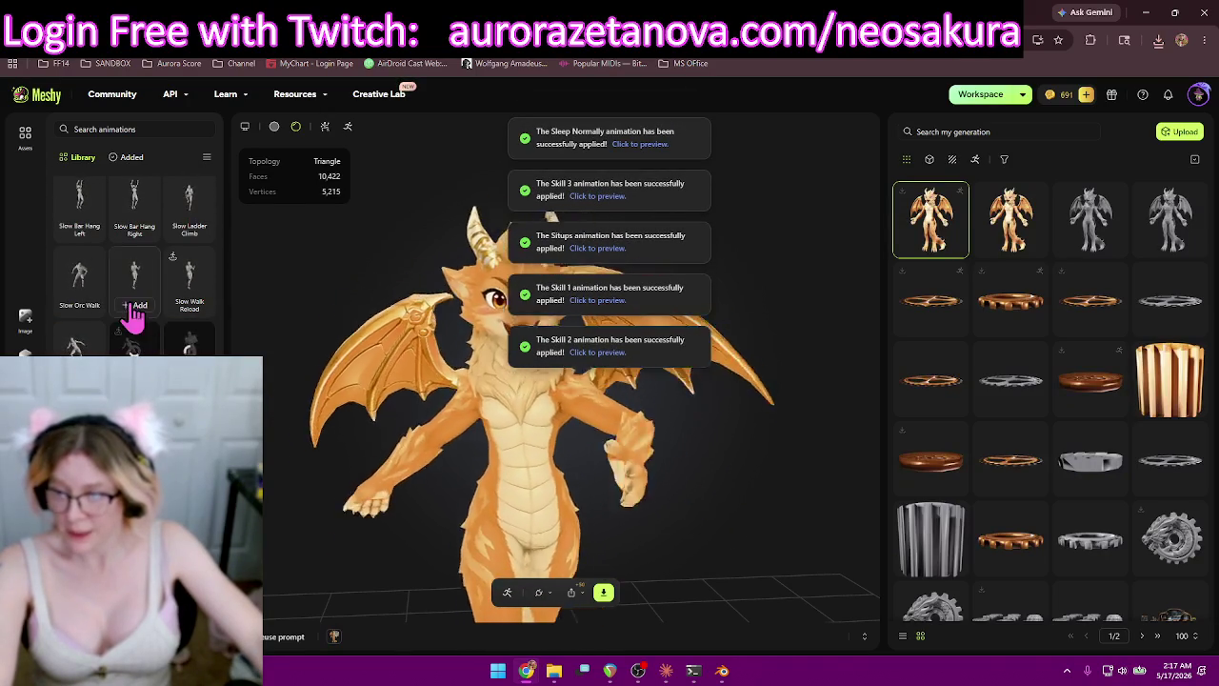
{"action": "scroll", "coordinate": [133, 315], "scroll_direction": "down", "scroll_amount": 2}
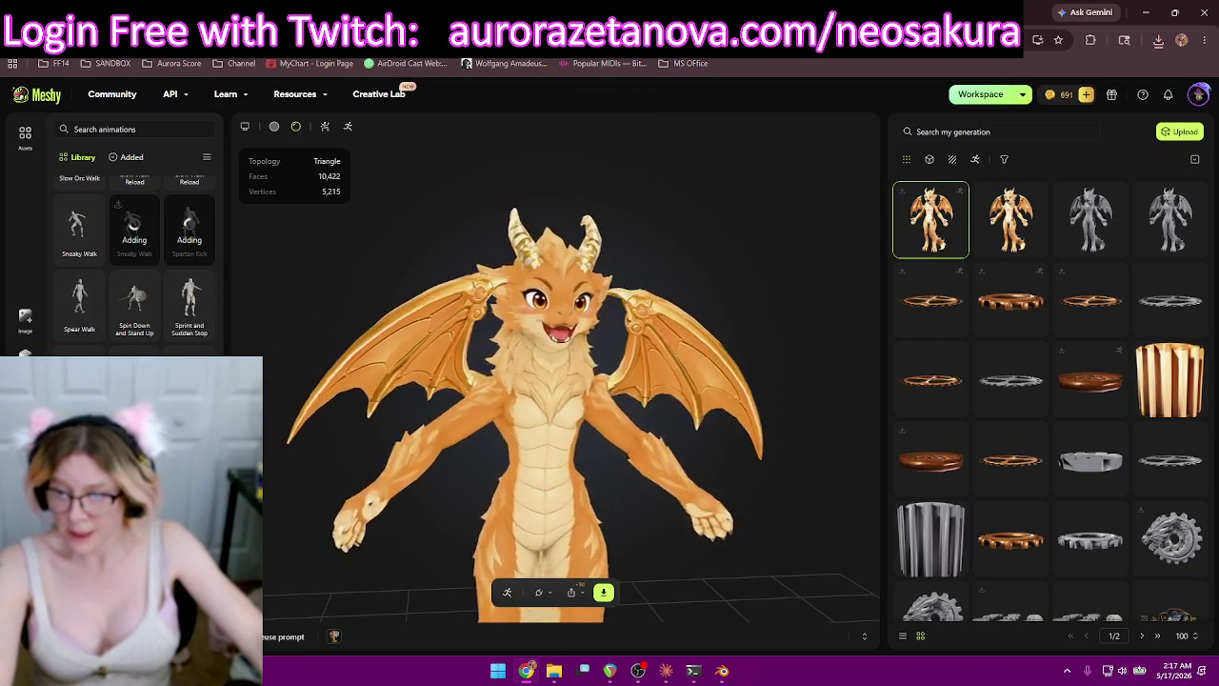
{"action": "scroll", "coordinate": [133, 267], "scroll_direction": "down", "scroll_amount": 3}
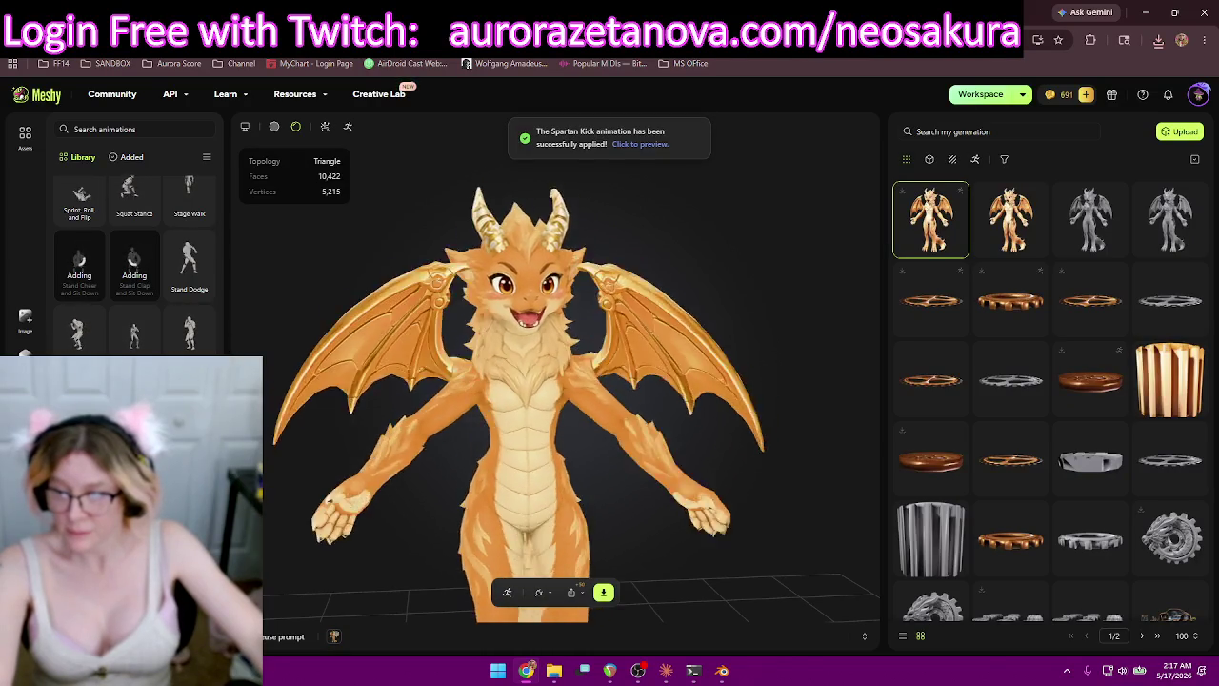
{"action": "scroll", "coordinate": [133, 257], "scroll_direction": "down", "scroll_amount": 3}
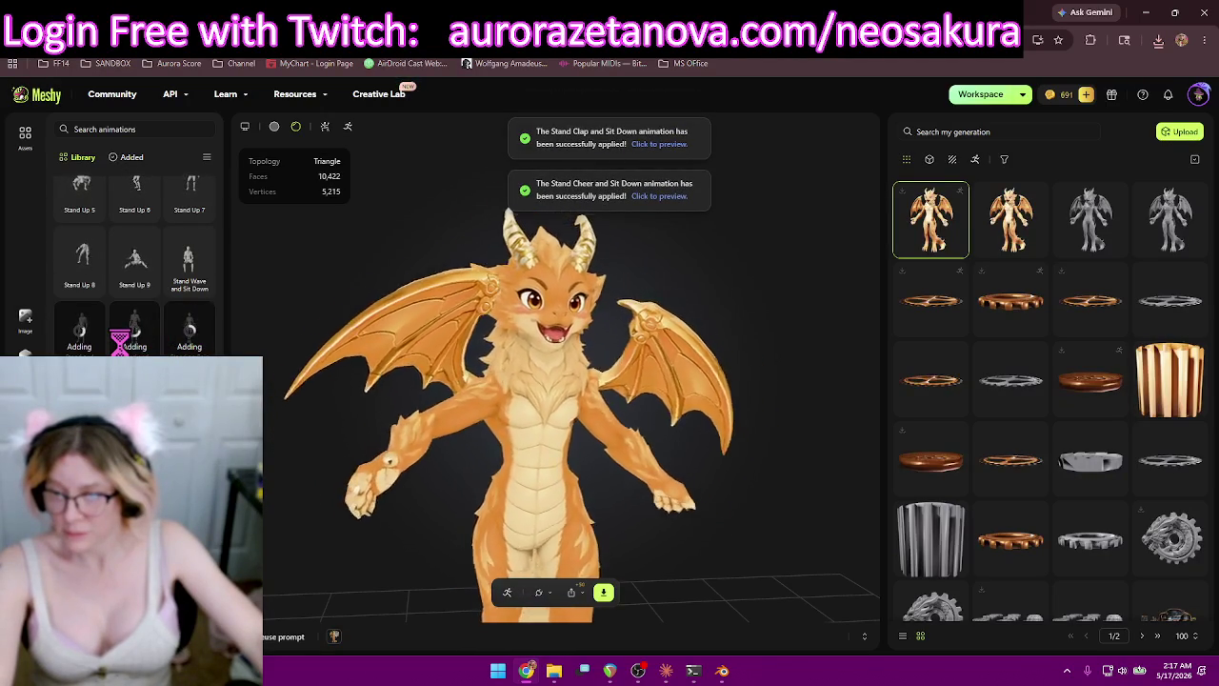
Add another library animation and the Step Hip Hop Dance animation to the dragon.
{"action": "scroll", "coordinate": [176, 283], "scroll_direction": "down", "scroll_amount": 2}
{"action": "scroll", "coordinate": [180, 324], "scroll_direction": "down", "scroll_amount": 2}
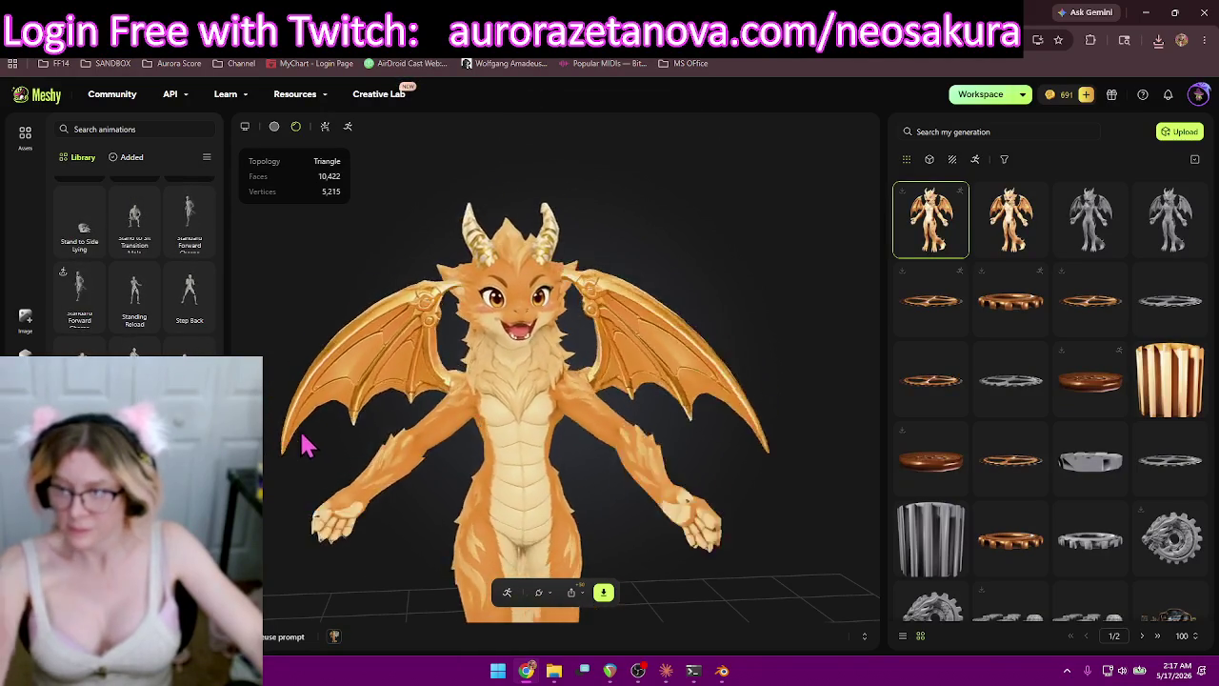
{"action": "scroll", "coordinate": [143, 400], "scroll_direction": "down", "scroll_amount": 1}
{"action": "scroll", "coordinate": [134, 257], "scroll_direction": "down", "scroll_amount": 4}
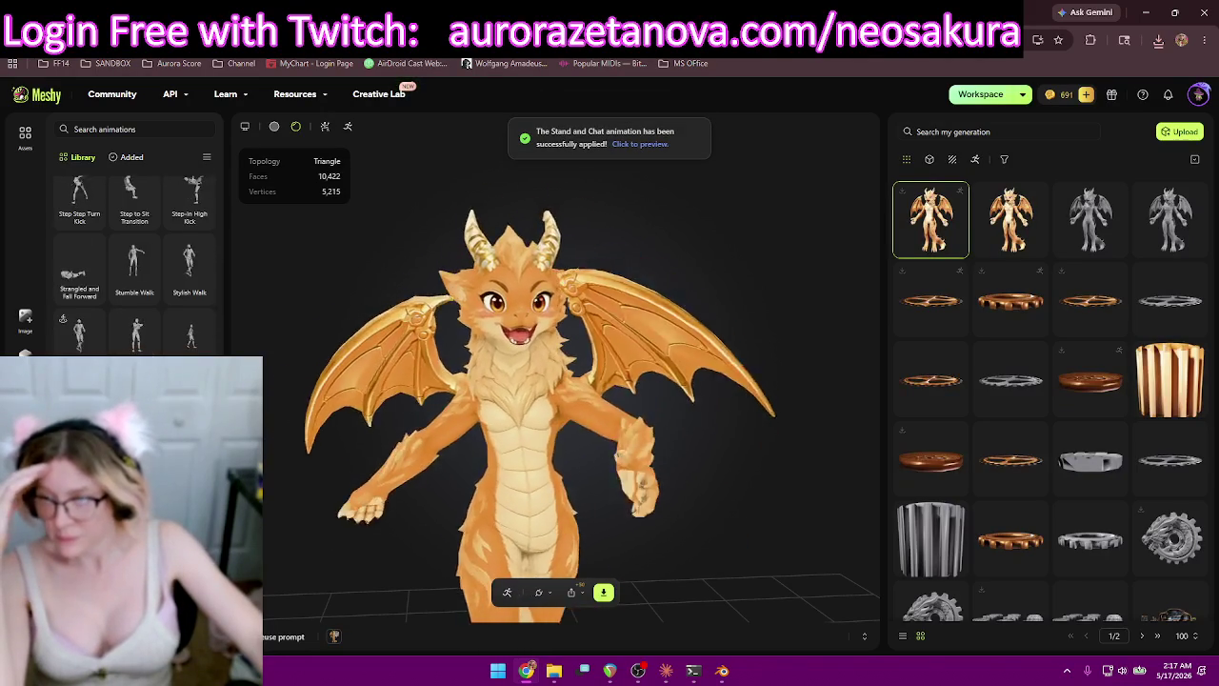
{"action": "left_click", "coordinate": [79, 339]}
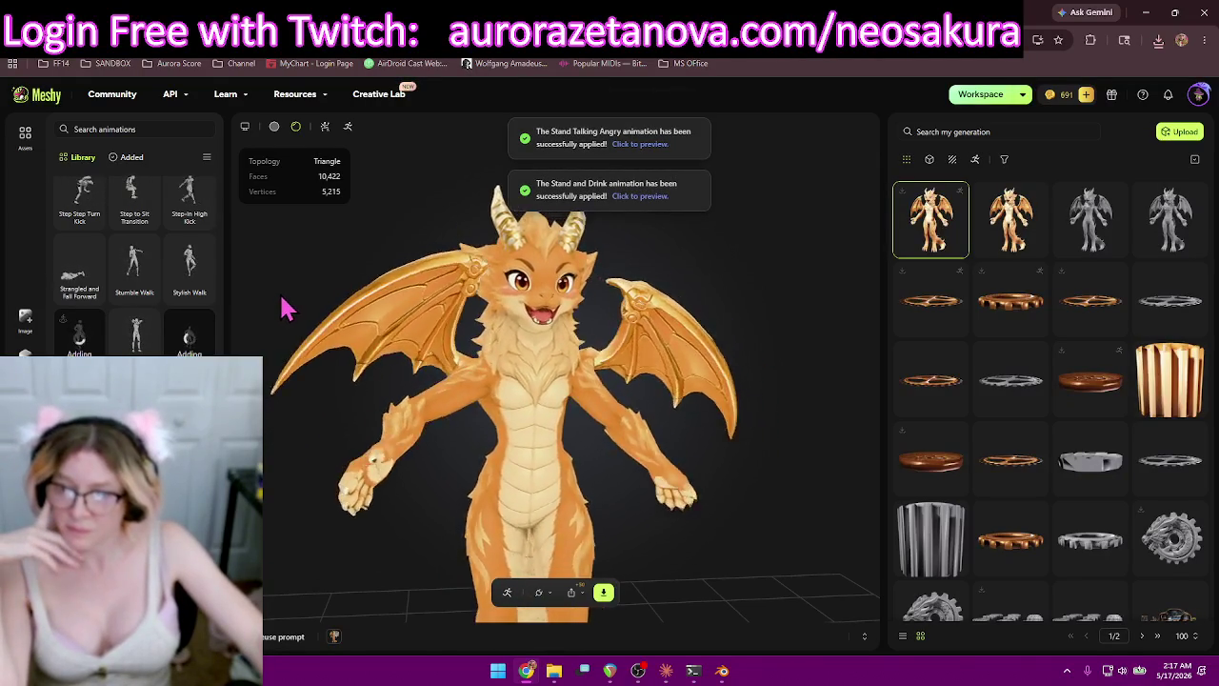
{"action": "scroll", "coordinate": [170, 323], "scroll_direction": "up", "scroll_amount": 1}
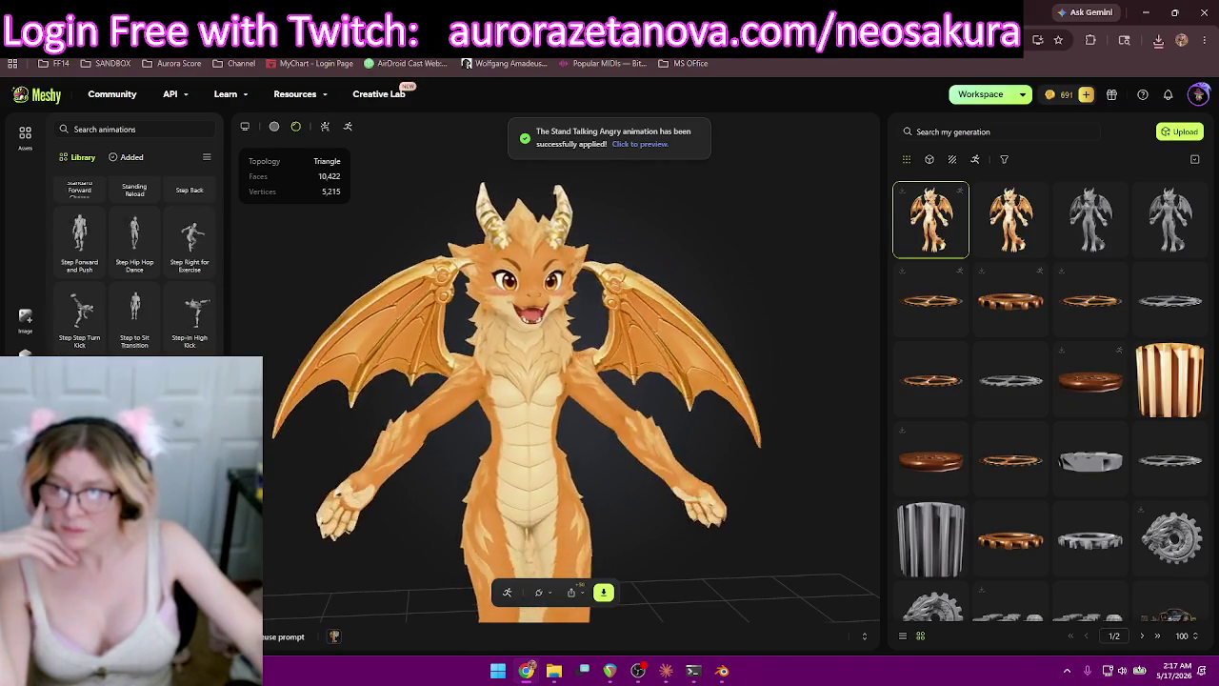
{"action": "scroll", "coordinate": [134, 267], "scroll_direction": "up", "scroll_amount": 1}
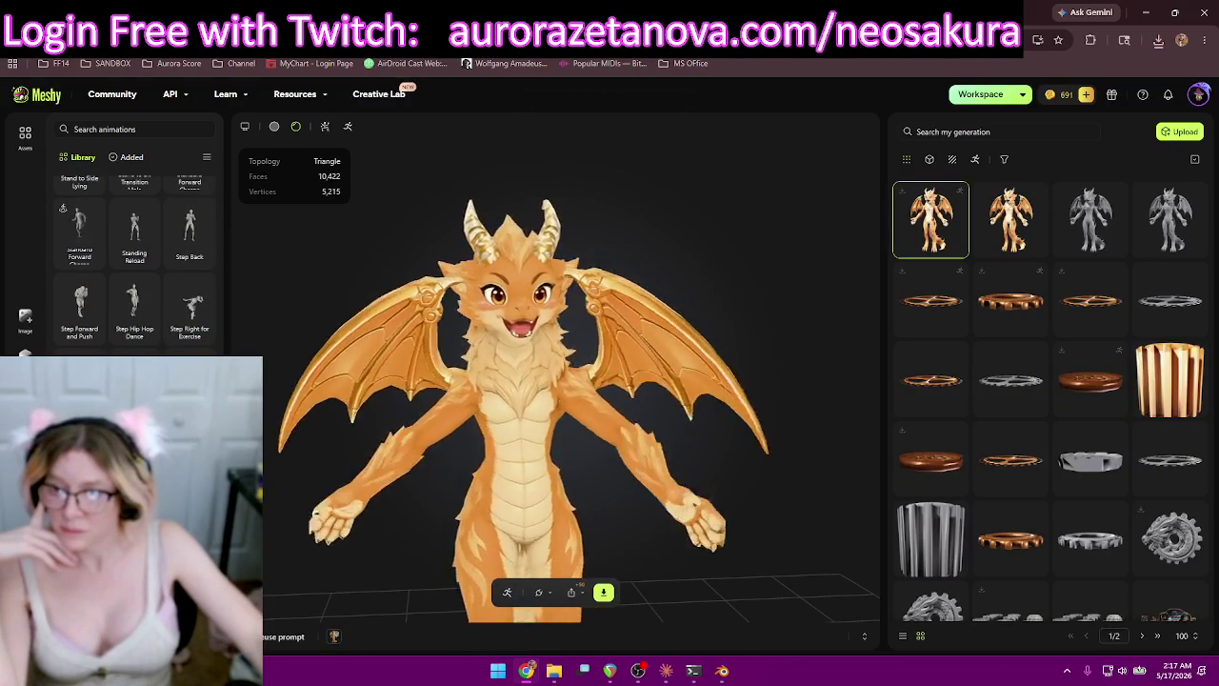
{"action": "left_click", "coordinate": [134, 331]}
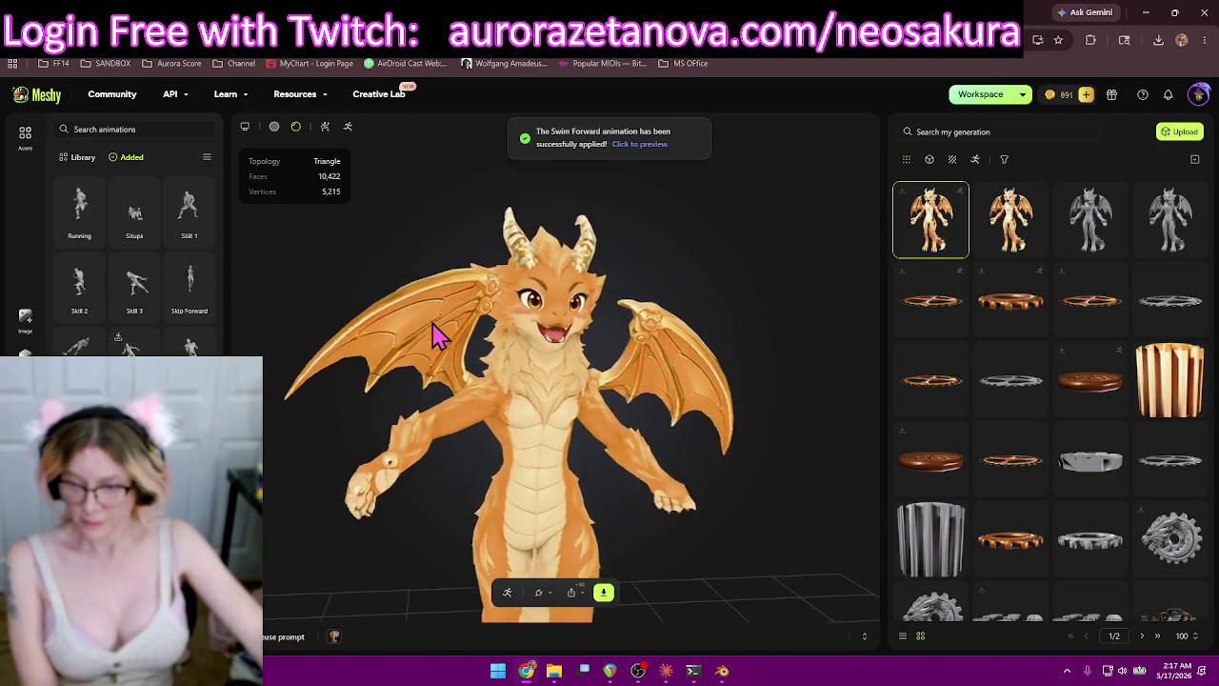
Download the rigged dragon as glb including all added animations, then close the download settings.
{"action": "left_click", "coordinate": [603, 592]}
{"action": "left_click", "coordinate": [656, 560]}
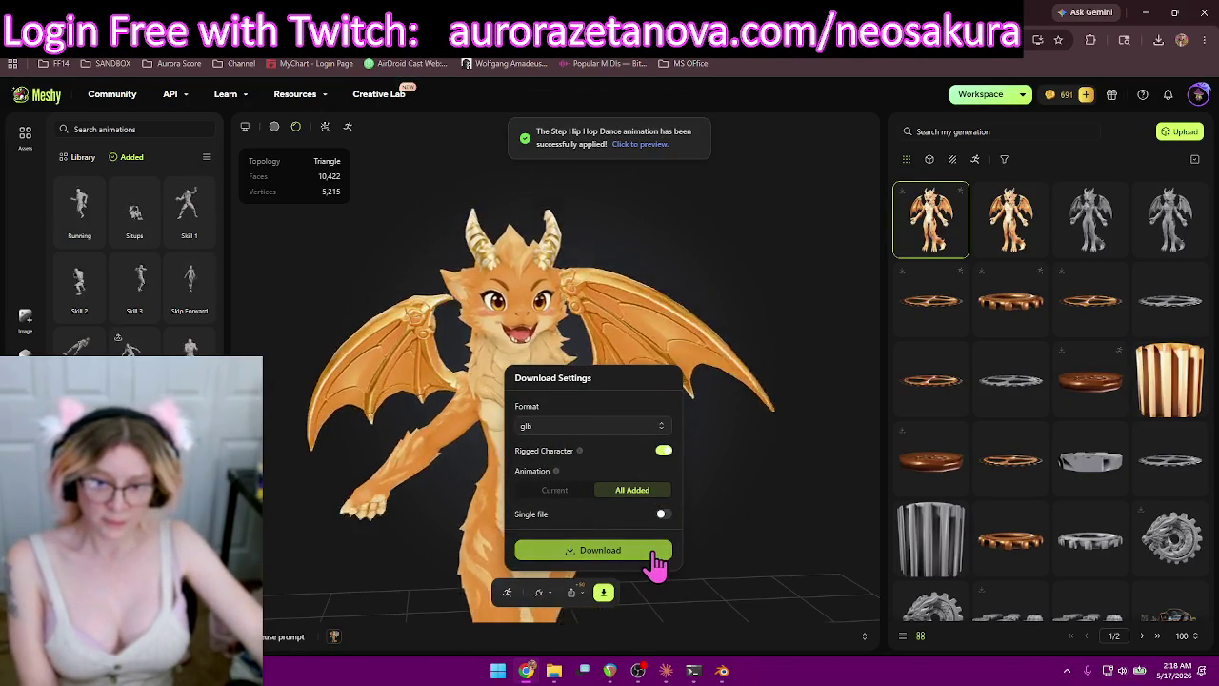
{"action": "left_click", "coordinate": [656, 560]}
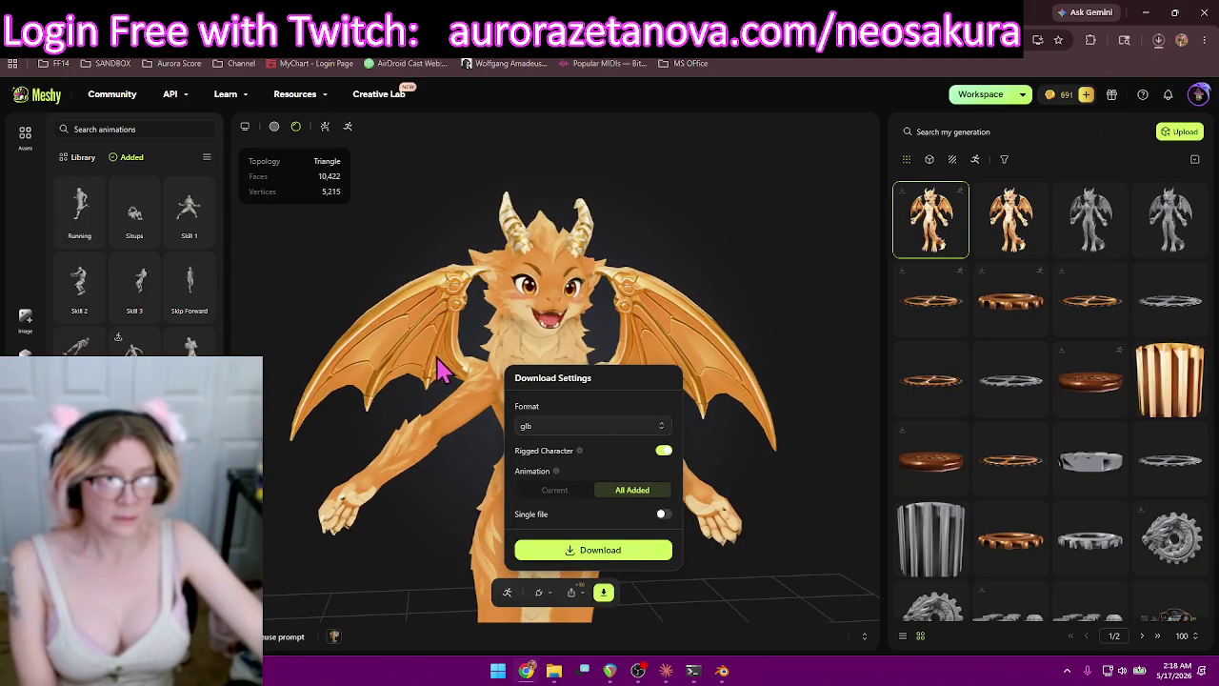
{"action": "left_click", "coordinate": [348, 300]}
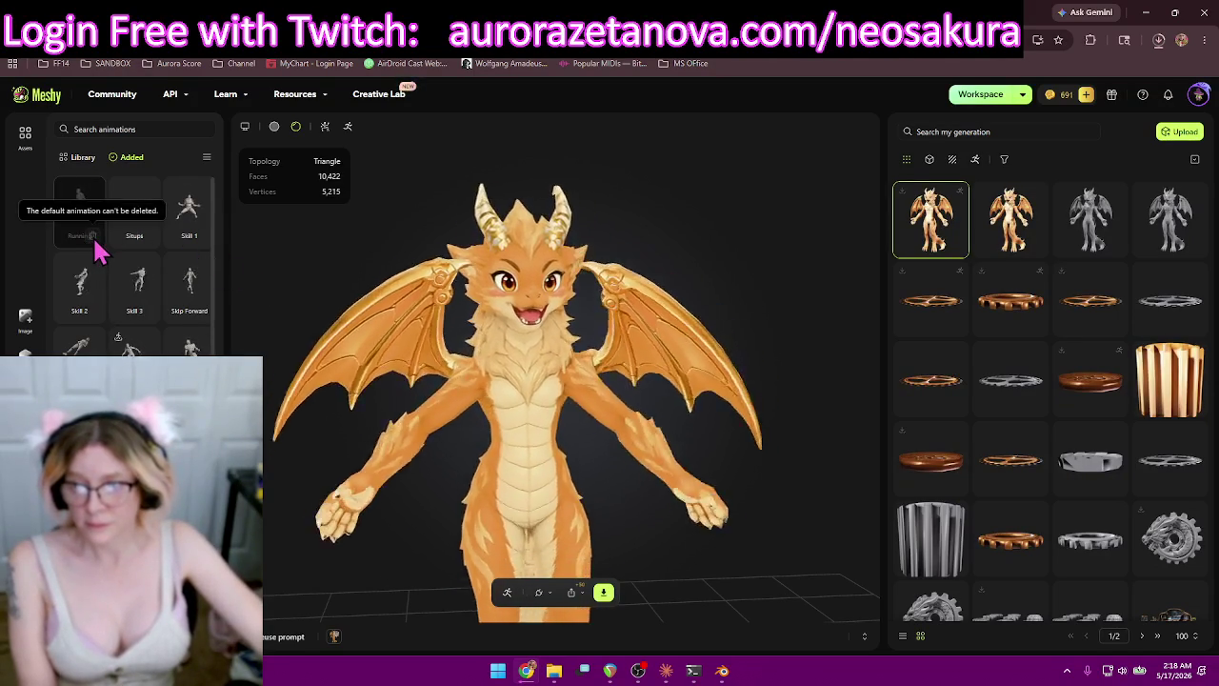
Remove Skill 2, Sneaky Walk, Skill 3 and Stand Clap and Sit Down from the added animations.
{"action": "left_click", "coordinate": [198, 249]}
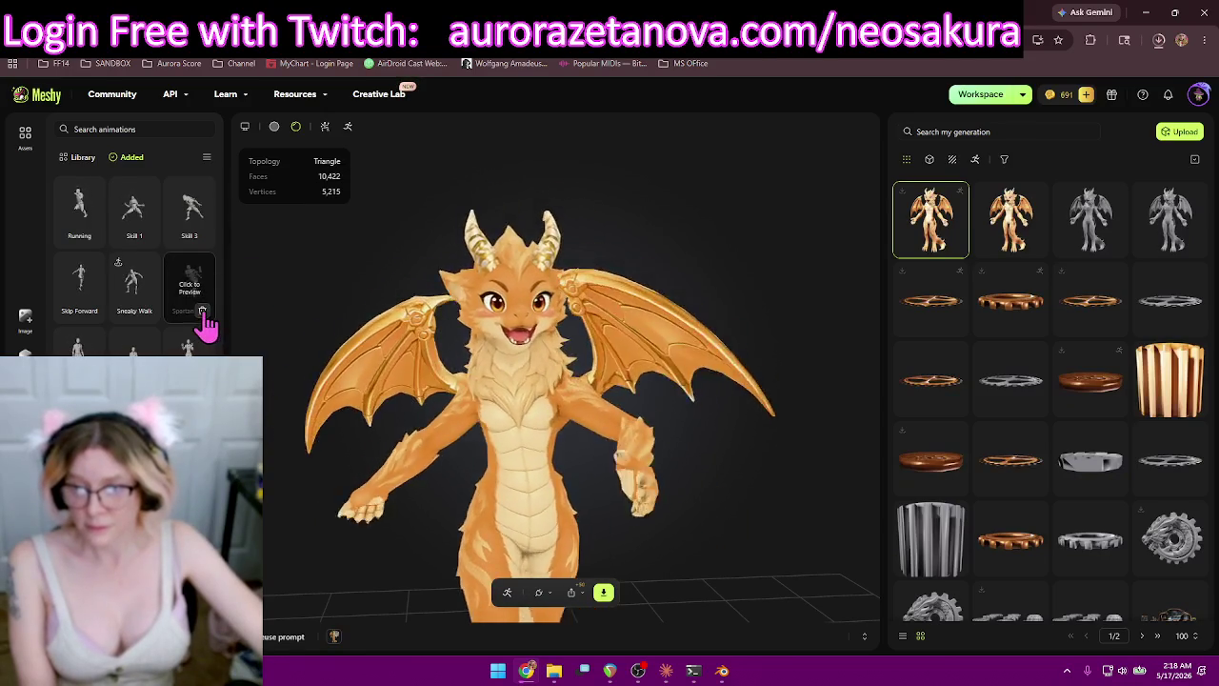
{"action": "left_click", "coordinate": [134, 312]}
{"action": "left_click", "coordinate": [92, 311]}
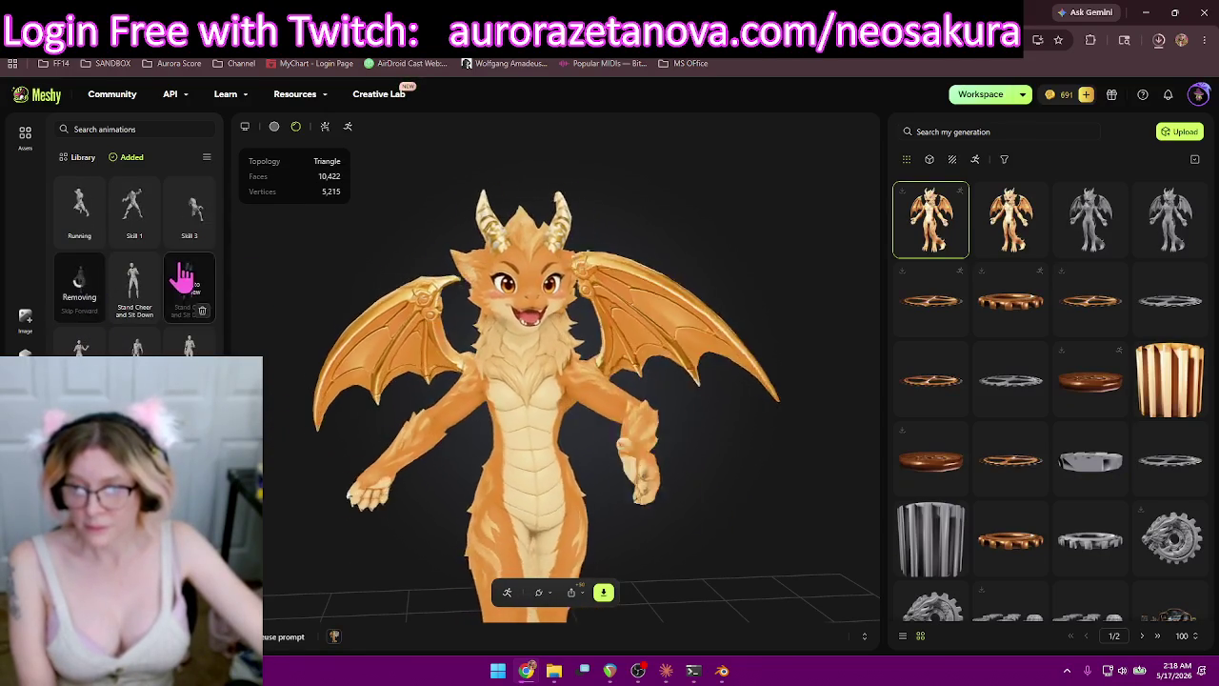
{"action": "left_click", "coordinate": [201, 236]}
{"action": "left_click", "coordinate": [152, 243]}
{"action": "left_click", "coordinate": [199, 245]}
Remove the remaining Stand animations, Step Hip Hop Dance, Stylish Walk, Swim Forward and Superlove Pop Dance.
{"action": "left_click", "coordinate": [152, 243]}
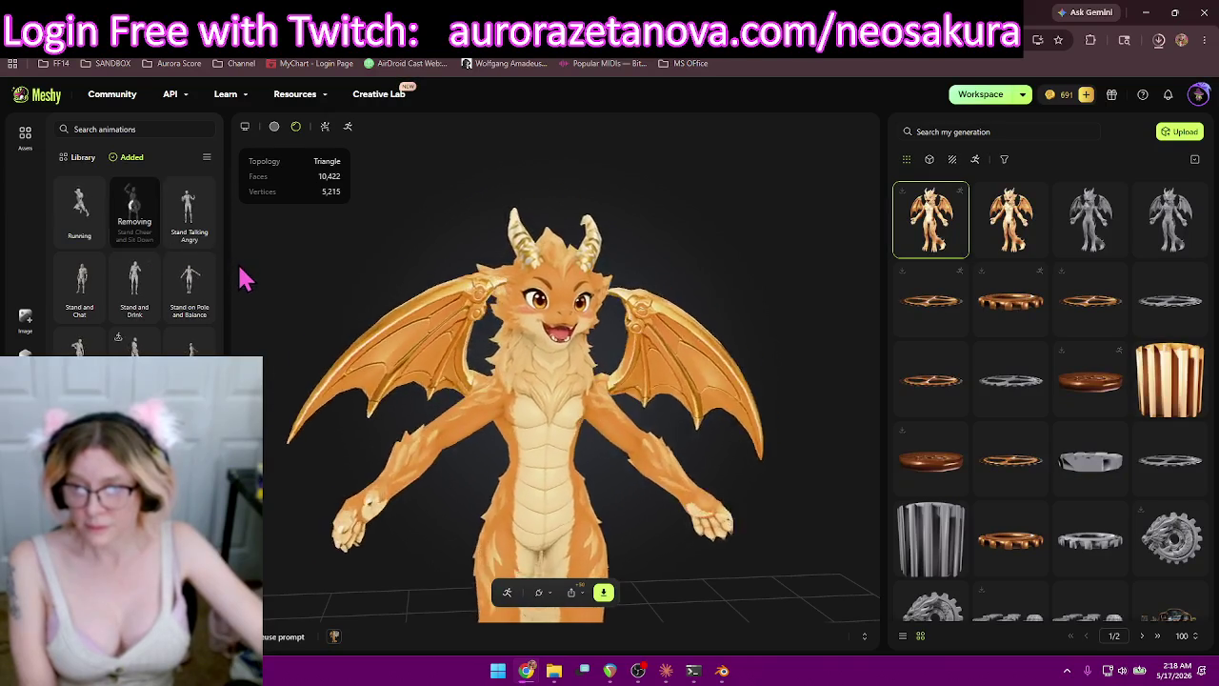
{"action": "left_click", "coordinate": [199, 244]}
{"action": "left_click", "coordinate": [150, 244]}
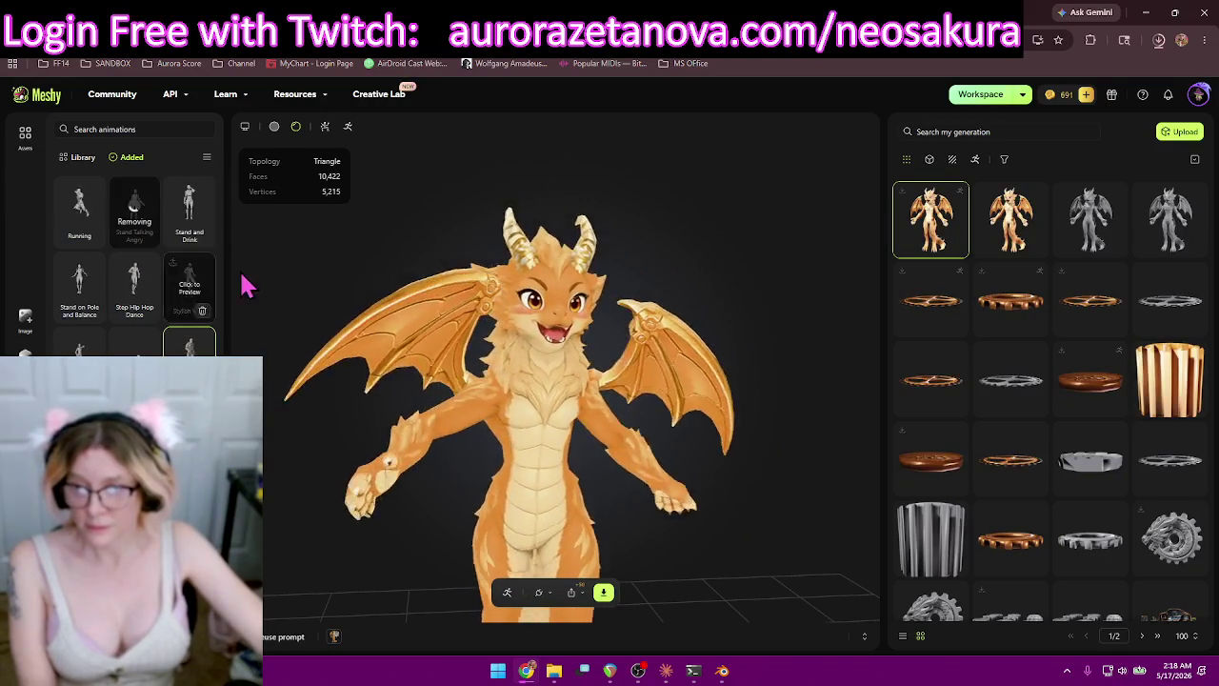
{"action": "left_click", "coordinate": [157, 238]}
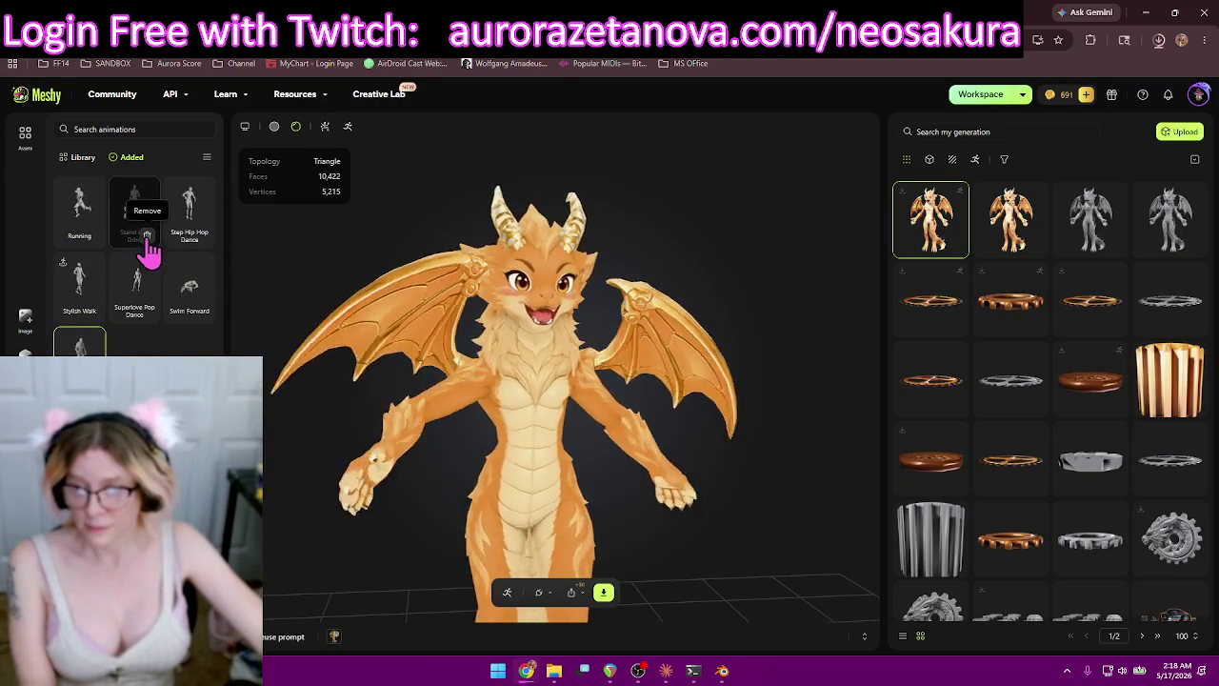
{"action": "left_click", "coordinate": [152, 243]}
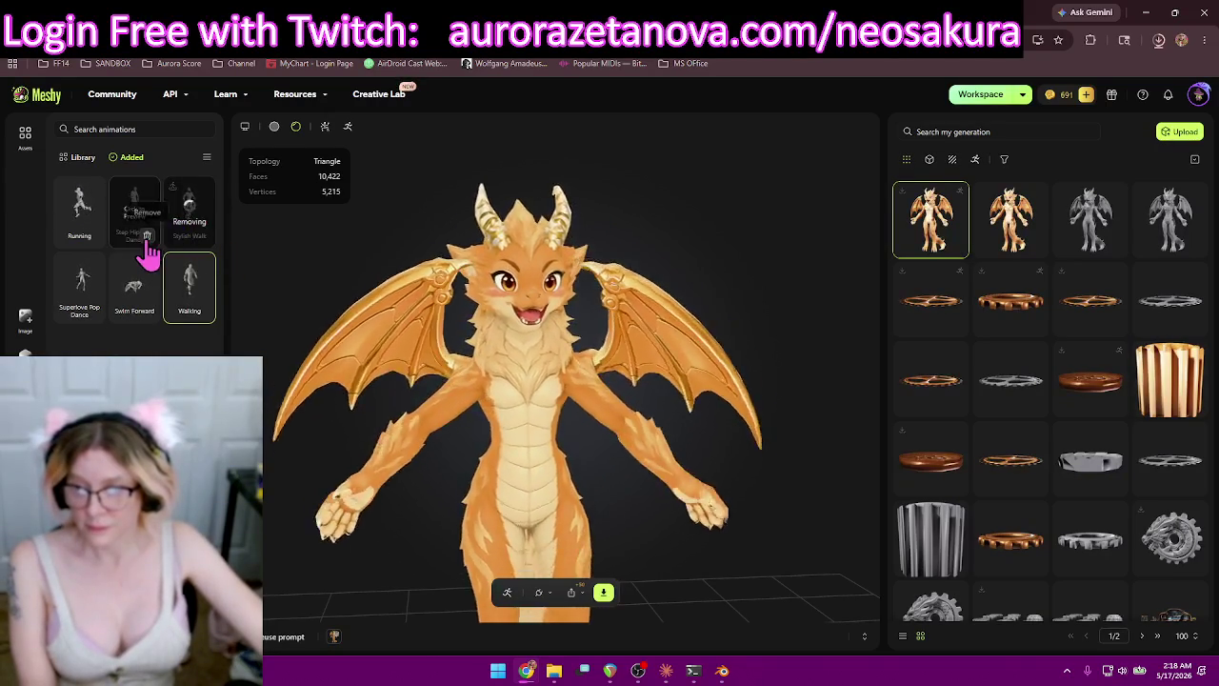
{"action": "left_click", "coordinate": [201, 235]}
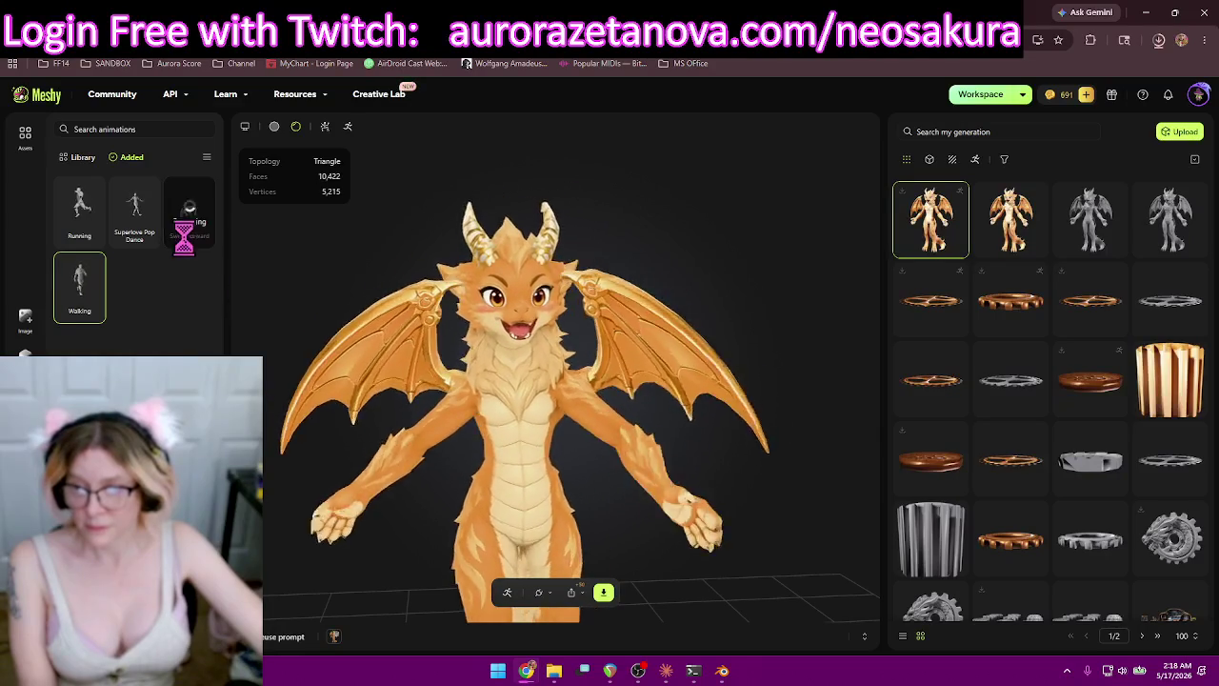
{"action": "left_click", "coordinate": [145, 235]}
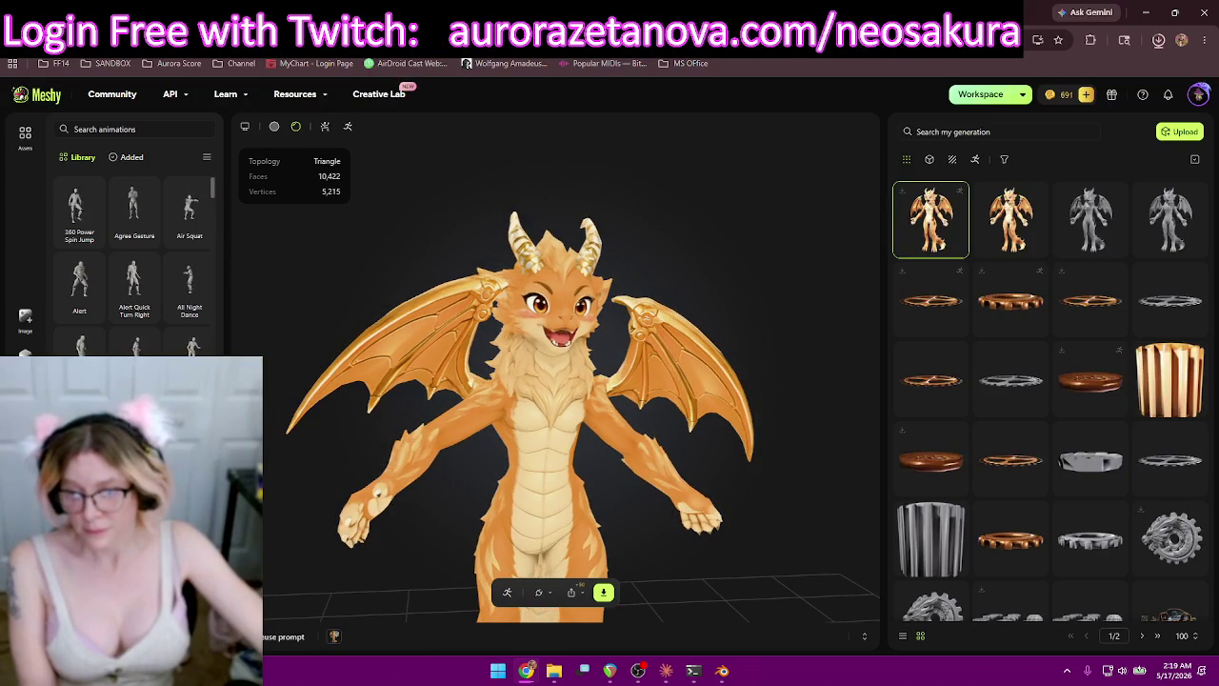
Add Swim Idle, Talk Passionately, Talk with Hands Open and both Talk with Left Hand animations.
{"action": "scroll", "coordinate": [143, 276], "scroll_direction": "down", "scroll_amount": 5}
{"action": "scroll", "coordinate": [143, 276], "scroll_direction": "down", "scroll_amount": 5}
{"action": "scroll", "coordinate": [142, 277], "scroll_direction": "down", "scroll_amount": 5}
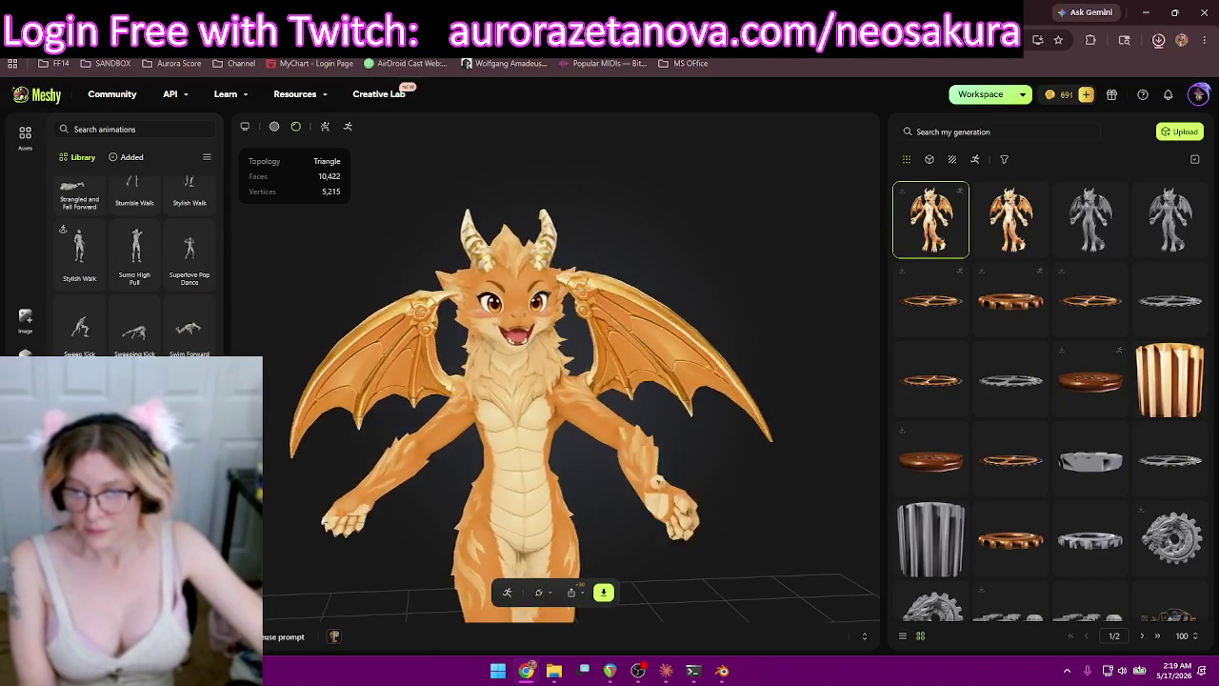
{"action": "left_click", "coordinate": [79, 333]}
{"action": "scroll", "coordinate": [191, 334], "scroll_direction": "down", "scroll_amount": 3}
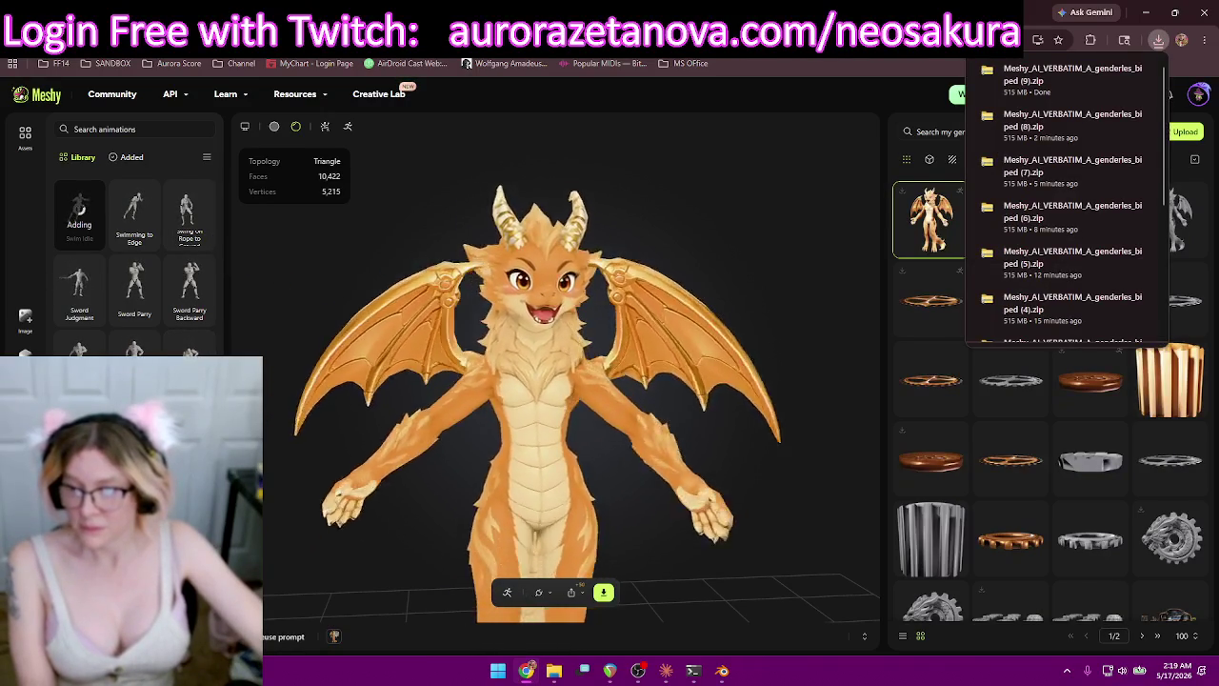
{"action": "scroll", "coordinate": [143, 286], "scroll_direction": "down", "scroll_amount": 2}
{"action": "scroll", "coordinate": [177, 281], "scroll_direction": "down", "scroll_amount": 3}
{"action": "left_click", "coordinate": [181, 269]}
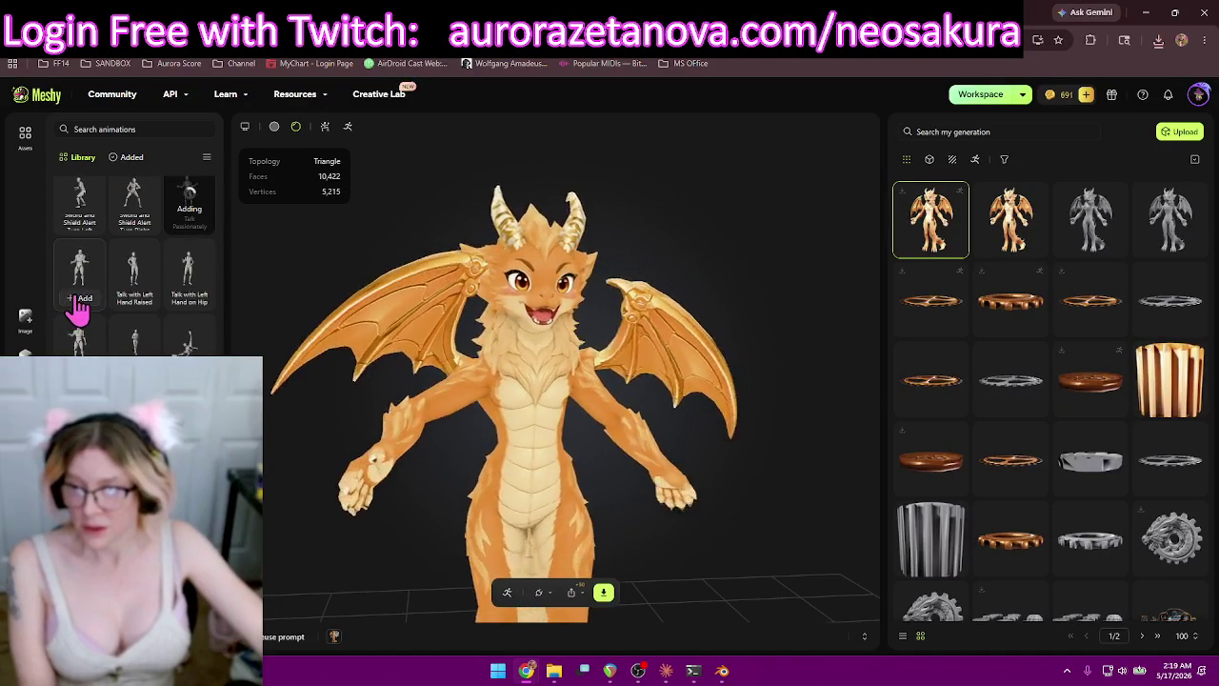
{"action": "left_click", "coordinate": [78, 305]}
{"action": "left_click", "coordinate": [132, 301]}
{"action": "left_click", "coordinate": [191, 303]}
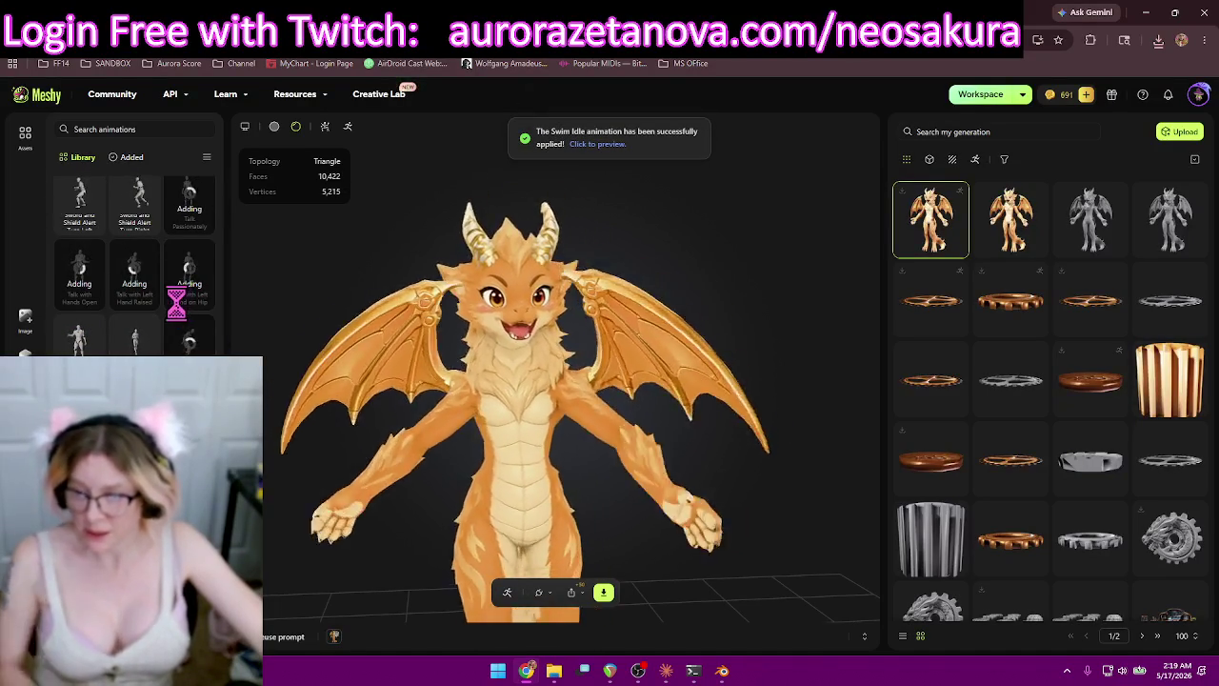
Add Victory Cheer, Victory Fist Pump and two more animations further down the library.
{"action": "scroll", "coordinate": [170, 301], "scroll_direction": "down", "scroll_amount": 1}
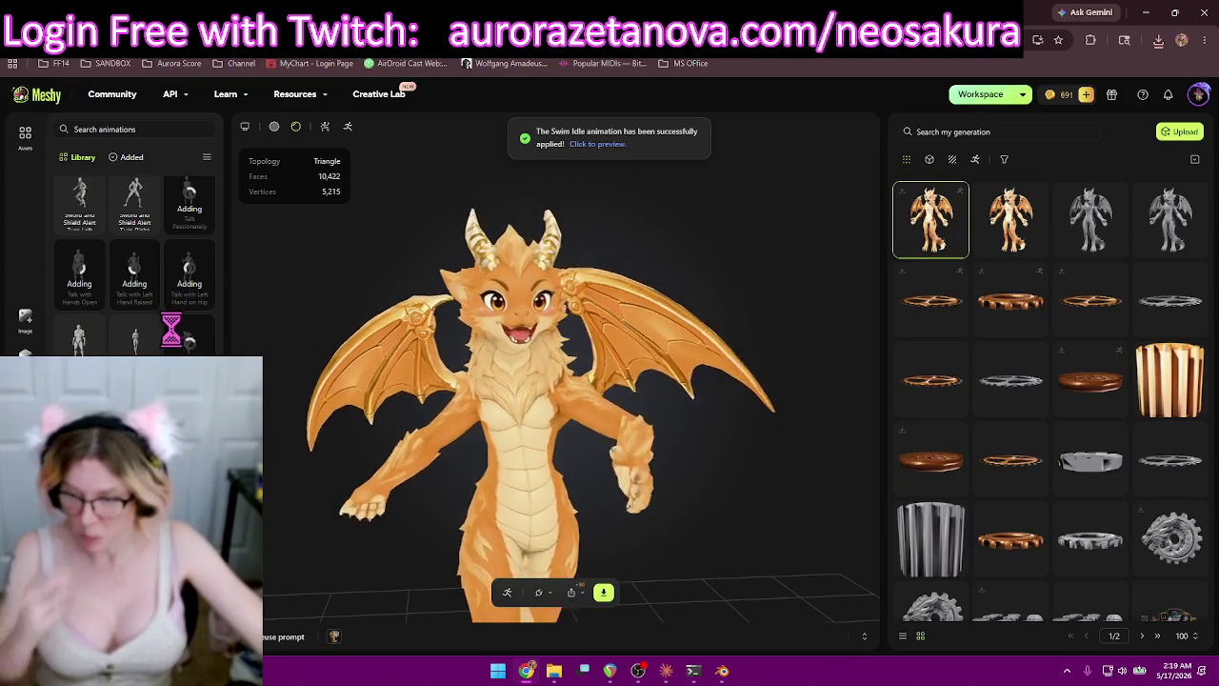
{"action": "scroll", "coordinate": [181, 333], "scroll_direction": "down", "scroll_amount": 2}
{"action": "scroll", "coordinate": [186, 323], "scroll_direction": "down", "scroll_amount": 1}
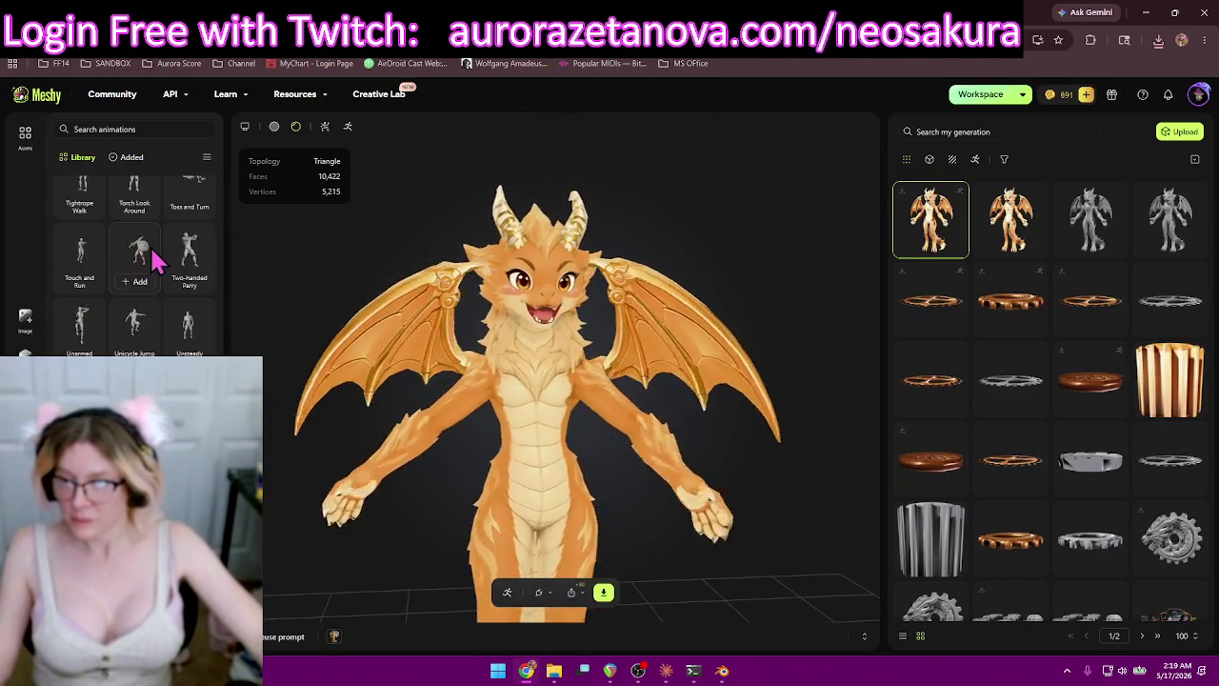
{"action": "mouse_move", "coordinate": [134, 219]}
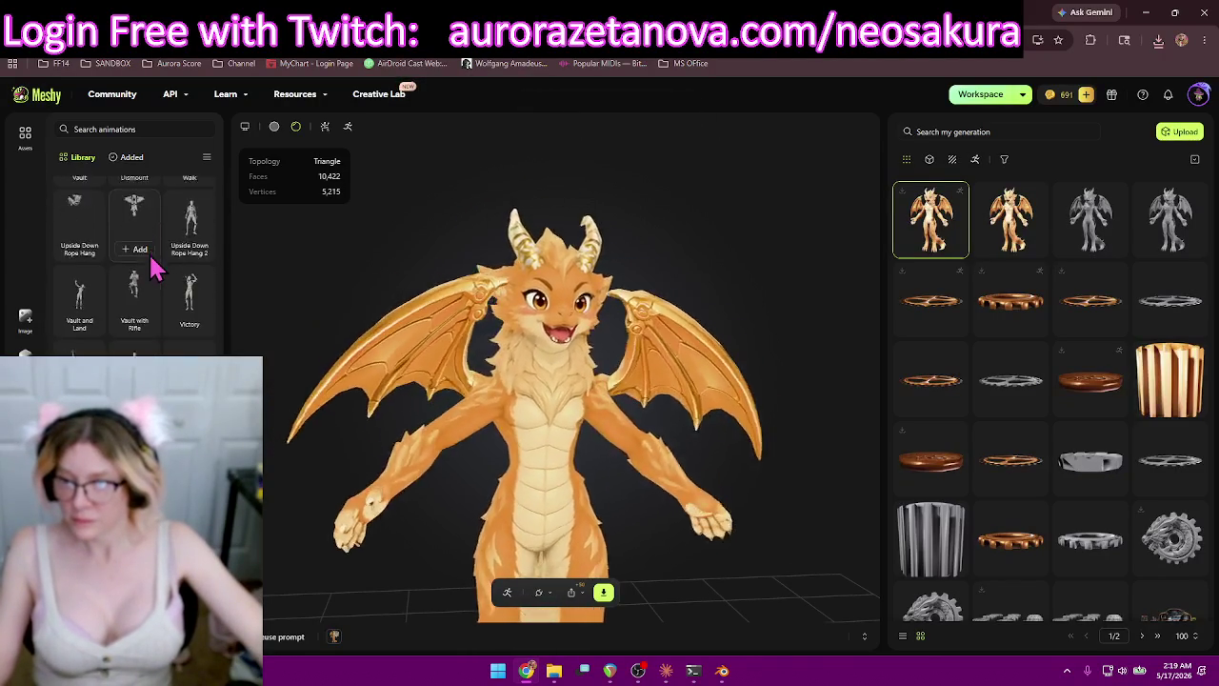
{"action": "scroll", "coordinate": [71, 338], "scroll_direction": "down", "scroll_amount": 1}
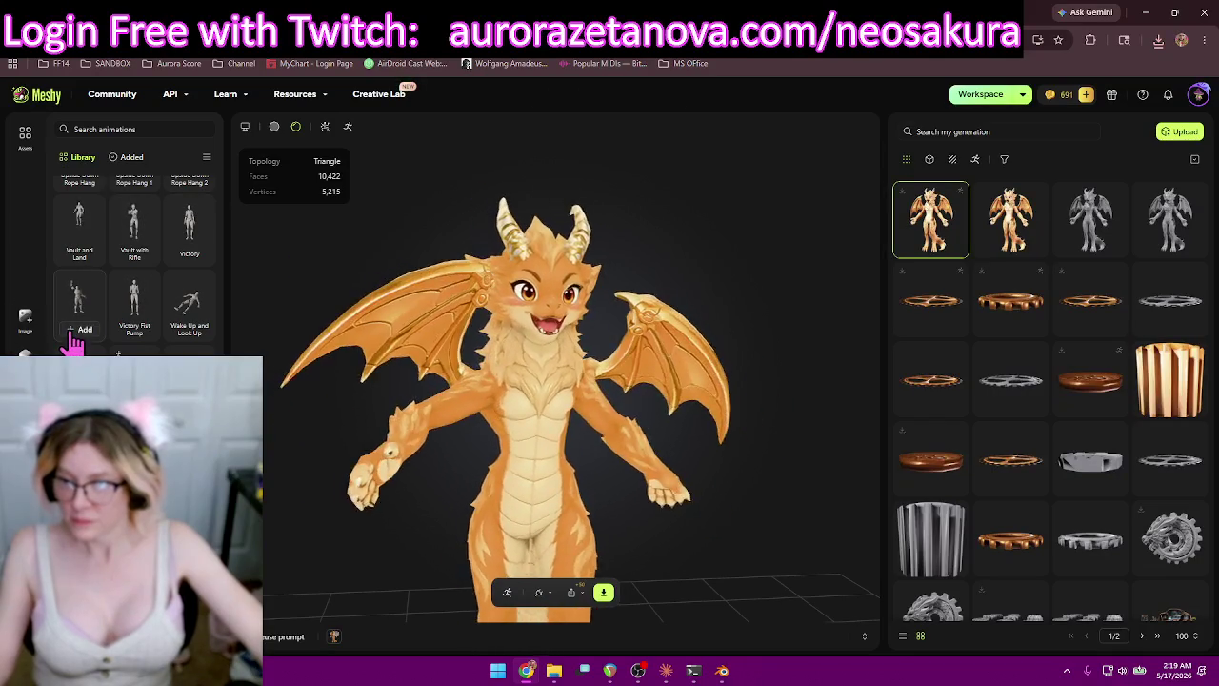
{"action": "left_click", "coordinate": [76, 331]}
{"action": "left_click", "coordinate": [138, 328]}
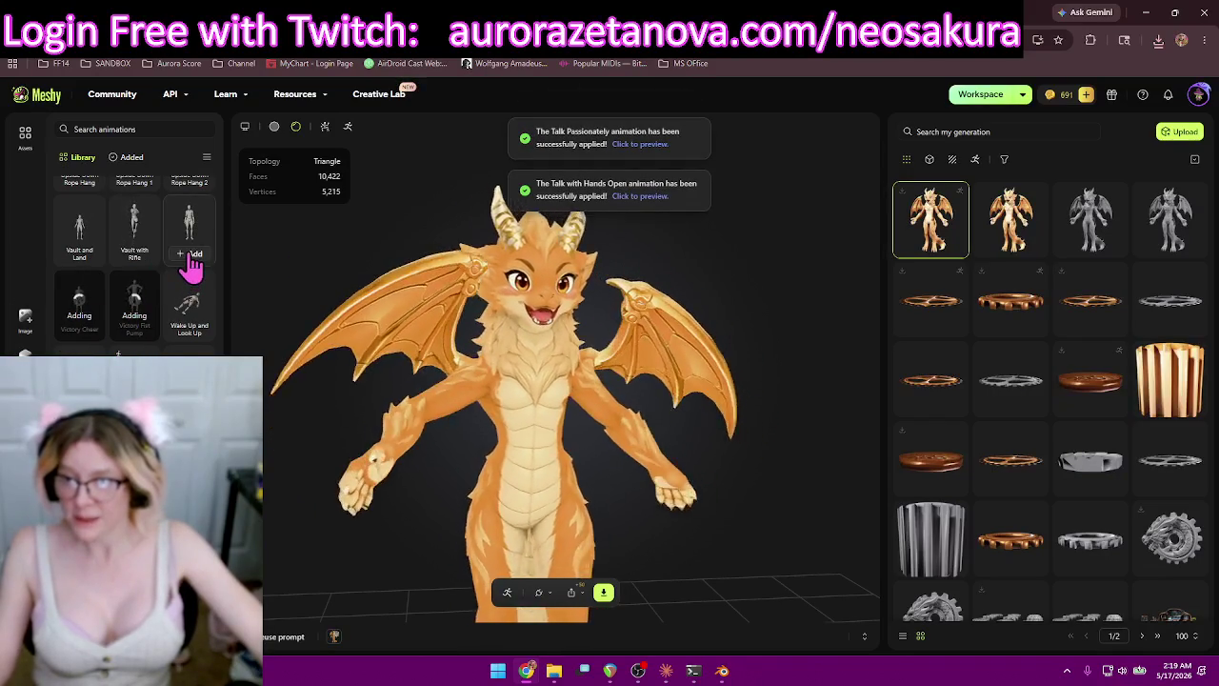
{"action": "scroll", "coordinate": [193, 324], "scroll_direction": "down", "scroll_amount": 1}
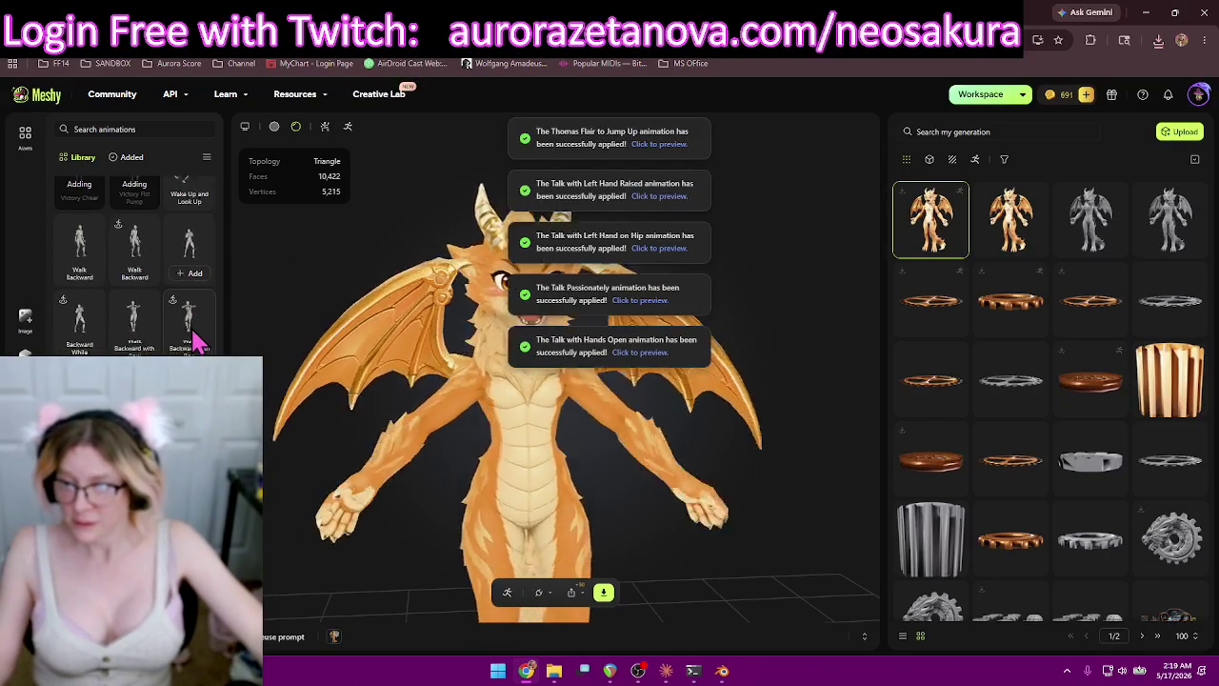
{"action": "scroll", "coordinate": [193, 328], "scroll_direction": "down", "scroll_amount": 2}
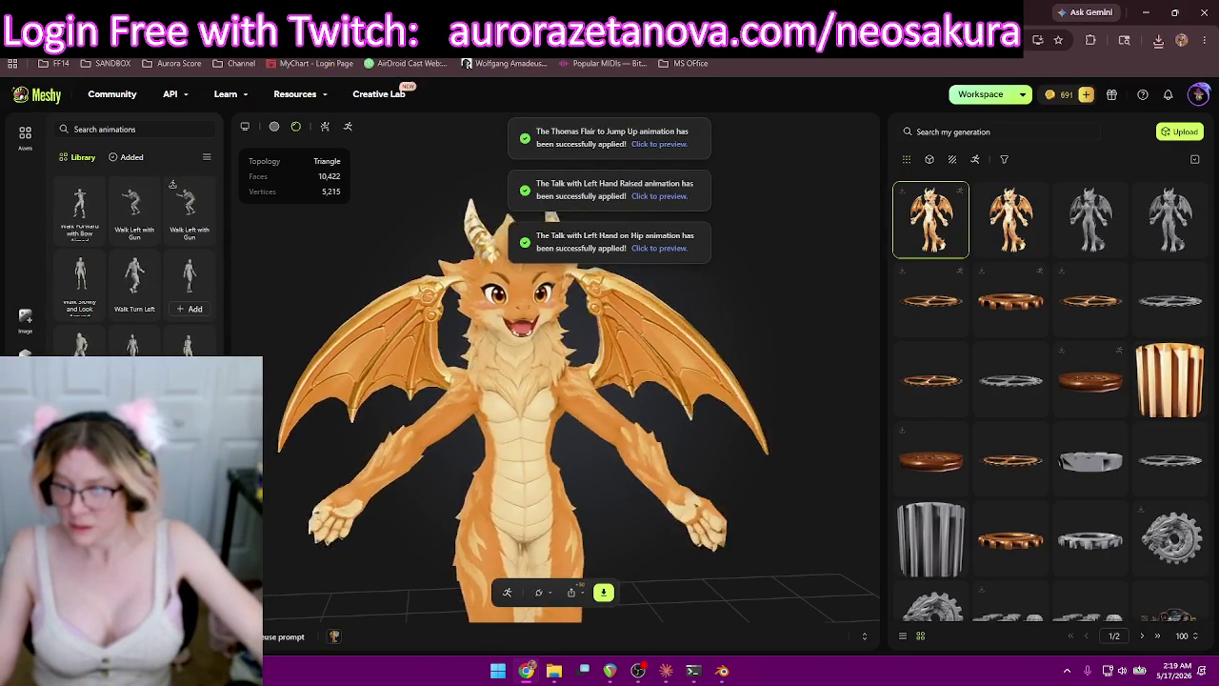
{"action": "scroll", "coordinate": [172, 184], "scroll_direction": "down", "scroll_amount": 1}
{"action": "left_click", "coordinate": [187, 195]}
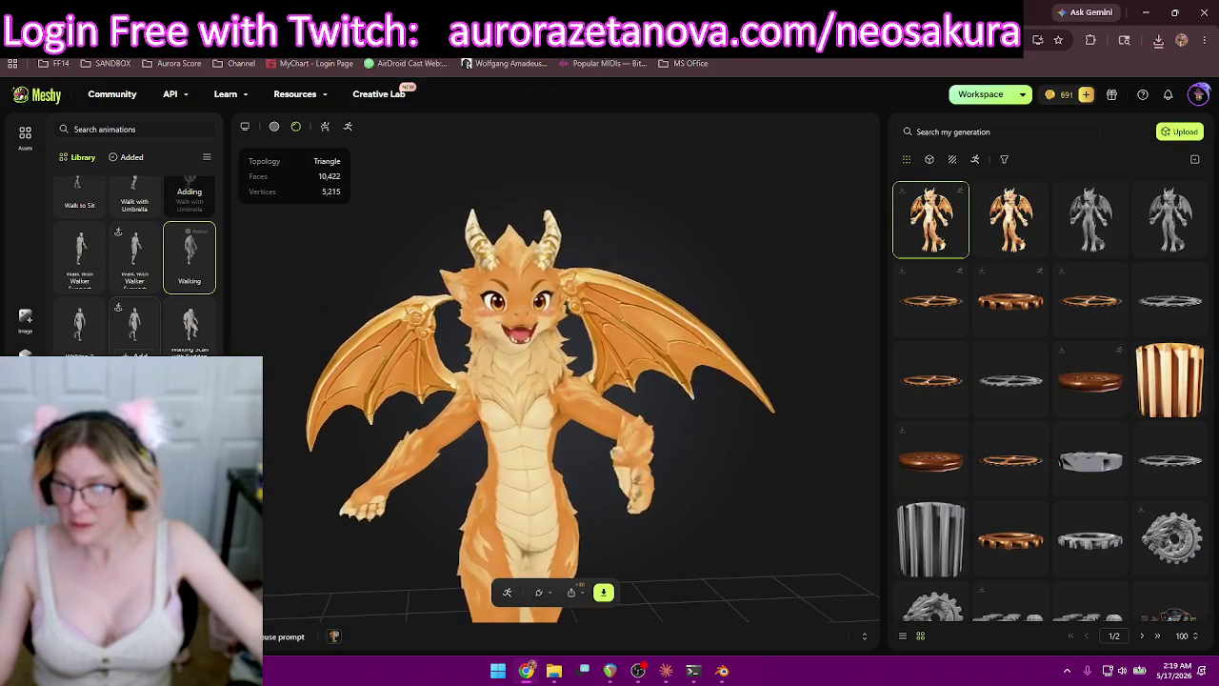
{"action": "left_click", "coordinate": [134, 329]}
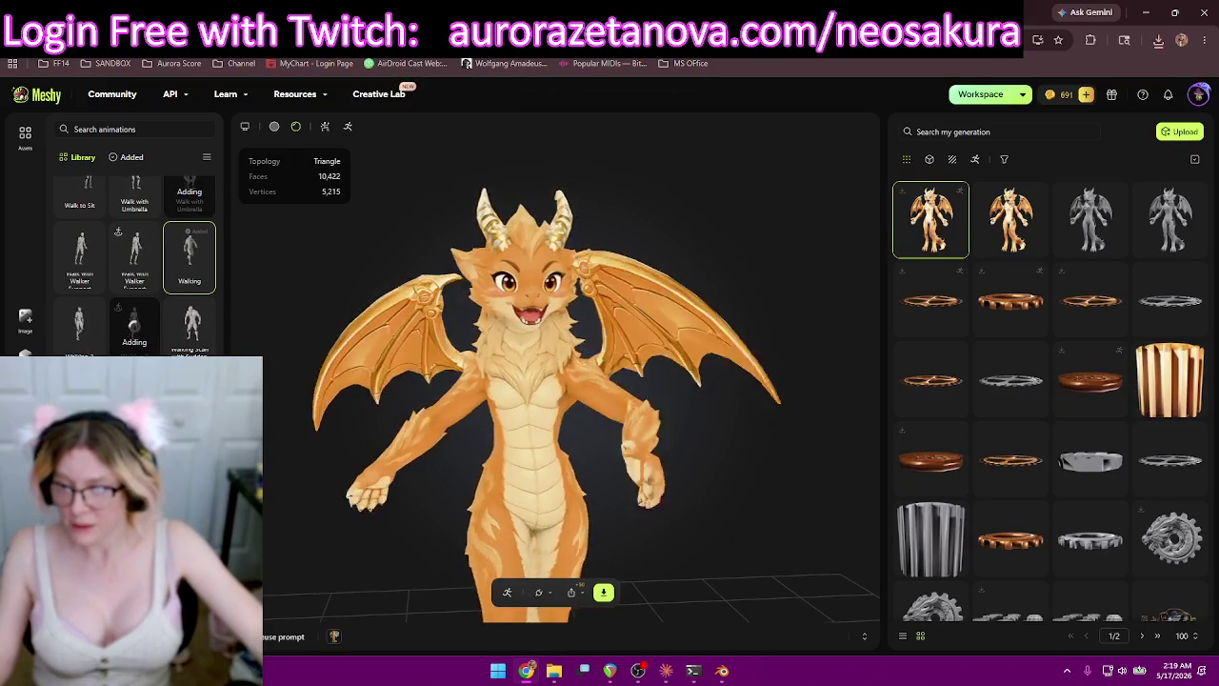
Return to the top of the library and filter it to the already-added animations.
{"action": "scroll", "coordinate": [189, 257], "scroll_direction": "down", "scroll_amount": 2}
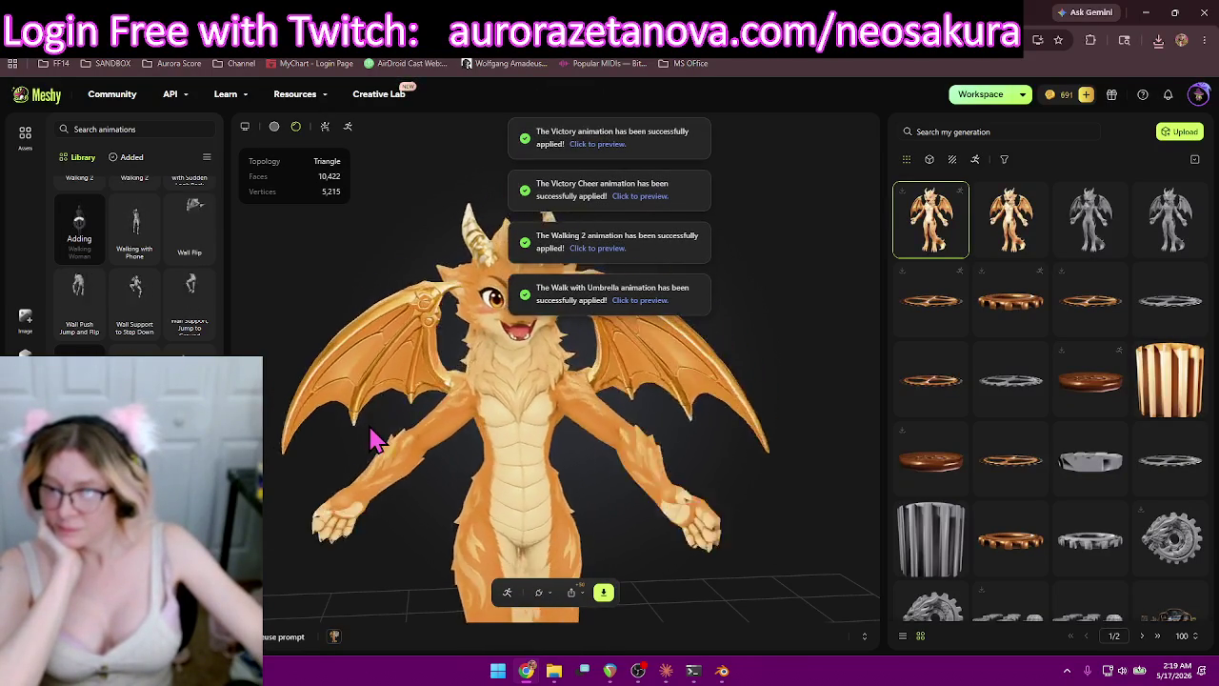
{"action": "scroll", "coordinate": [134, 266], "scroll_direction": "up", "scroll_amount": 1}
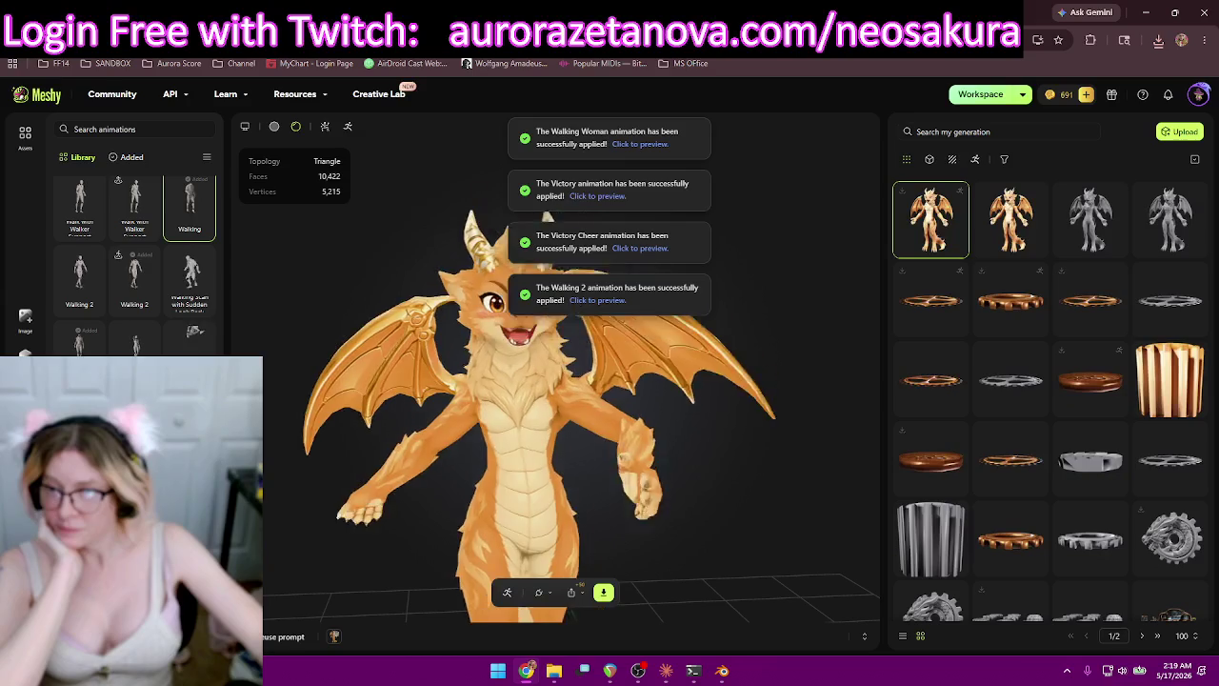
{"action": "scroll", "coordinate": [133, 266], "scroll_direction": "up", "scroll_amount": 1}
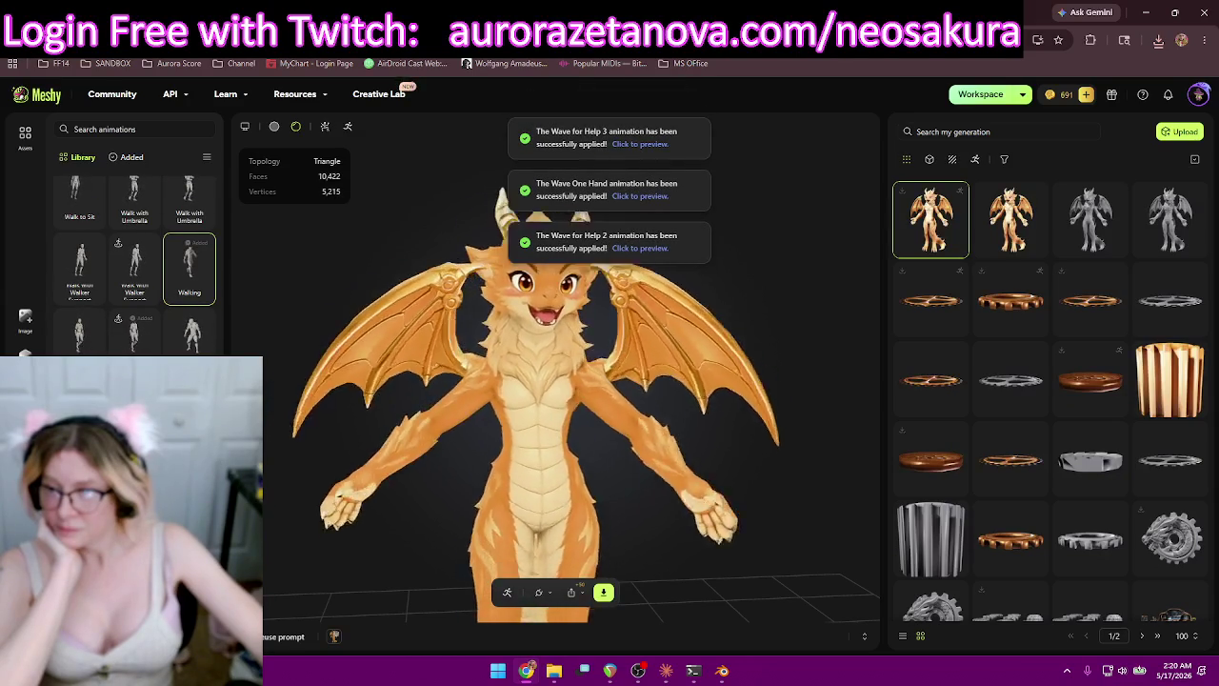
{"action": "scroll", "coordinate": [133, 266], "scroll_direction": "up", "scroll_amount": 2}
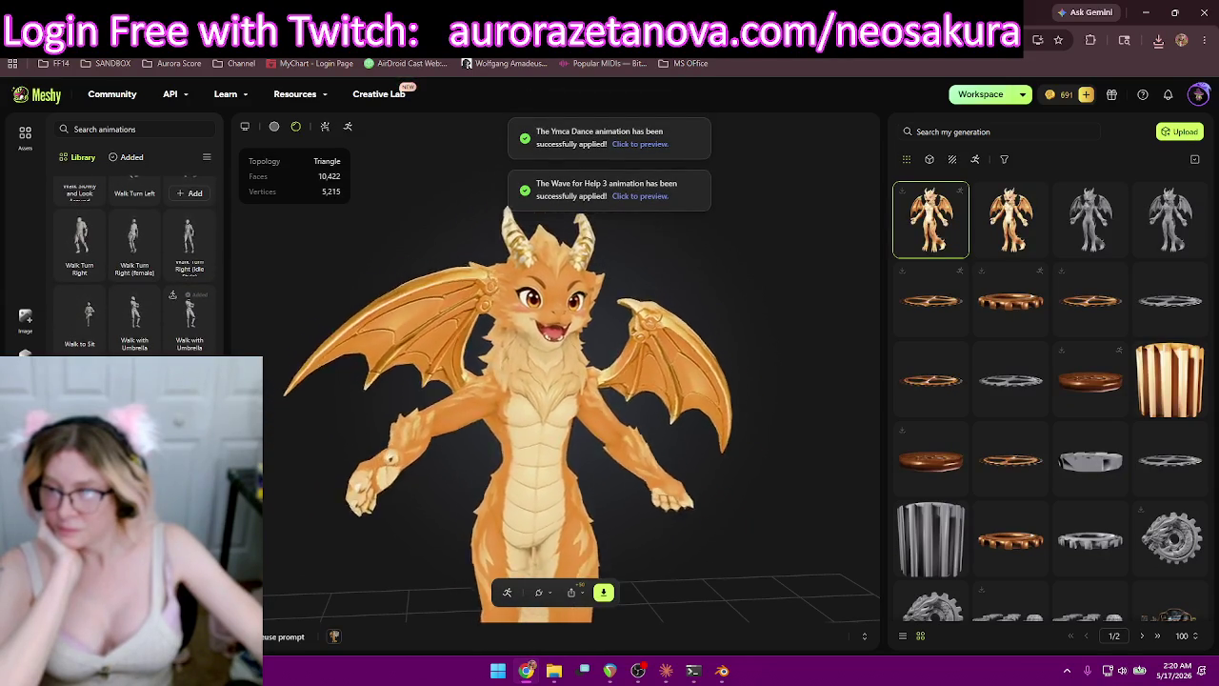
{"action": "scroll", "coordinate": [133, 267], "scroll_direction": "up", "scroll_amount": 2}
{"action": "scroll", "coordinate": [171, 219], "scroll_direction": "up", "scroll_amount": 1}
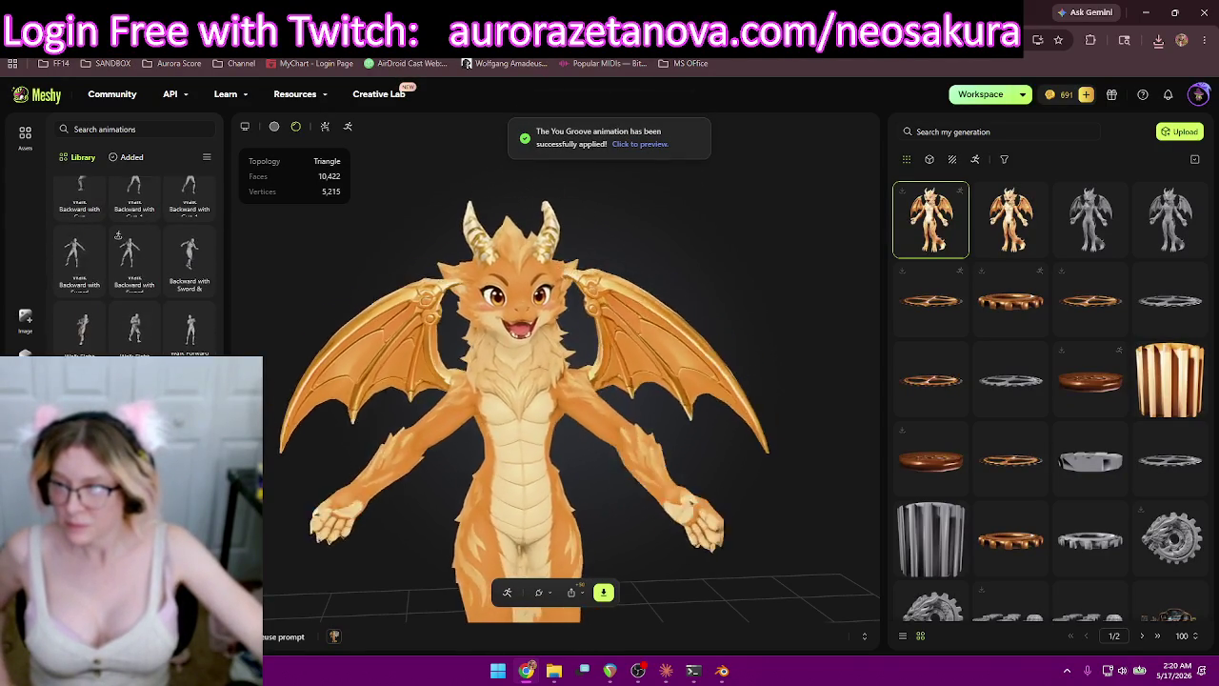
{"action": "scroll", "coordinate": [134, 248], "scroll_direction": "up", "scroll_amount": 5}
{"action": "scroll", "coordinate": [135, 266], "scroll_direction": "up", "scroll_amount": 1}
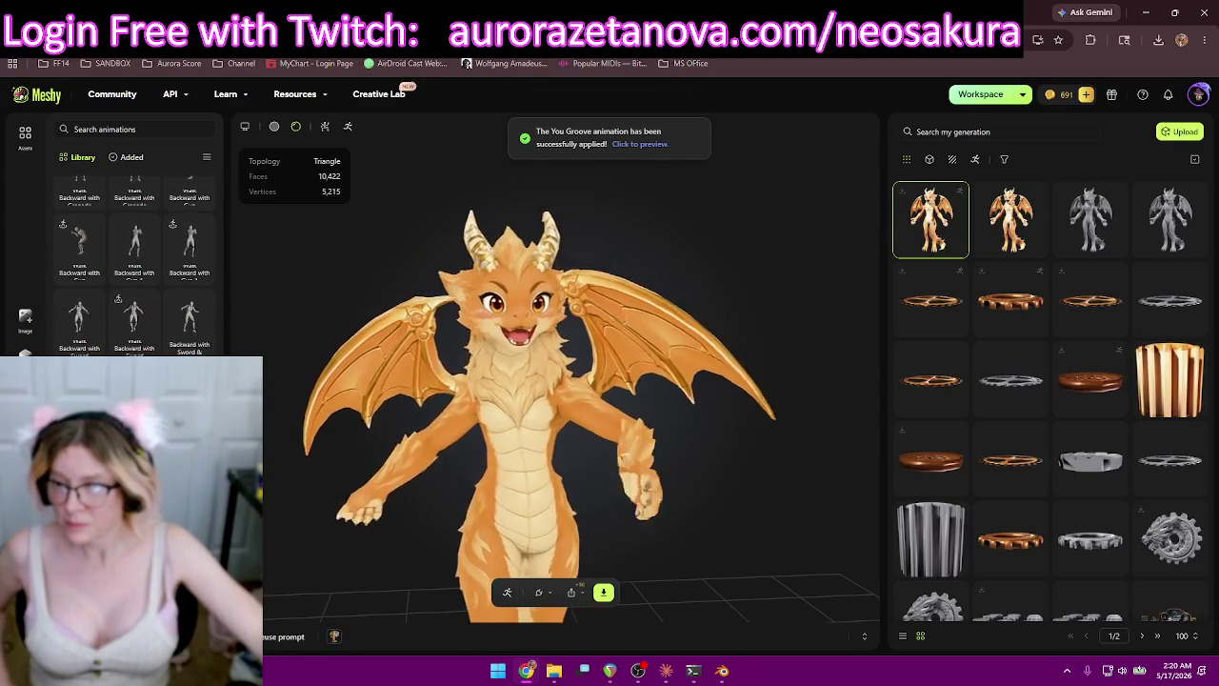
{"action": "scroll", "coordinate": [190, 223], "scroll_direction": "up", "scroll_amount": 3}
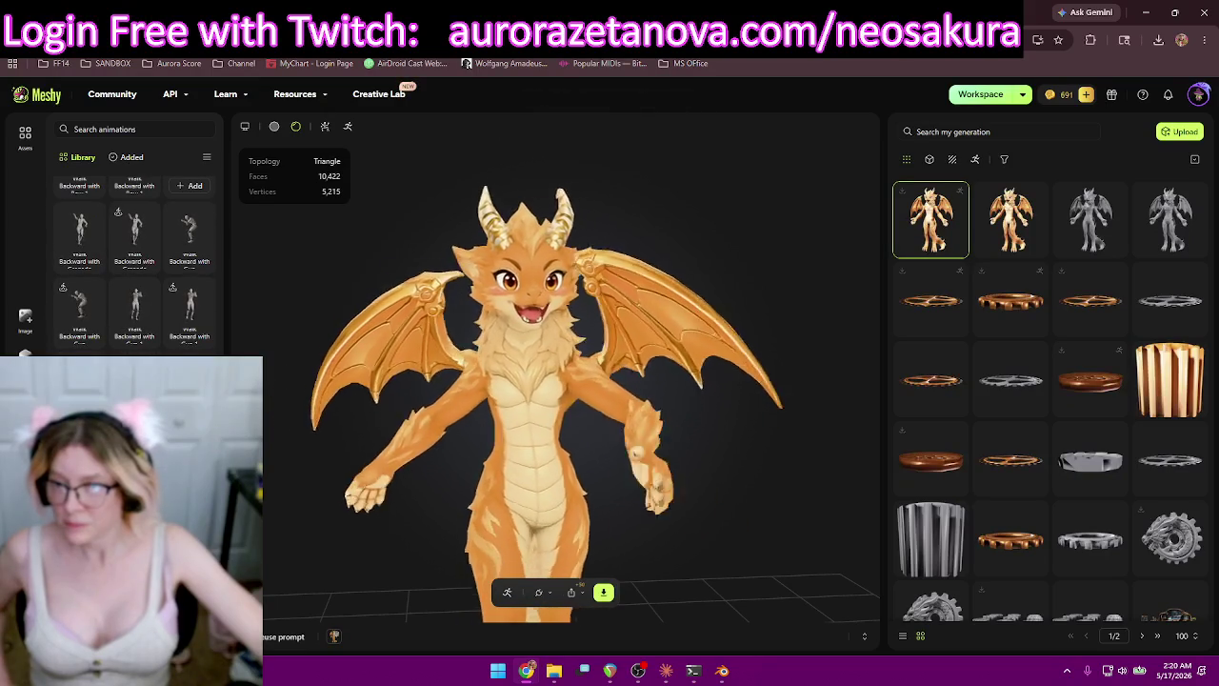
{"action": "scroll", "coordinate": [190, 228], "scroll_direction": "up", "scroll_amount": 2}
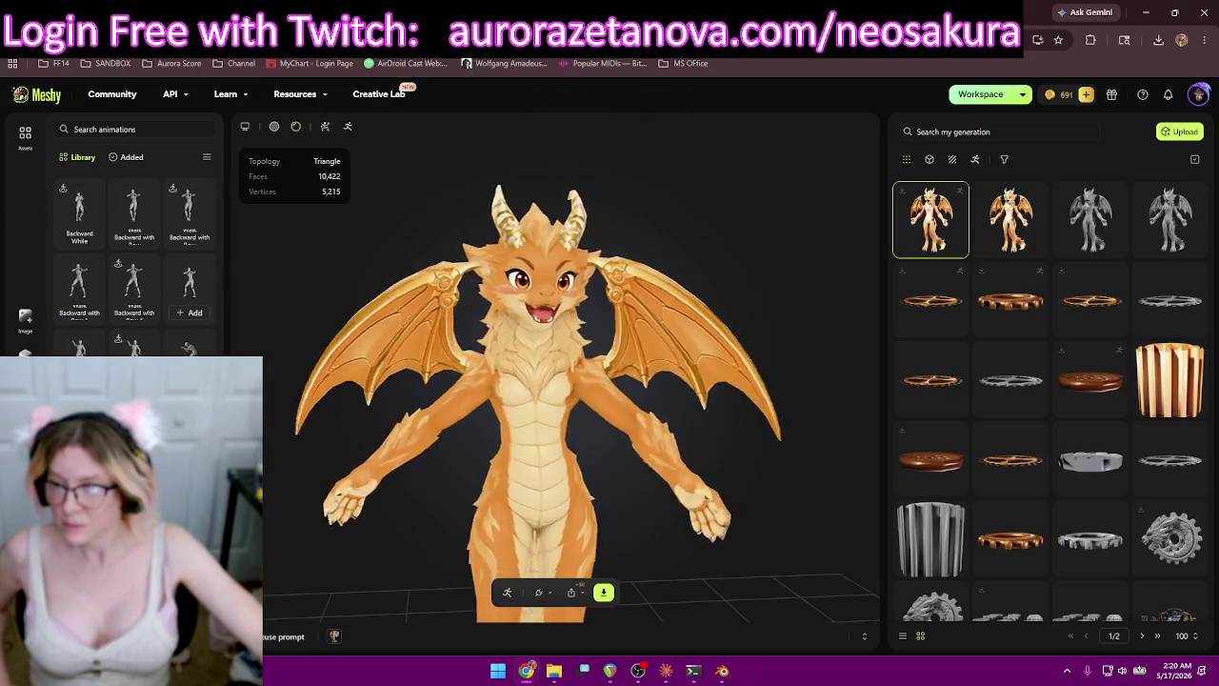
{"action": "scroll", "coordinate": [134, 247], "scroll_direction": "up", "scroll_amount": 2}
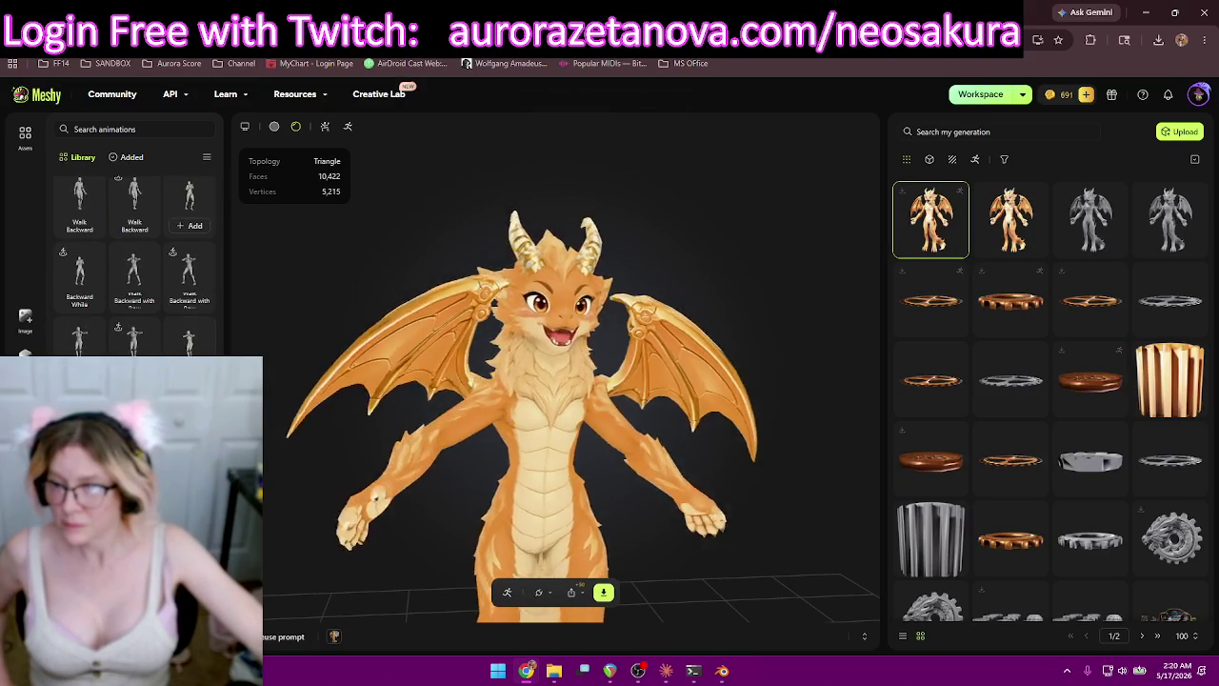
{"action": "scroll", "coordinate": [189, 223], "scroll_direction": "up", "scroll_amount": 2}
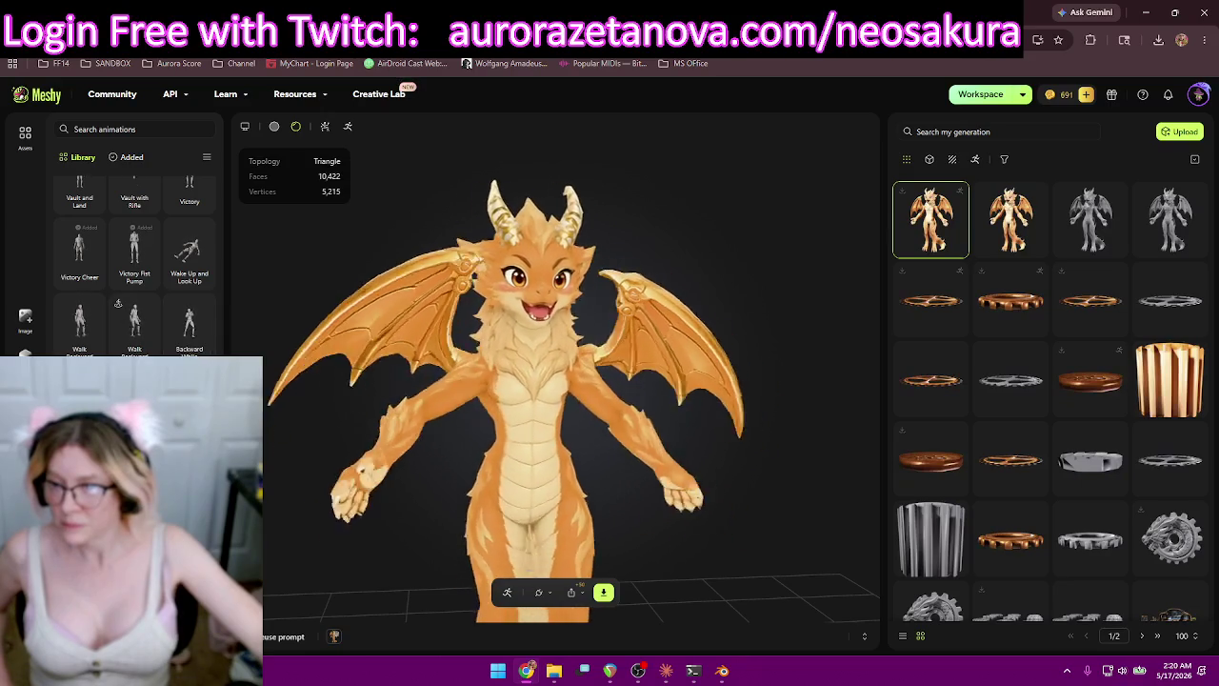
{"action": "scroll", "coordinate": [117, 303], "scroll_direction": "up", "scroll_amount": 2}
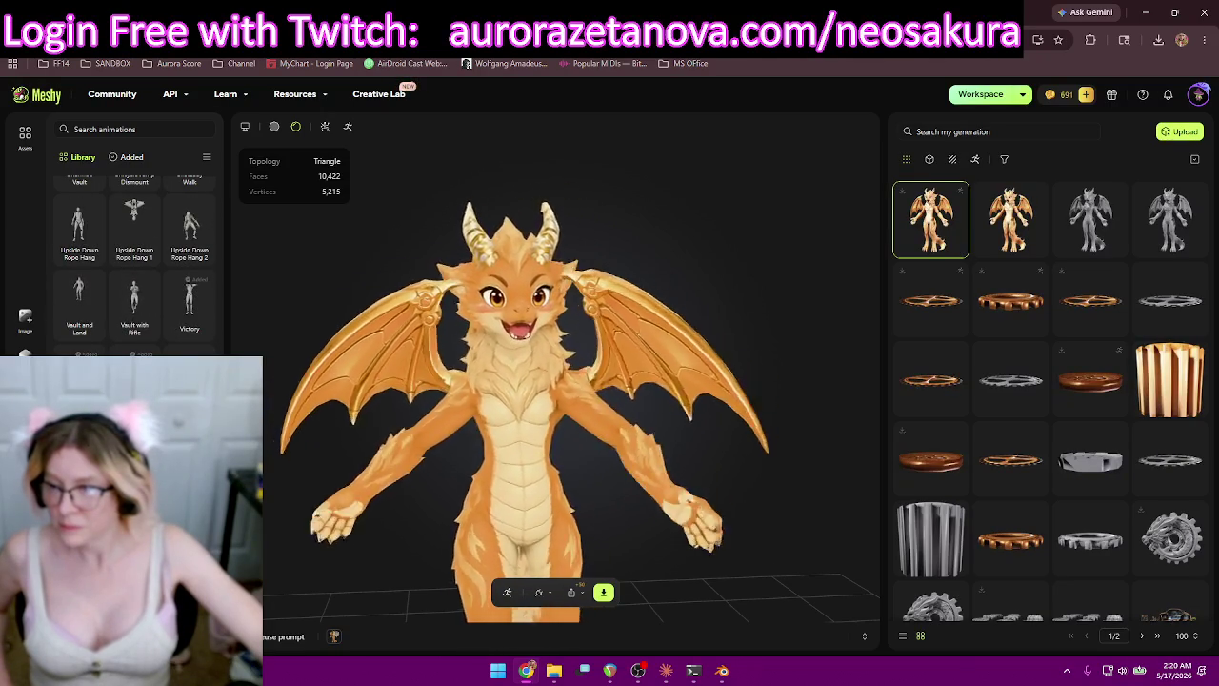
{"action": "scroll", "coordinate": [134, 257], "scroll_direction": "up", "scroll_amount": 2}
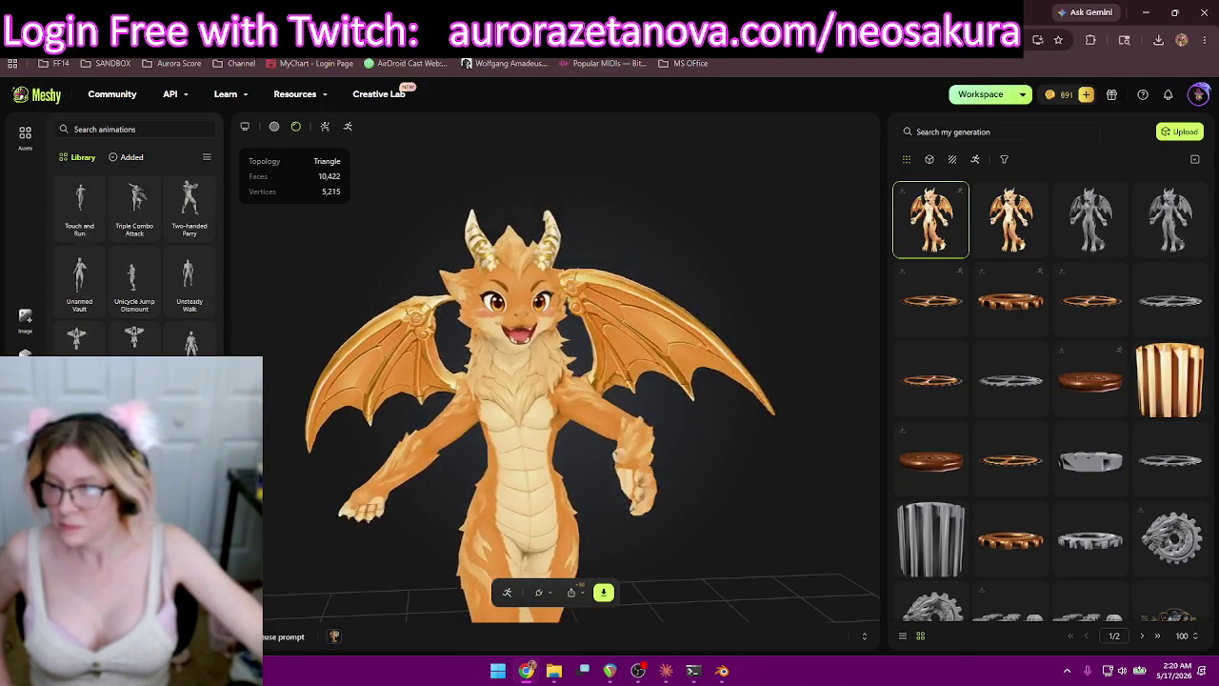
{"action": "scroll", "coordinate": [135, 257], "scroll_direction": "up", "scroll_amount": 1}
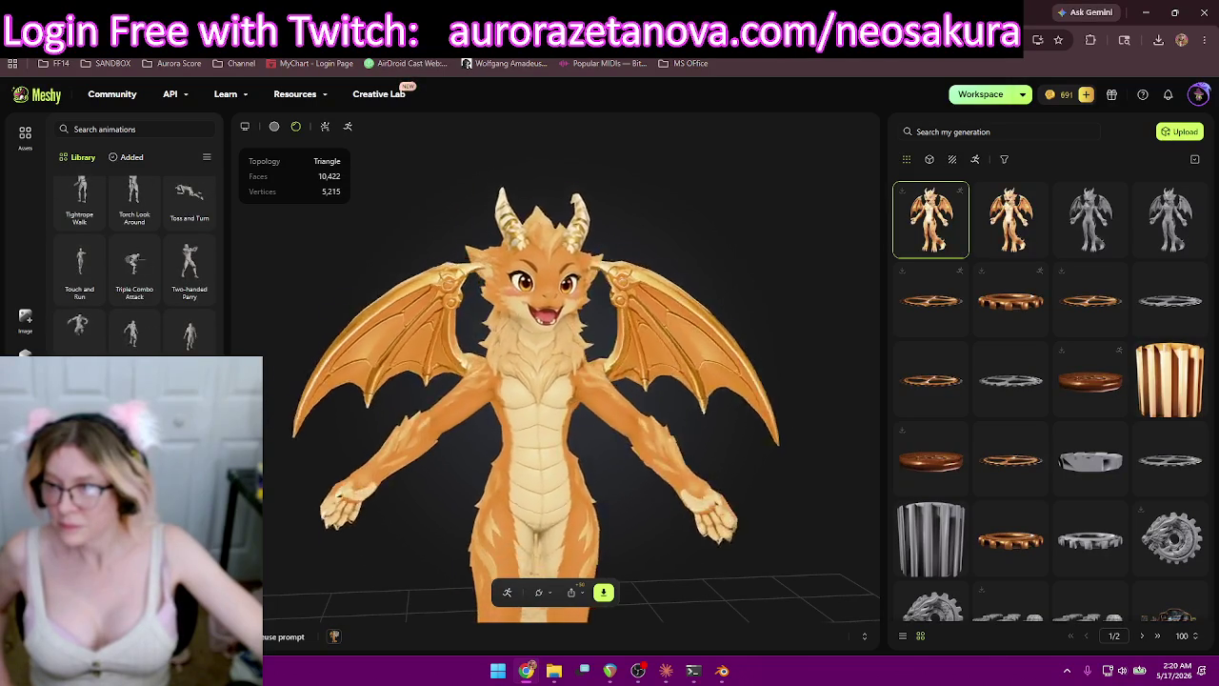
{"action": "scroll", "coordinate": [134, 257], "scroll_direction": "up", "scroll_amount": 1}
{"action": "scroll", "coordinate": [135, 257], "scroll_direction": "up", "scroll_amount": 1}
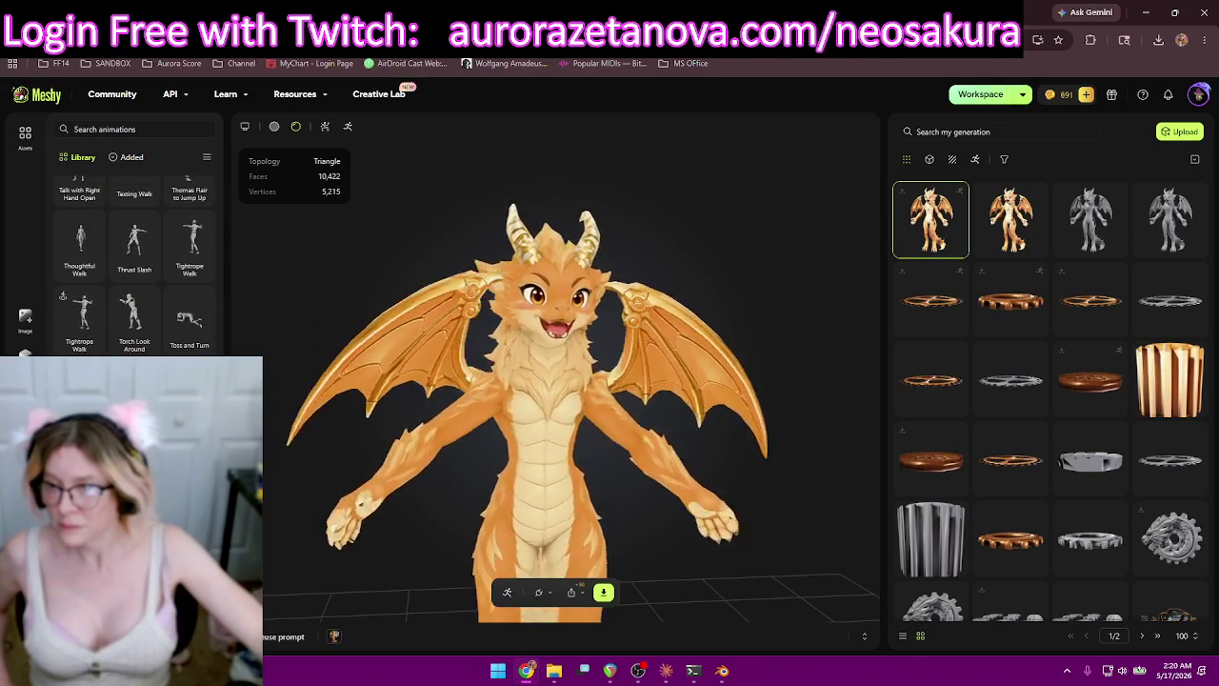
{"action": "scroll", "coordinate": [134, 257], "scroll_direction": "up", "scroll_amount": 1}
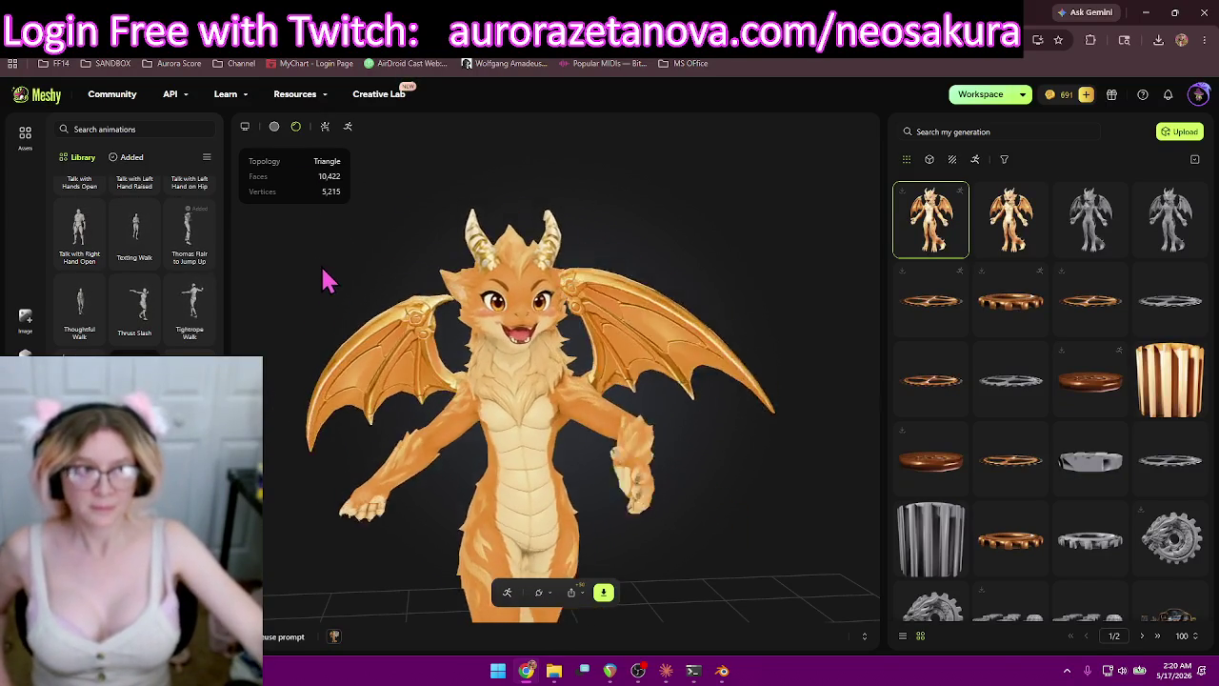
{"action": "left_click", "coordinate": [126, 156]}
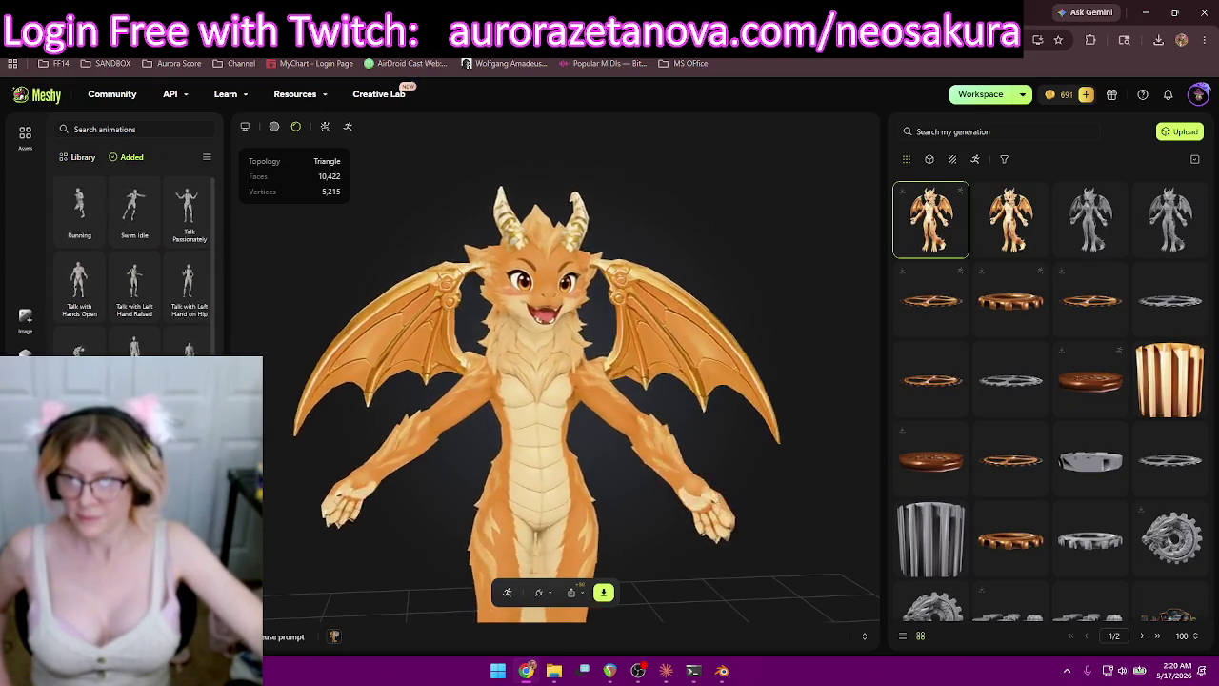
Download the dragon as a rigged glb file with all added animations.
{"action": "scroll", "coordinate": [134, 267], "scroll_direction": "down", "scroll_amount": 1}
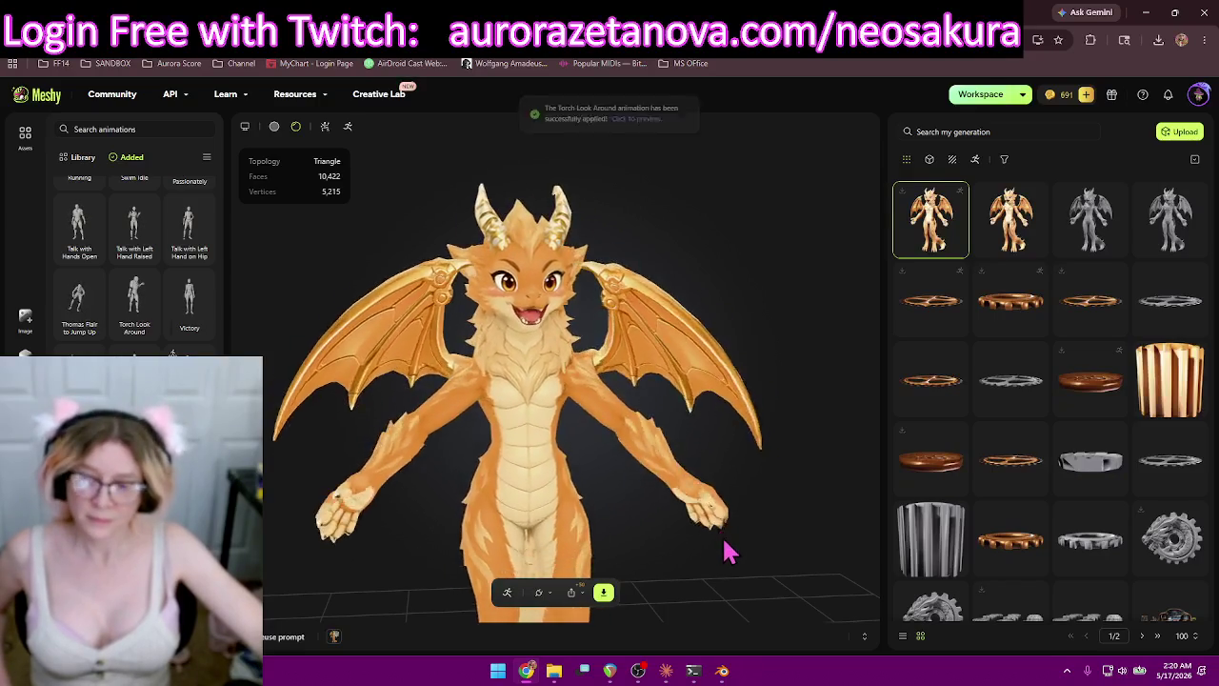
{"action": "left_click", "coordinate": [602, 591]}
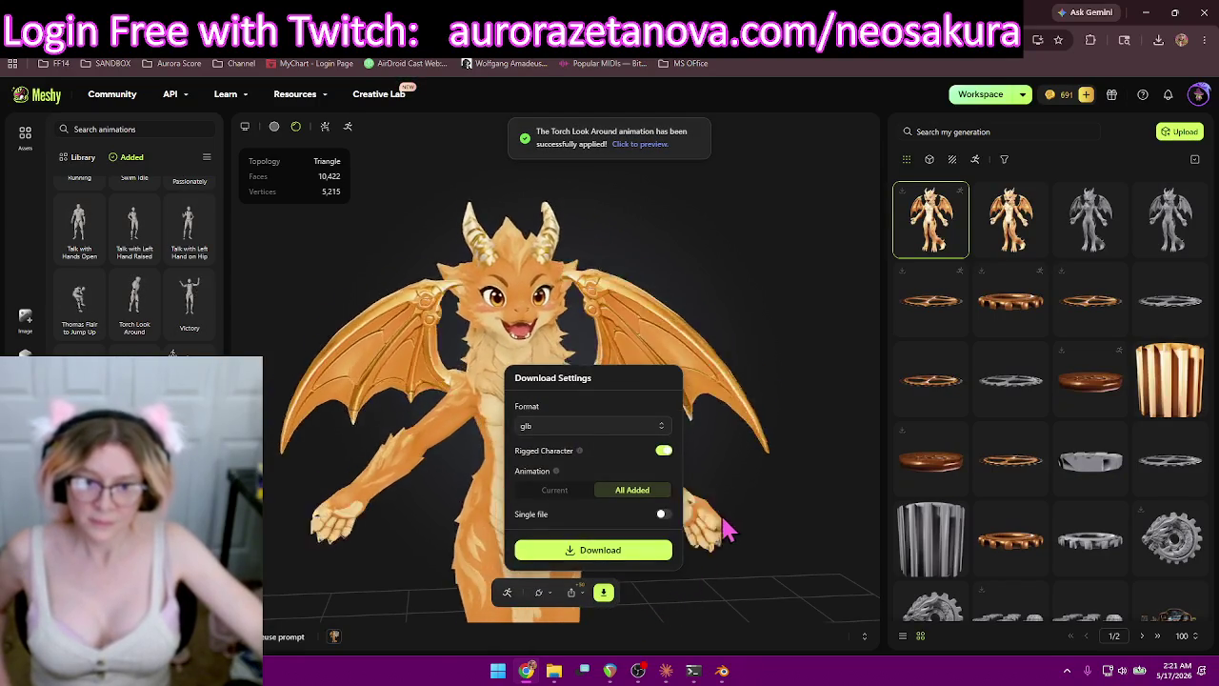
{"action": "left_click", "coordinate": [651, 552]}
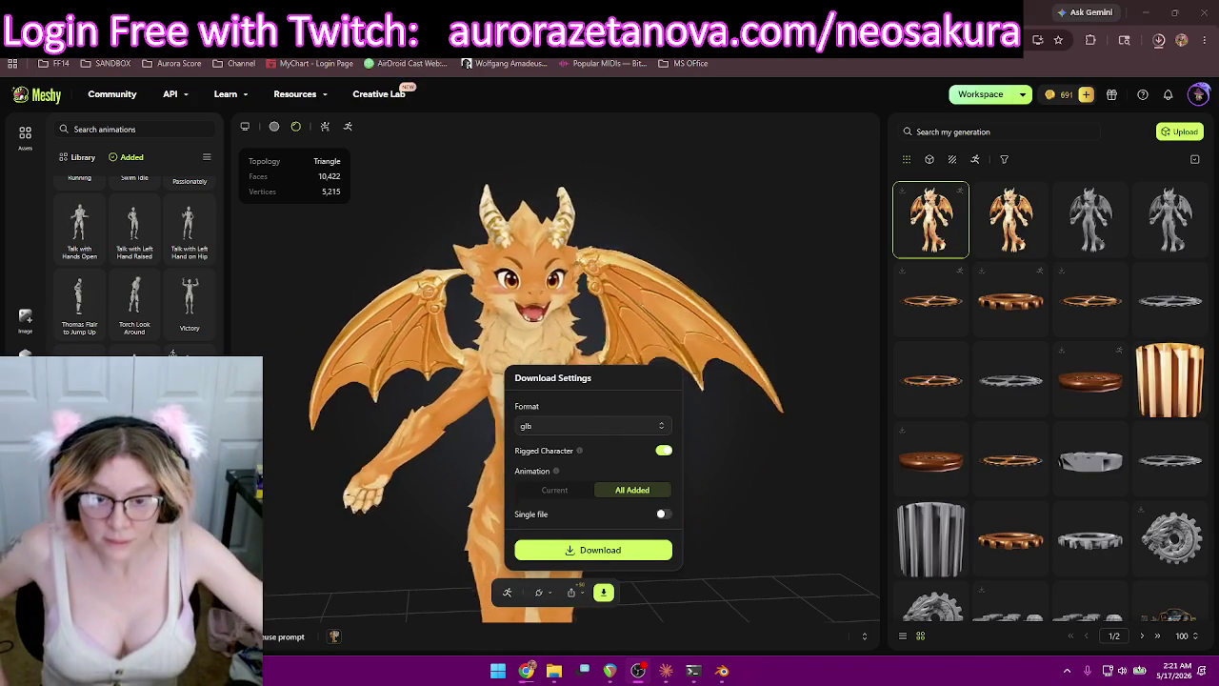
{"action": "left_click", "coordinate": [655, 552]}
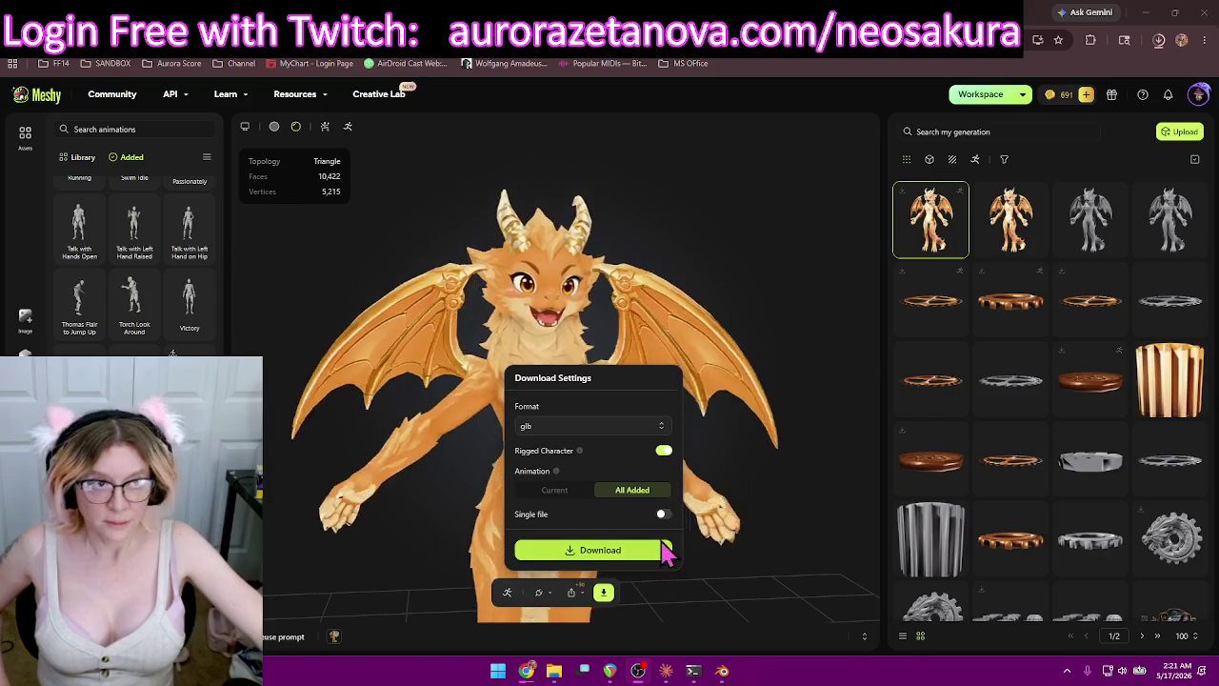
Remove Talk with Left Hand, Victory, Victory Cheer and Walk with Umbrella from the added animations.
{"action": "left_click", "coordinate": [91, 254]}
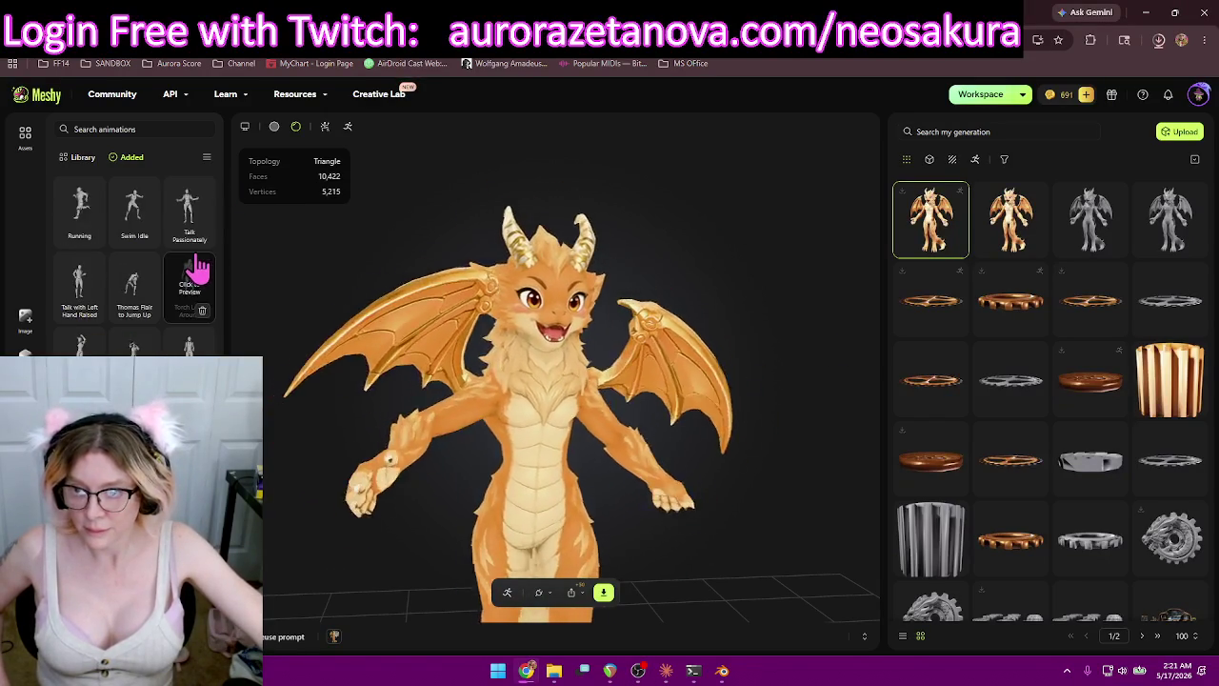
{"action": "left_click", "coordinate": [147, 238]}
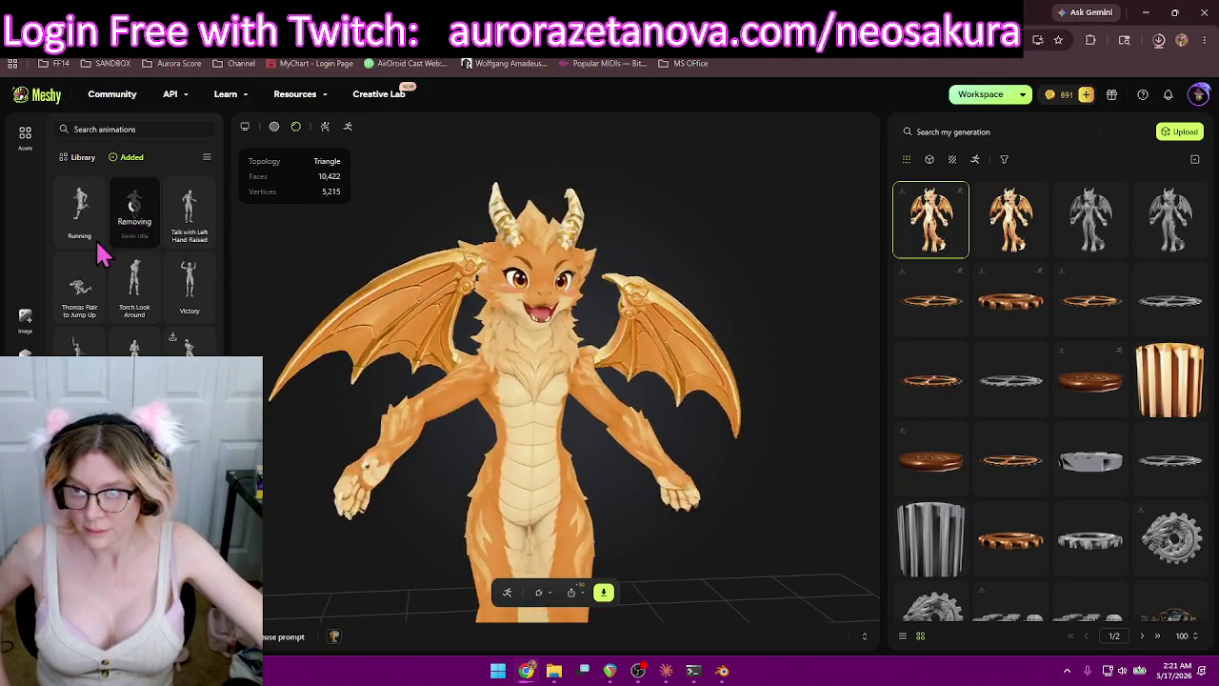
{"action": "left_click", "coordinate": [199, 240]}
{"action": "left_click", "coordinate": [152, 238]}
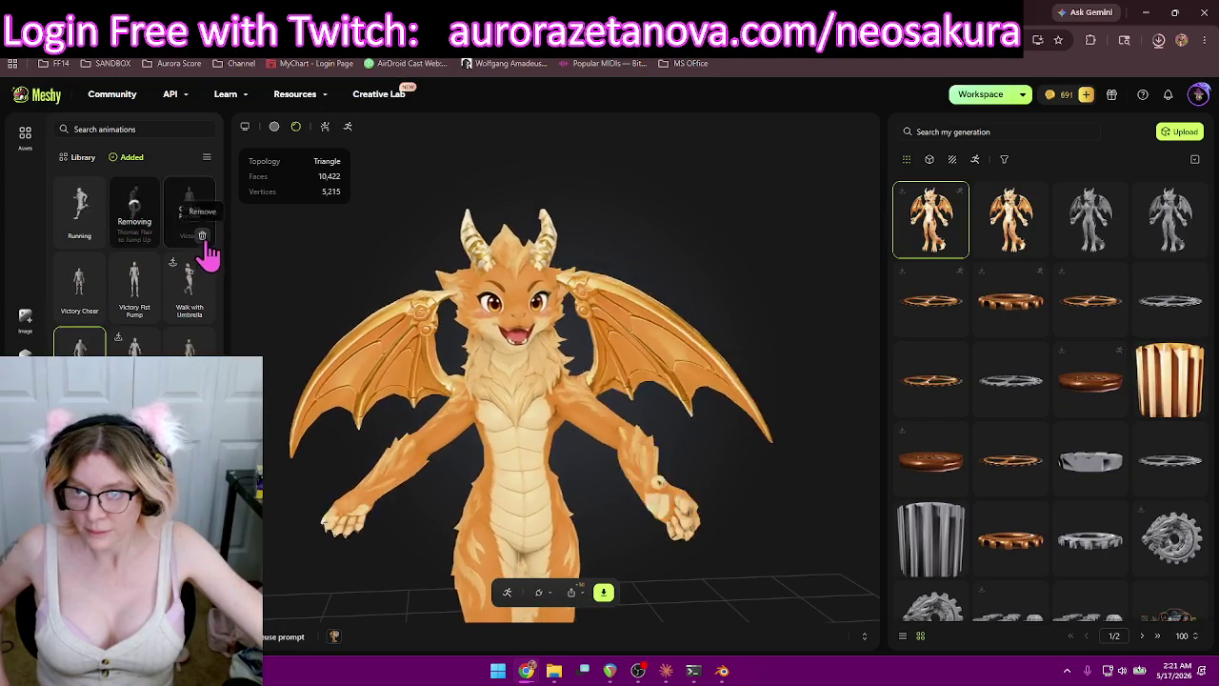
{"action": "left_click", "coordinate": [201, 236]}
{"action": "left_click", "coordinate": [202, 236]}
{"action": "left_click", "coordinate": [202, 236]}
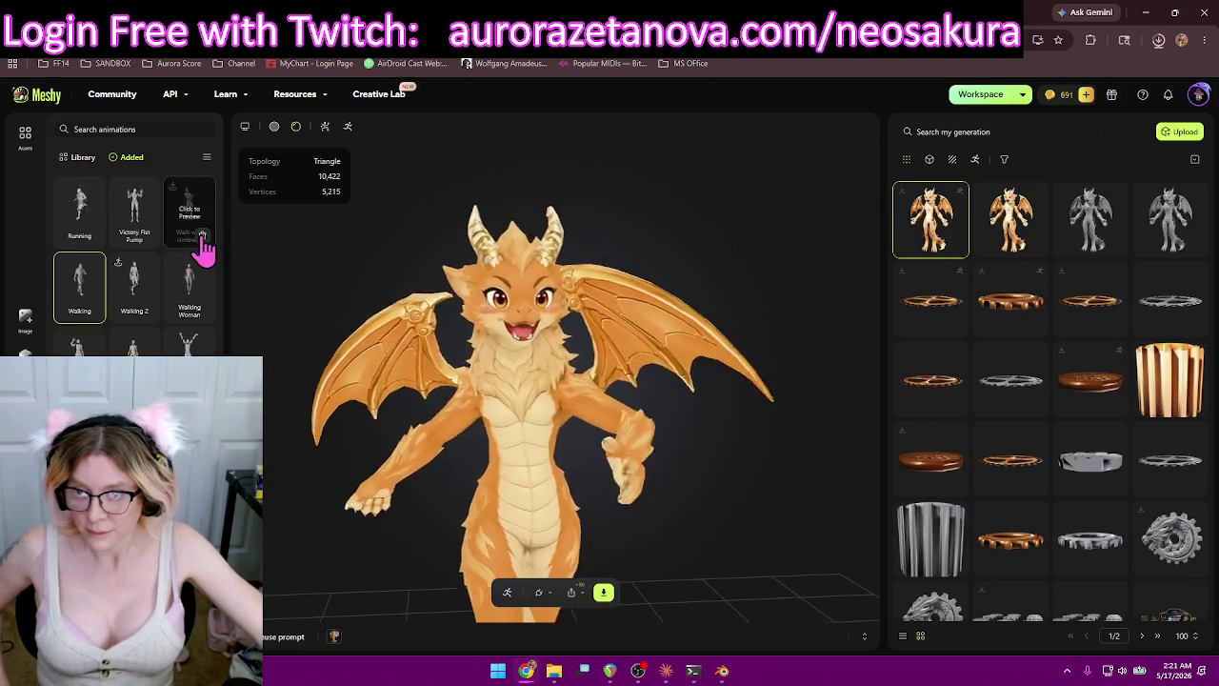
{"action": "left_click", "coordinate": [149, 238]}
Remove Walking 2, Wave for Help, Wave One Hand, Walking Woman, Ymca Dance and You Groove.
{"action": "left_click", "coordinate": [200, 238]}
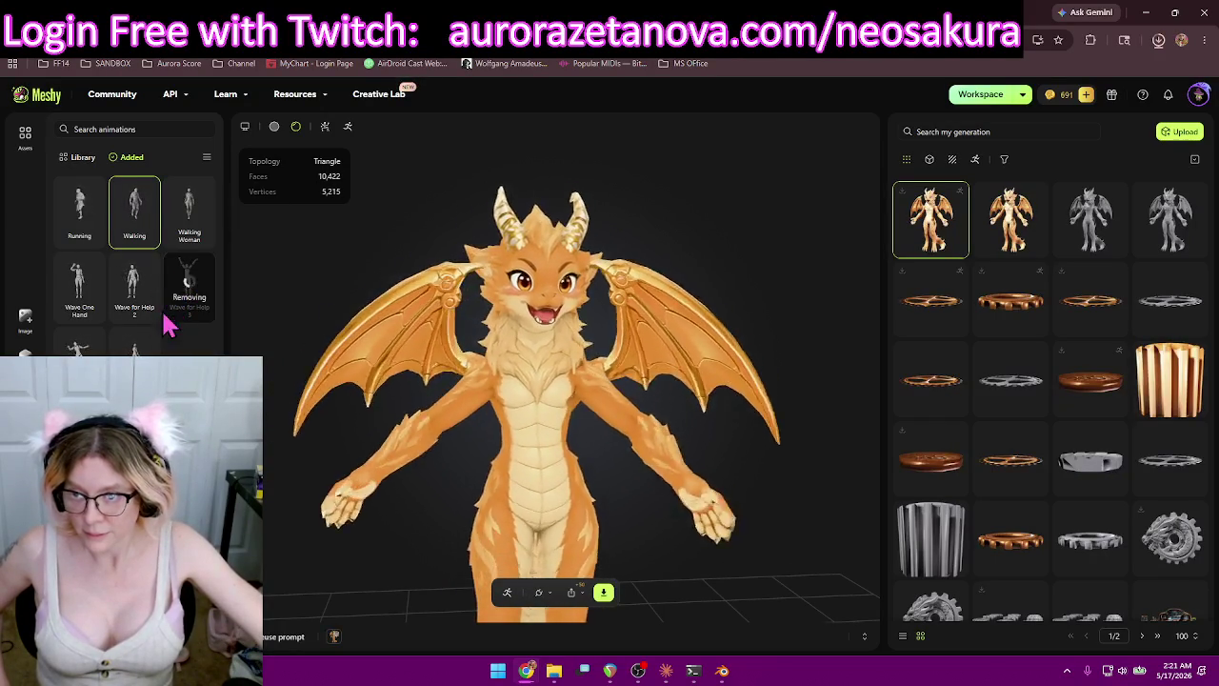
{"action": "left_click", "coordinate": [148, 310]}
{"action": "left_click", "coordinate": [92, 311]}
{"action": "left_click", "coordinate": [196, 238]}
{"action": "left_click", "coordinate": [204, 245]}
{"action": "left_click", "coordinate": [206, 244]}
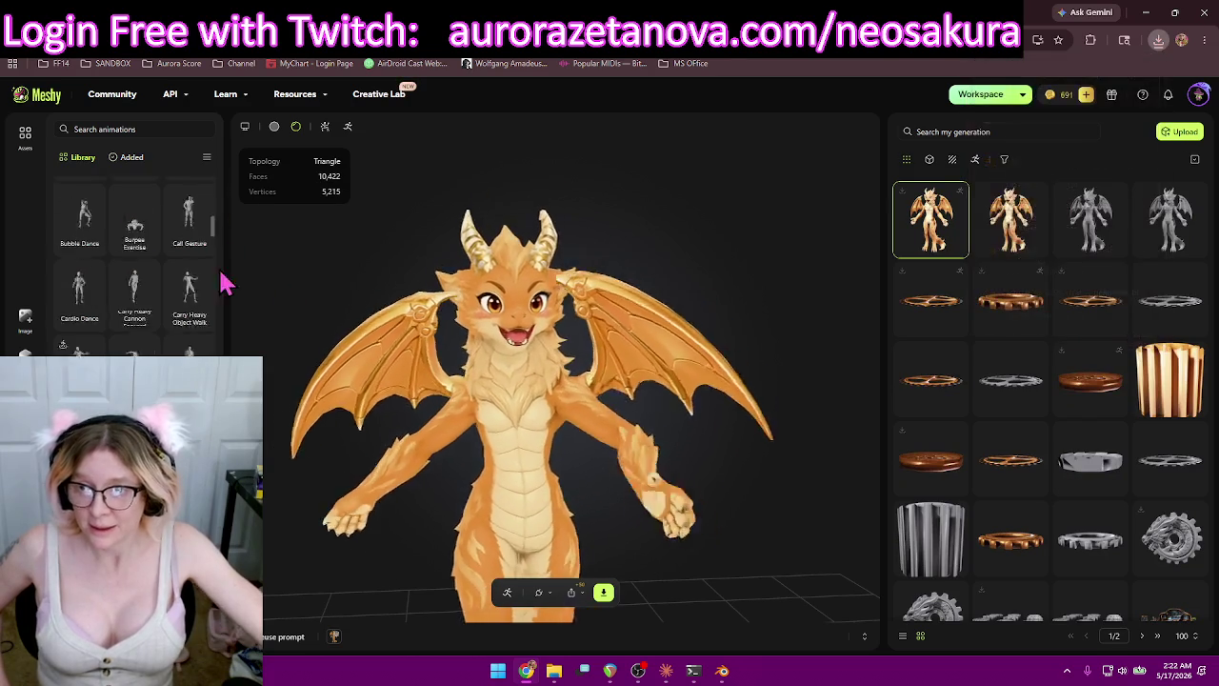
Show the dragon's added animations with Zombie Scream, then open its download settings.
{"action": "scroll", "coordinate": [223, 264], "scroll_direction": "down", "scroll_amount": 5}
{"action": "scroll", "coordinate": [222, 263], "scroll_direction": "down", "scroll_amount": 5}
{"action": "scroll", "coordinate": [223, 264], "scroll_direction": "down", "scroll_amount": 5}
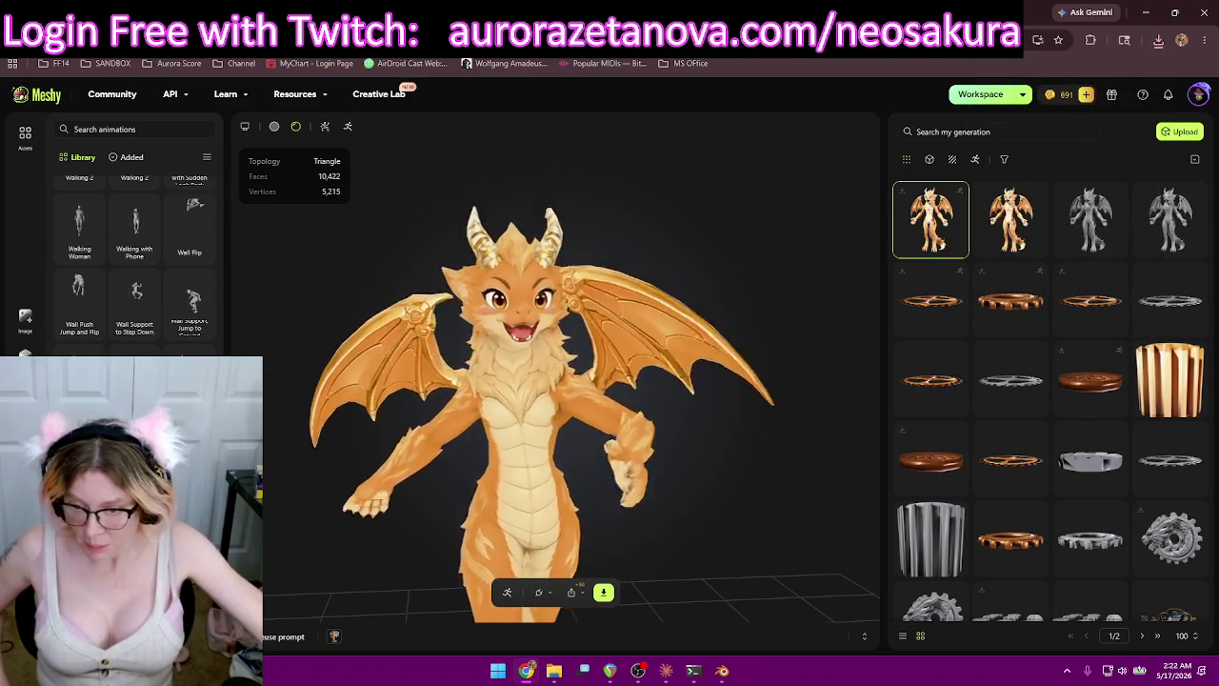
{"action": "left_click", "coordinate": [127, 158]}
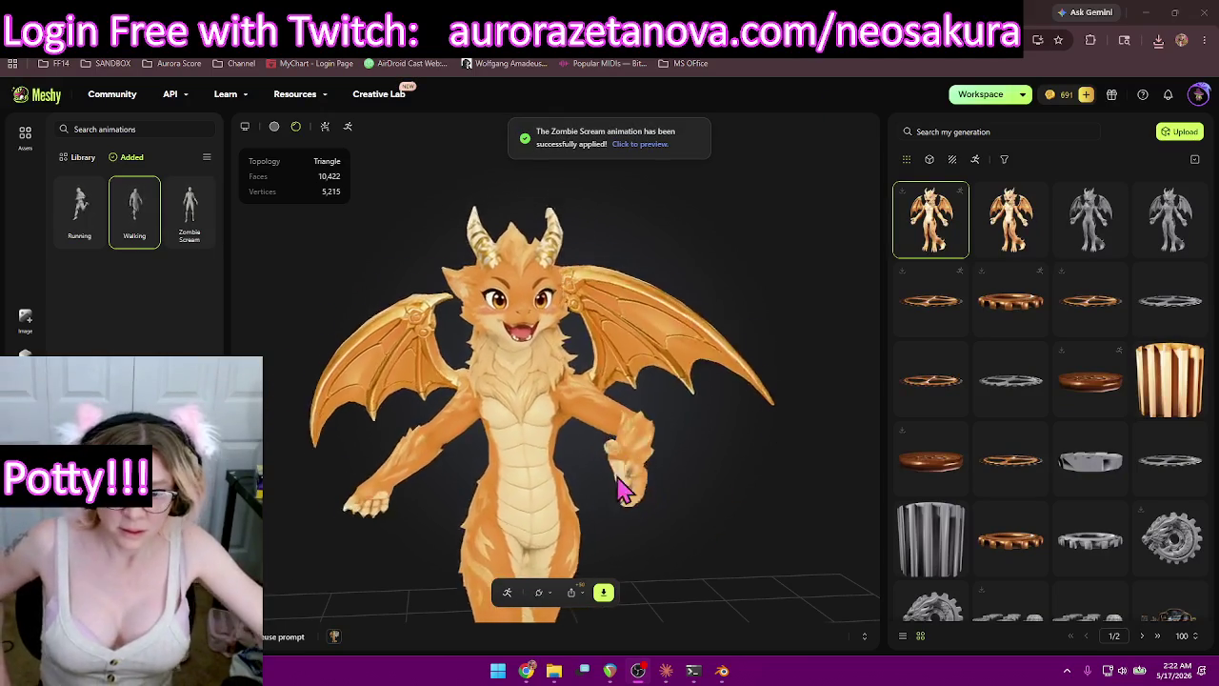
{"action": "left_click", "coordinate": [603, 592]}
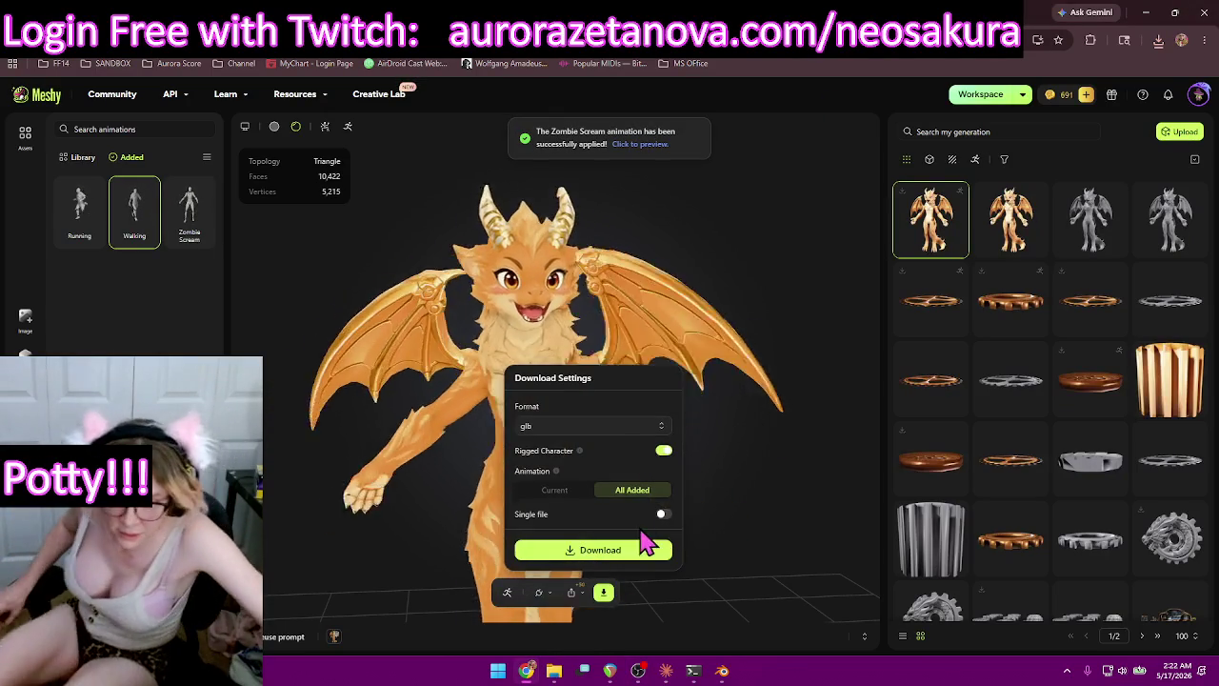
Download the rigged dragon glb with Running, Walking and Zombie Scream animations.
{"action": "left_click", "coordinate": [633, 550]}
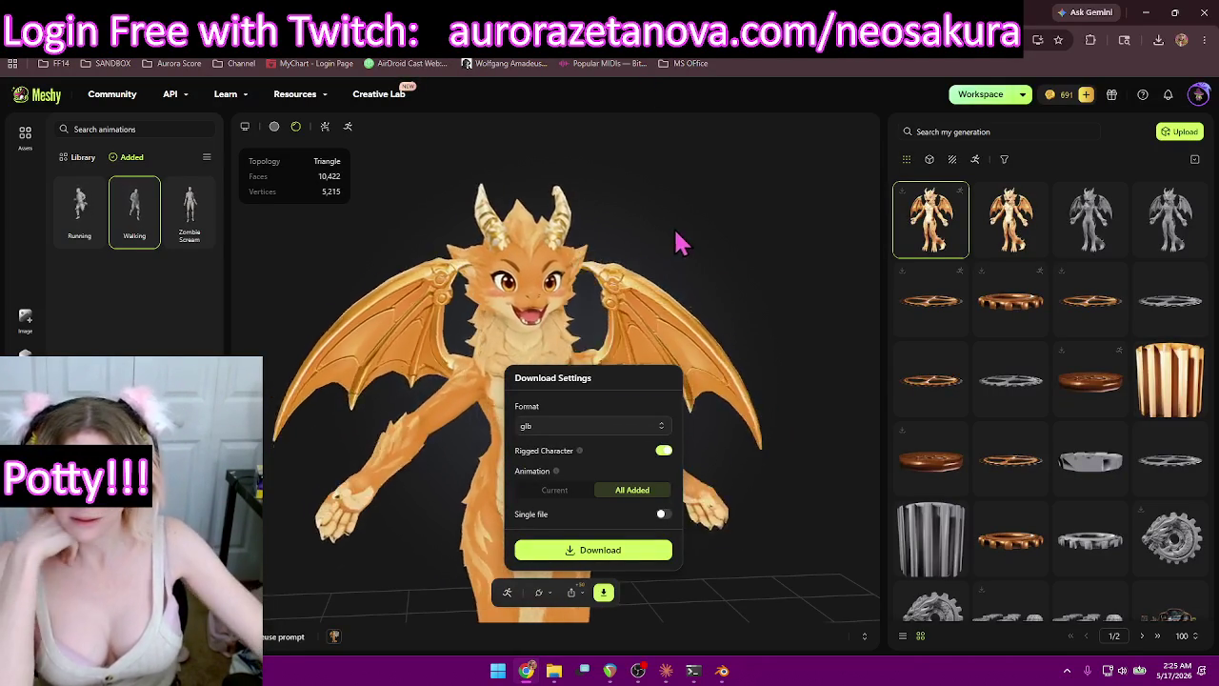
{"action": "left_click", "coordinate": [1158, 41]}
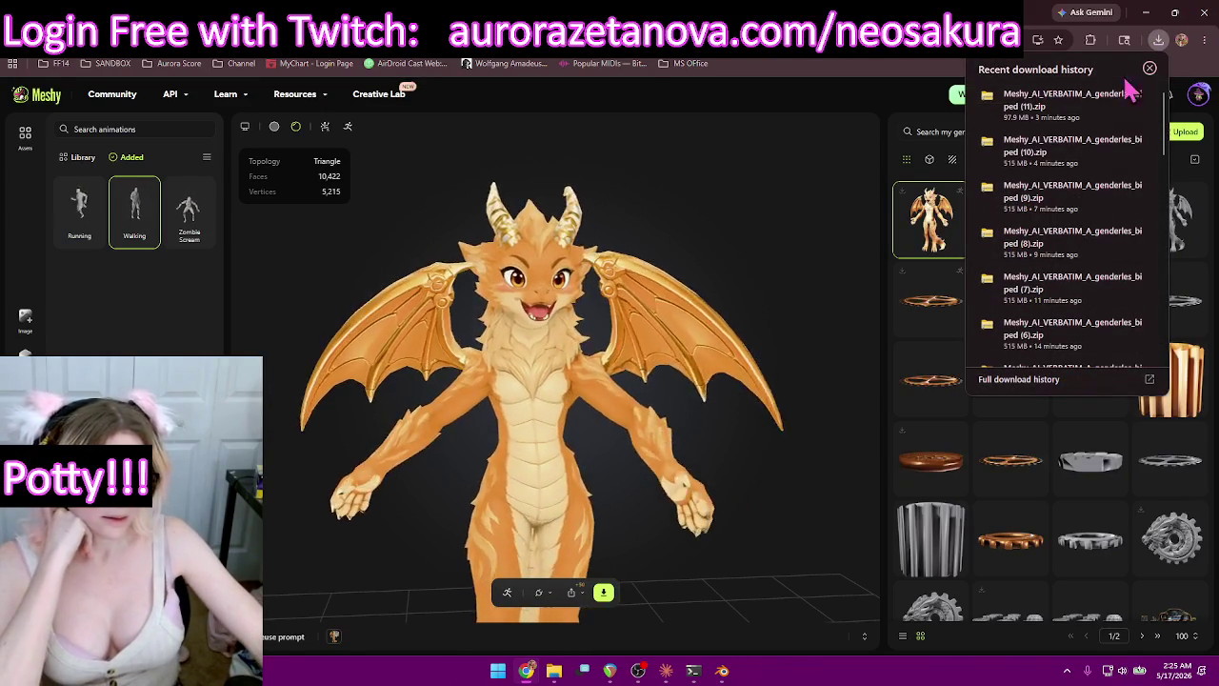
{"action": "left_click", "coordinate": [1113, 97]}
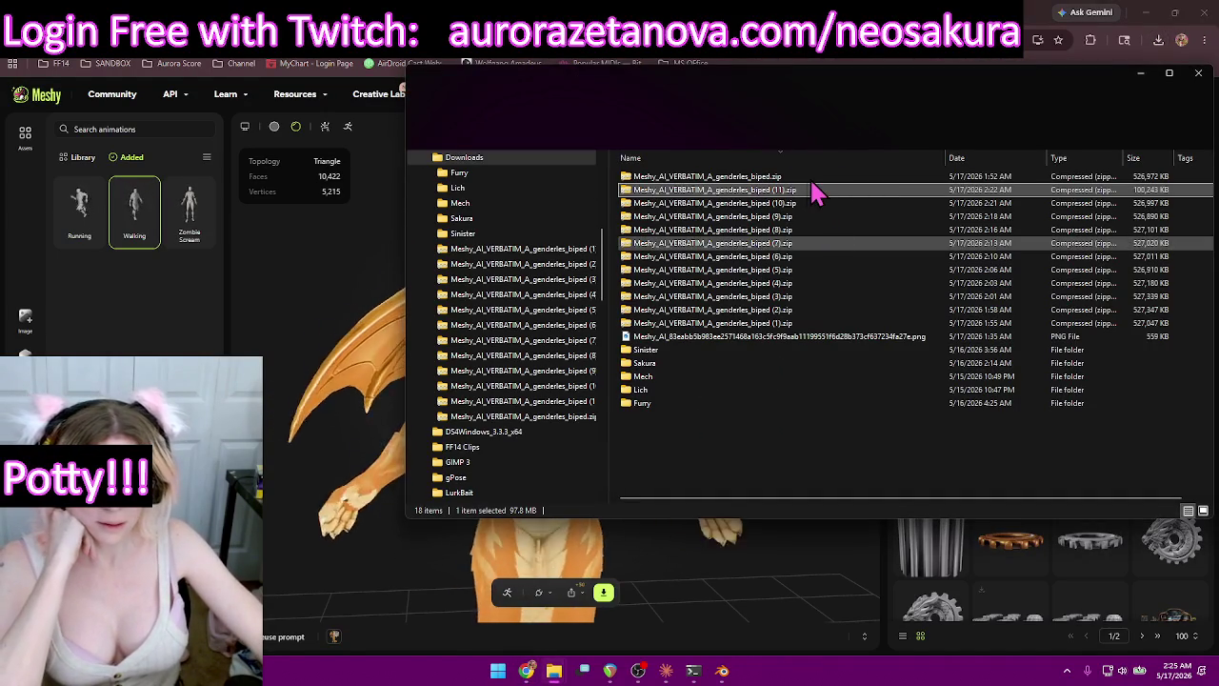
{"action": "double_click", "coordinate": [810, 191]}
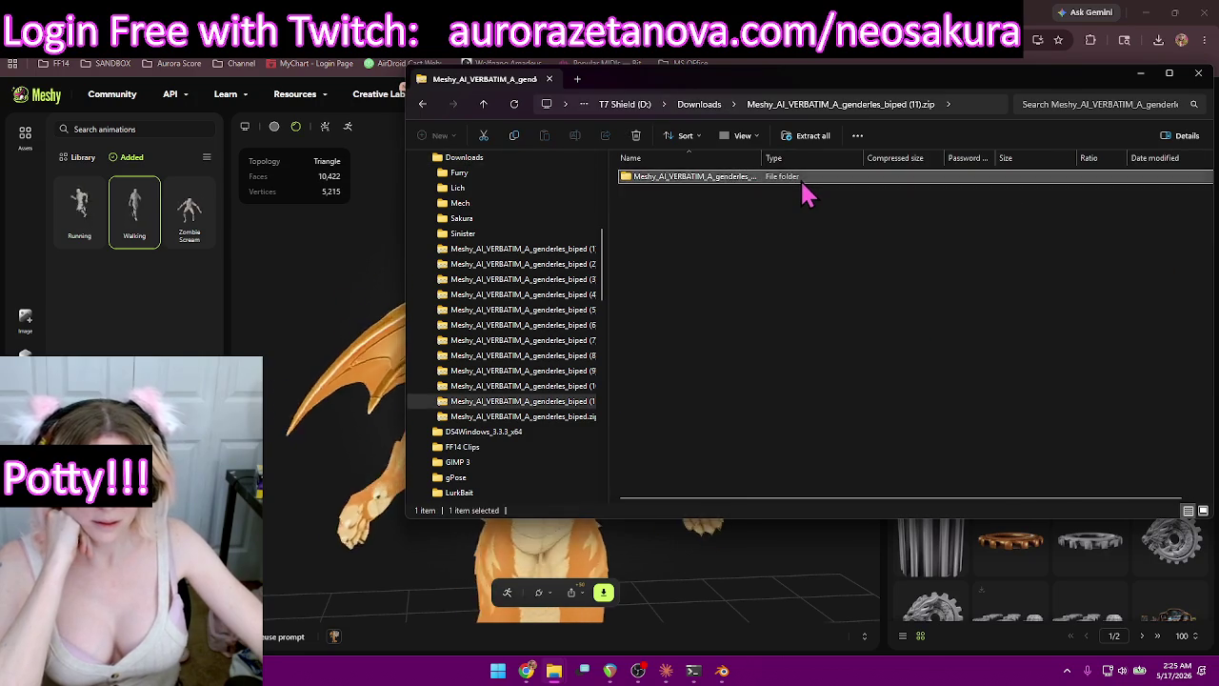
{"action": "double_click", "coordinate": [800, 178]}
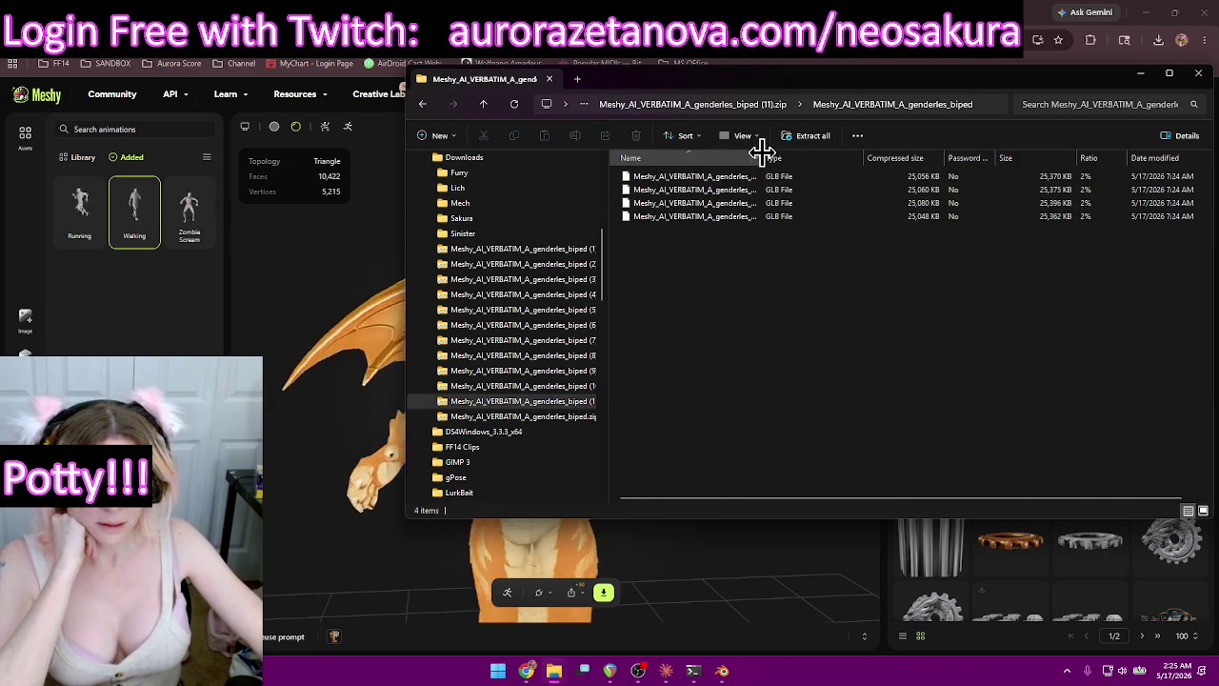
{"action": "left_click_drag", "start_coordinate": [763, 157], "coordinate": [852, 157]}
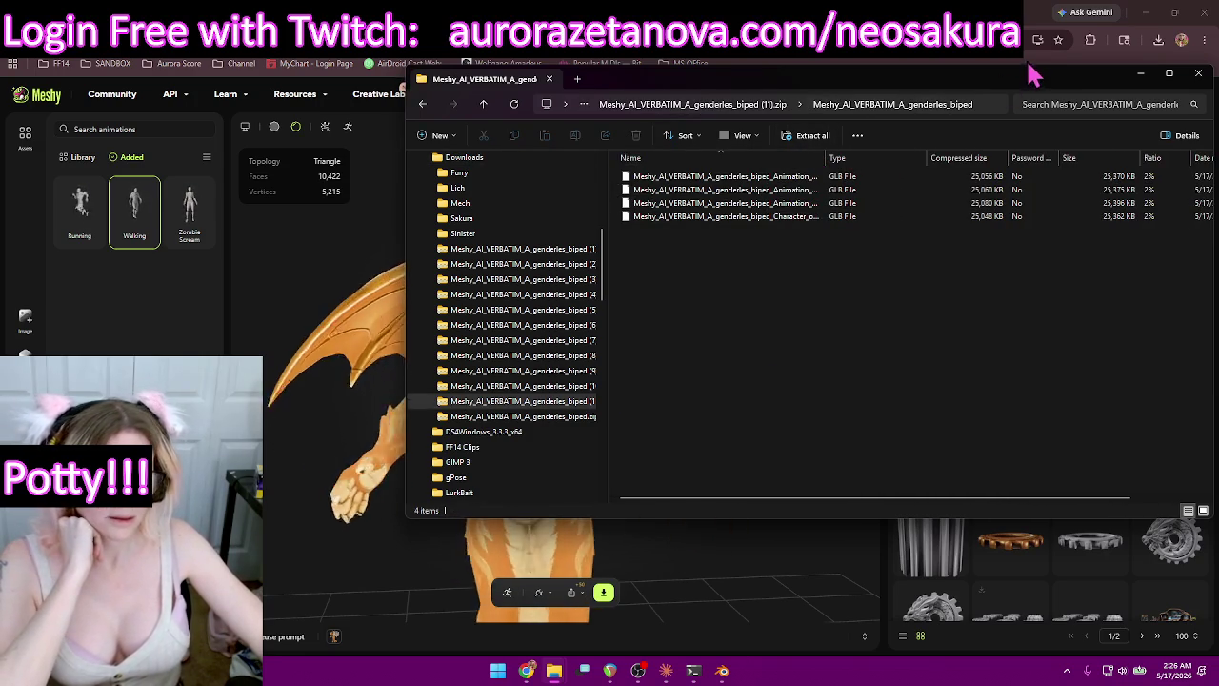
{"action": "left_click_drag", "start_coordinate": [1024, 86], "coordinate": [769, 101]}
{"action": "left_click", "coordinate": [953, 96]}
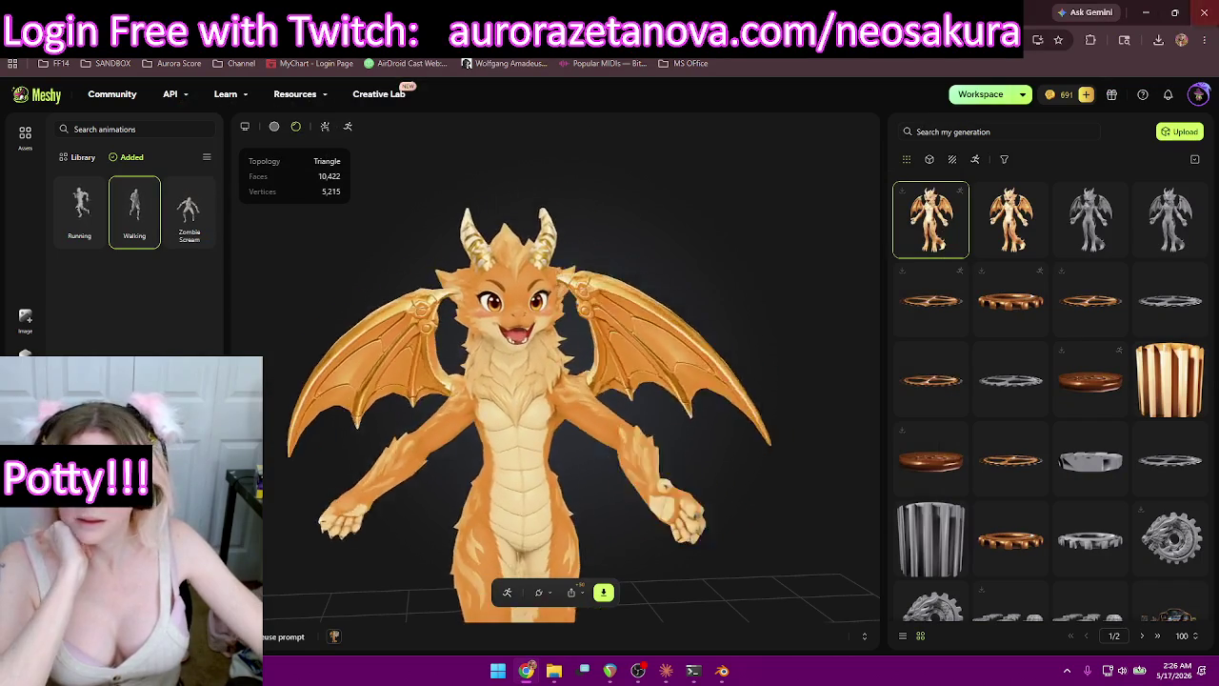
Maximize the Claude chat, draft and then delete a reply, and minimize it to Blender.
{"action": "left_click", "coordinate": [1202, 12]}
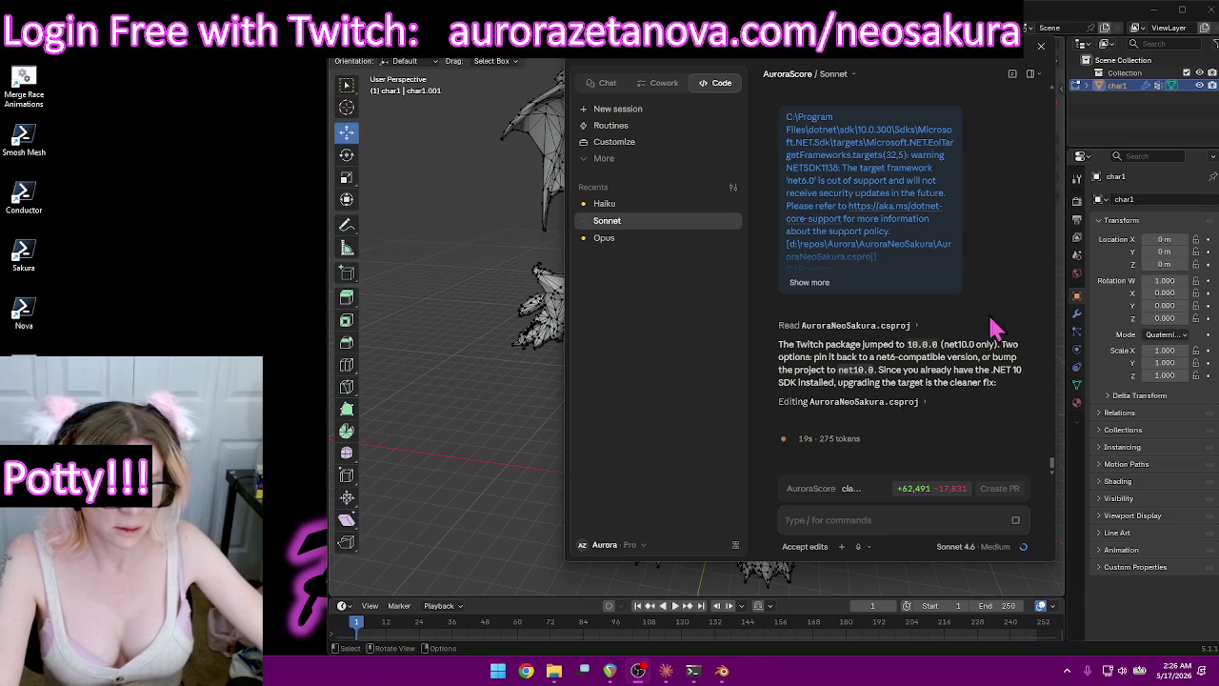
{"action": "left_click", "coordinate": [1017, 44]}
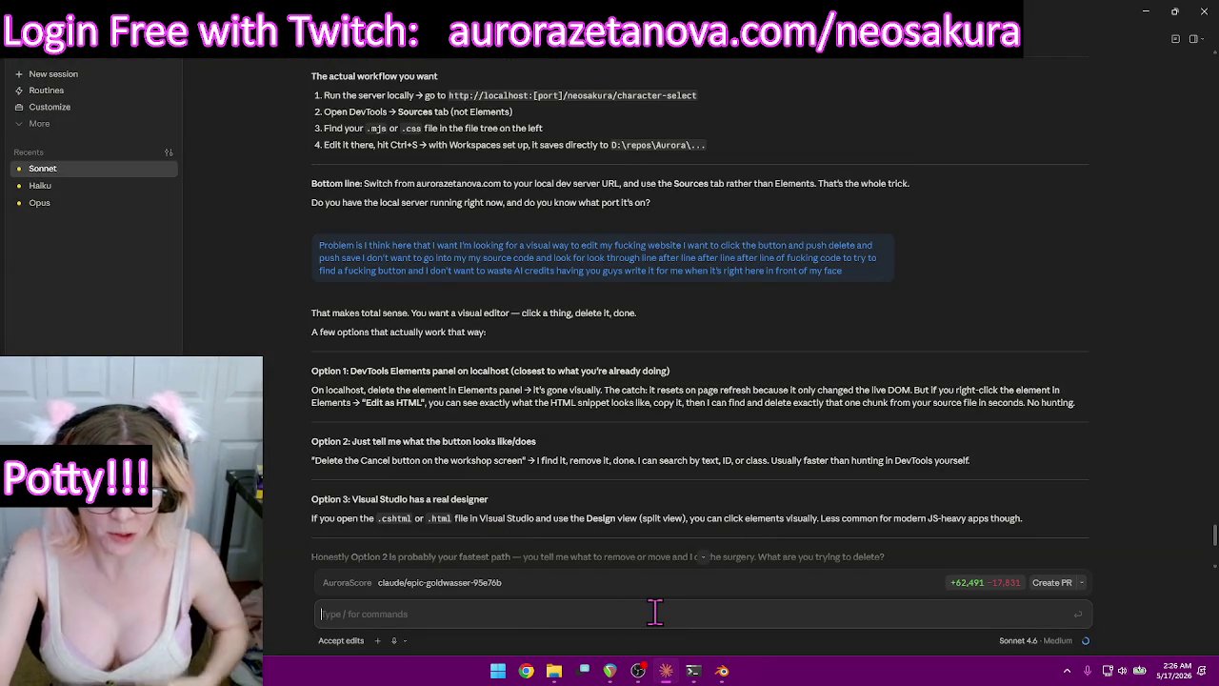
{"action": "type", "text": "Yeah I just finished installing an update with visual studio so"}
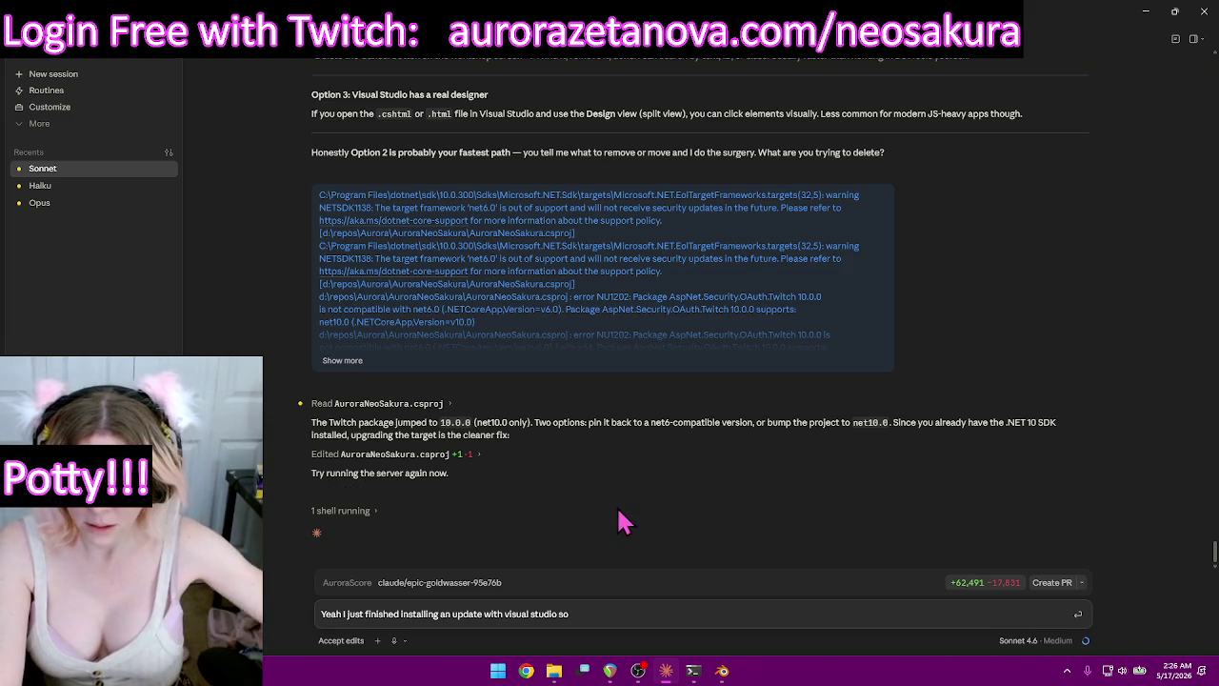
{"action": "left_click_drag", "start_coordinate": [594, 613], "coordinate": [322, 614]}
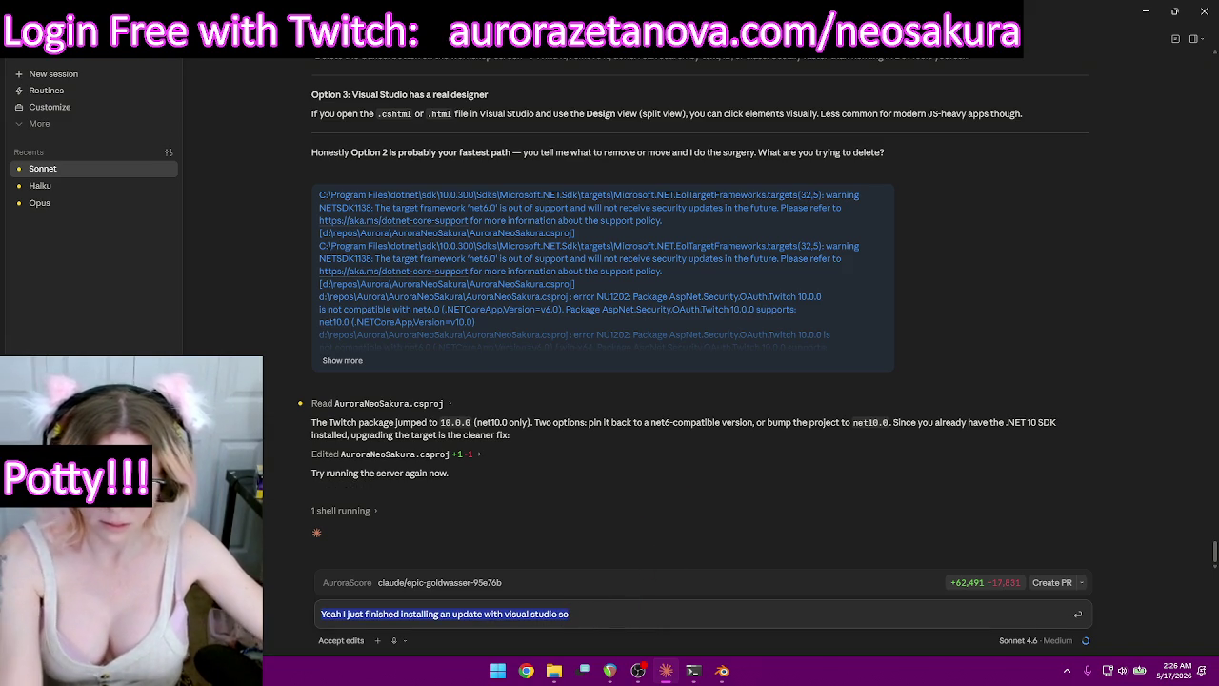
{"action": "key", "text": "BackSpace"}
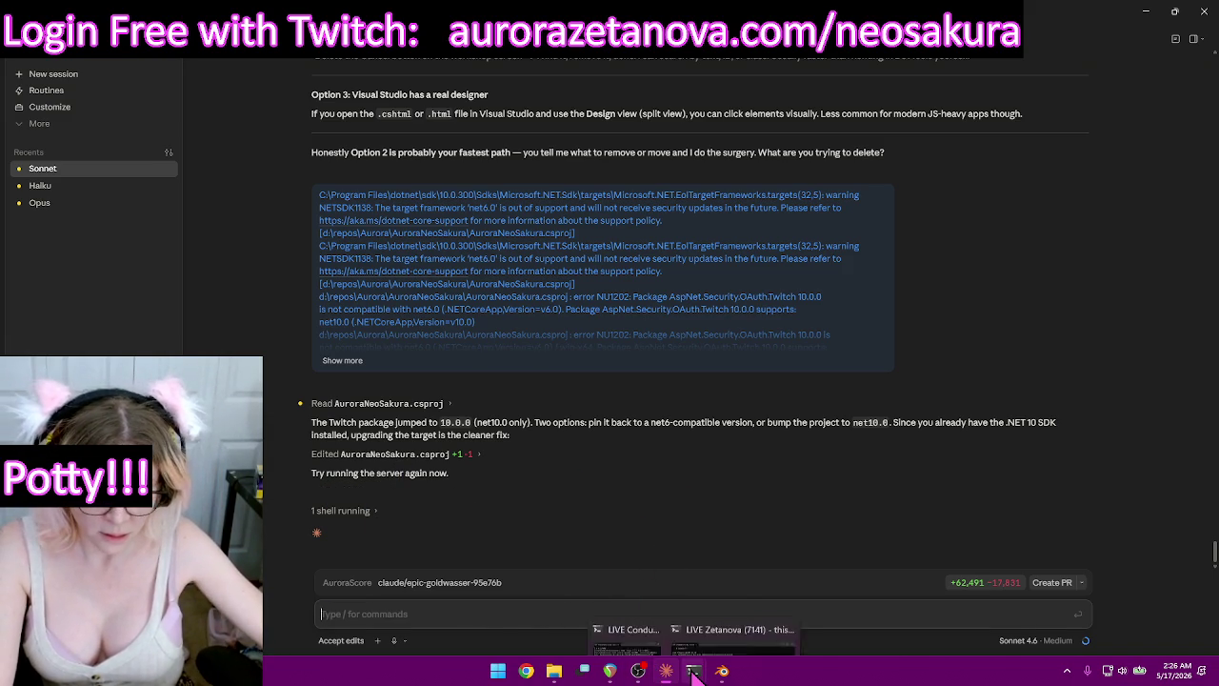
{"action": "left_click", "coordinate": [1145, 12]}
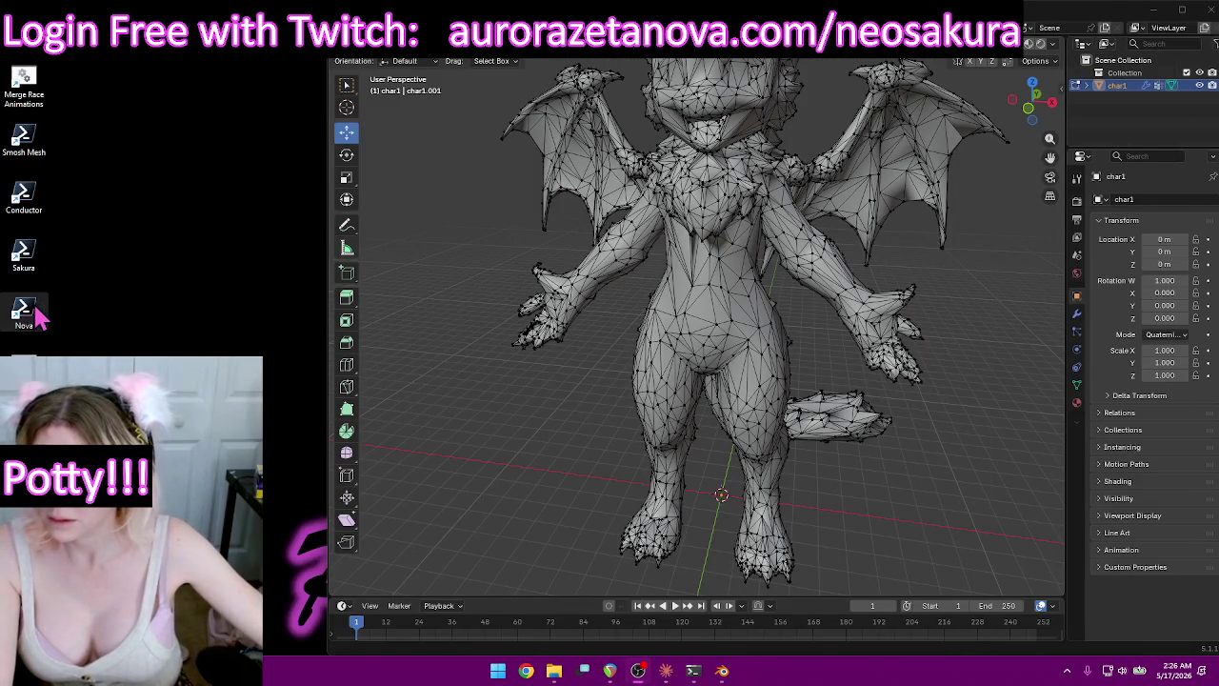
Launch the NeoSakura server from the Sakura desktop shortcut and hide its terminal.
{"action": "double_click", "coordinate": [27, 255]}
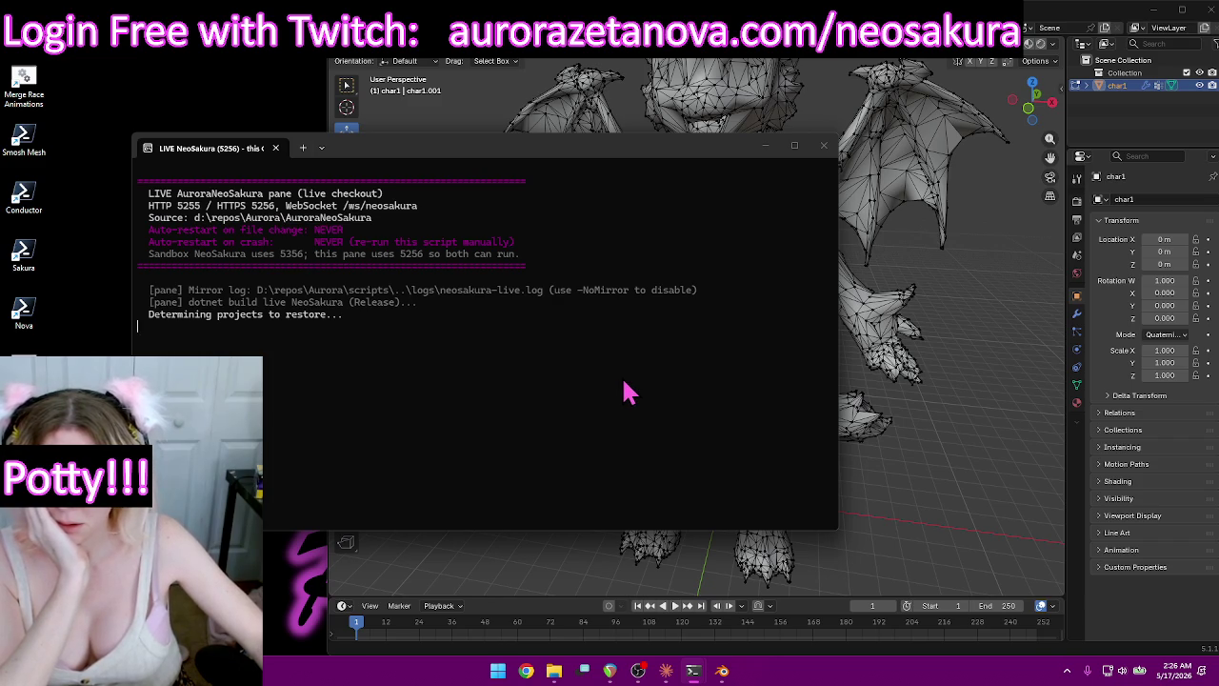
{"action": "left_click_drag", "start_coordinate": [626, 152], "coordinate": [909, 100]}
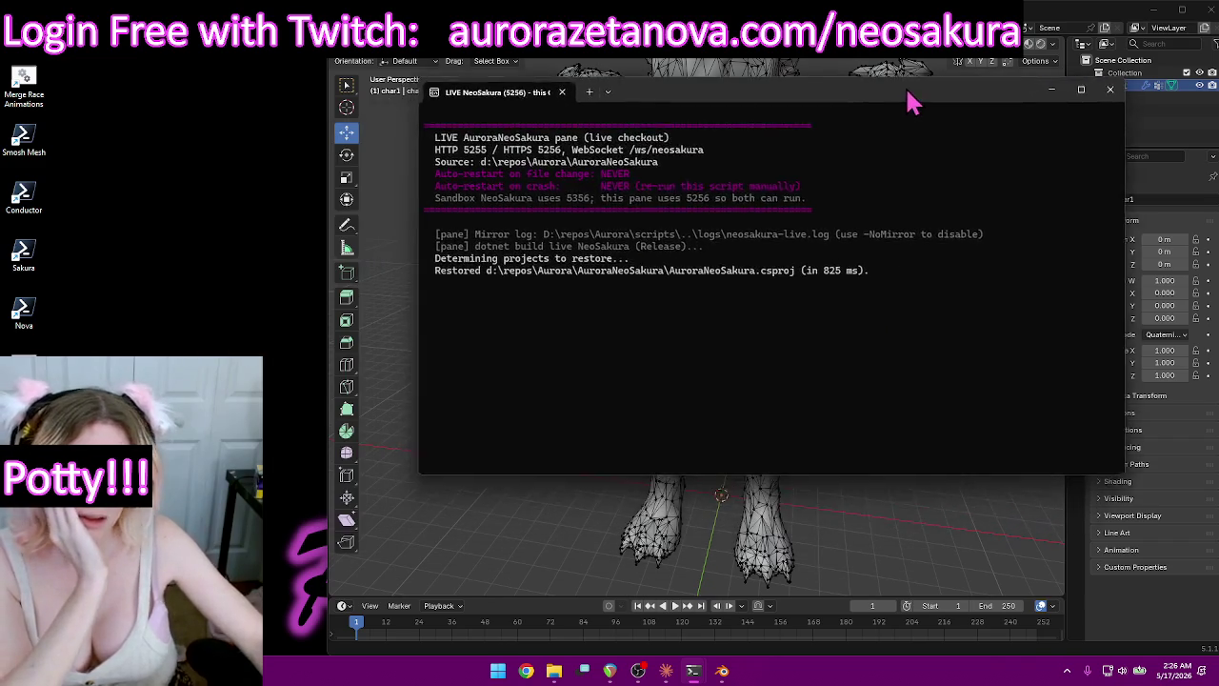
{"action": "key", "text": "alt+Tab"}
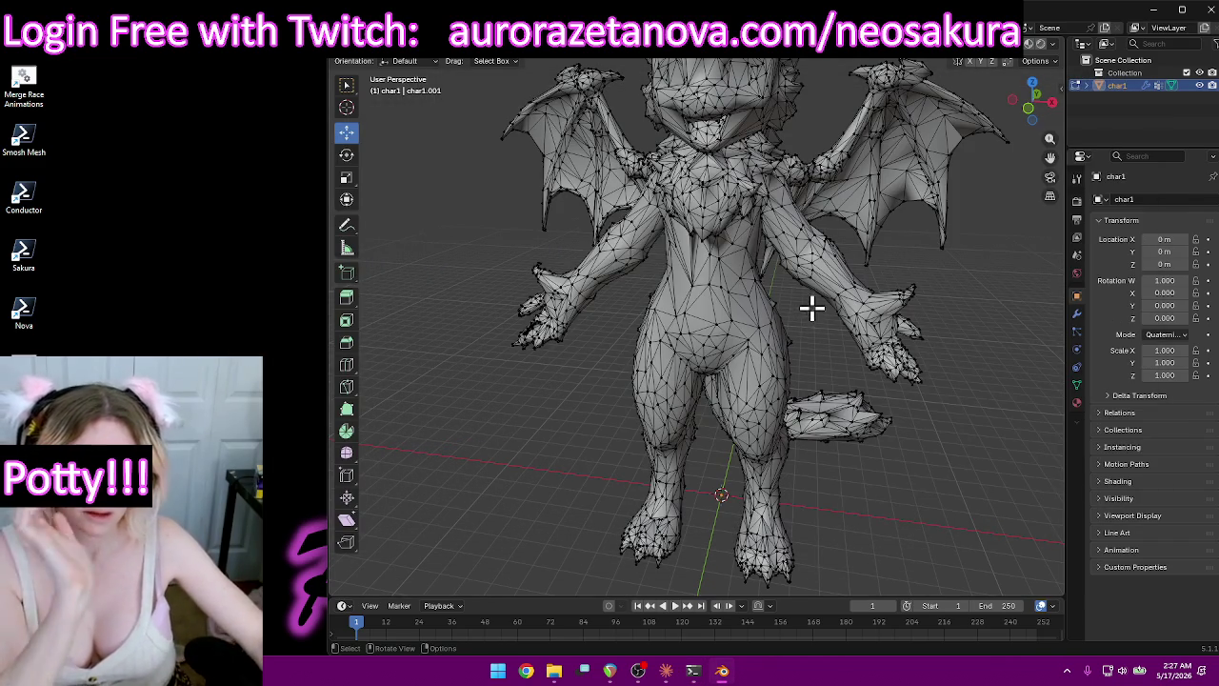
Switch to Object Mode, delete the dragon mesh, and open File Explorer.
{"action": "left_click", "coordinate": [420, 65]}
{"action": "left_click", "coordinate": [419, 100]}
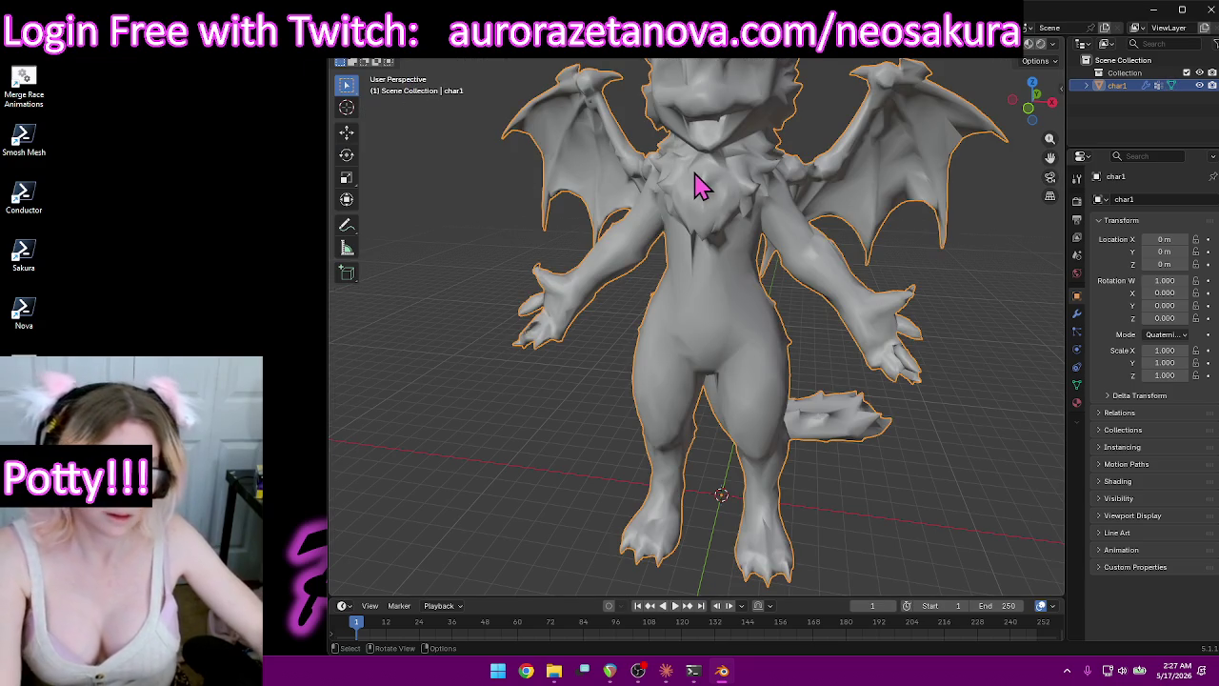
{"action": "key", "text": "Delete"}
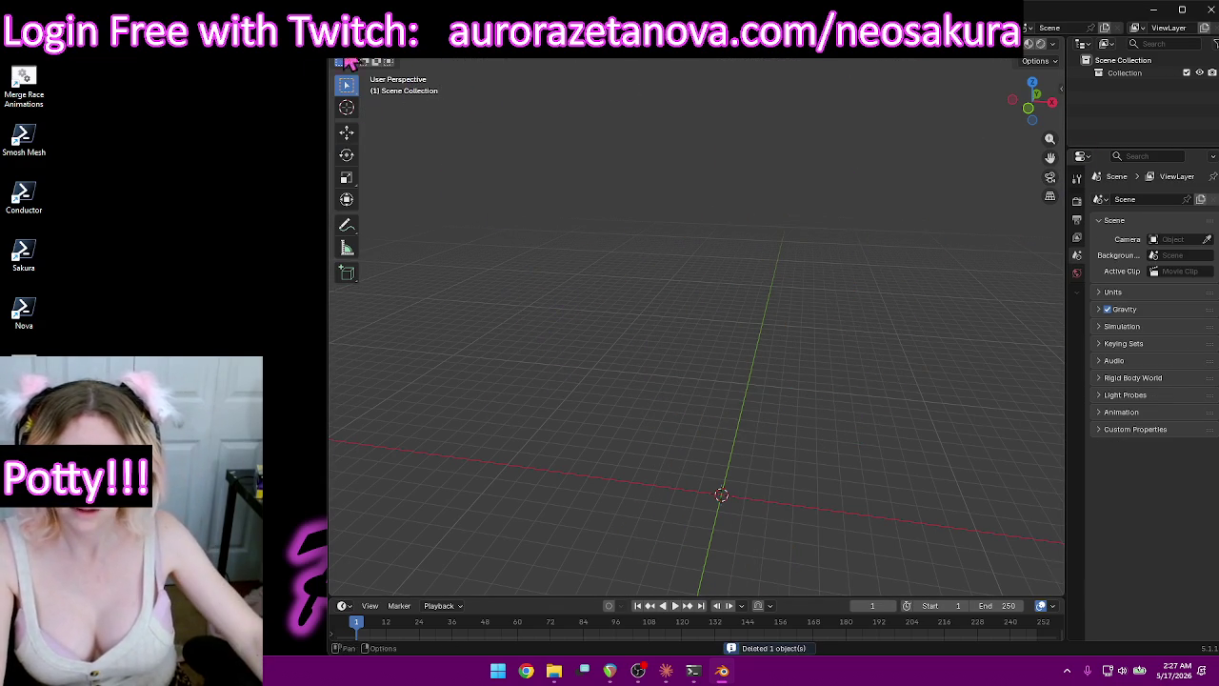
{"action": "left_click", "coordinate": [553, 670]}
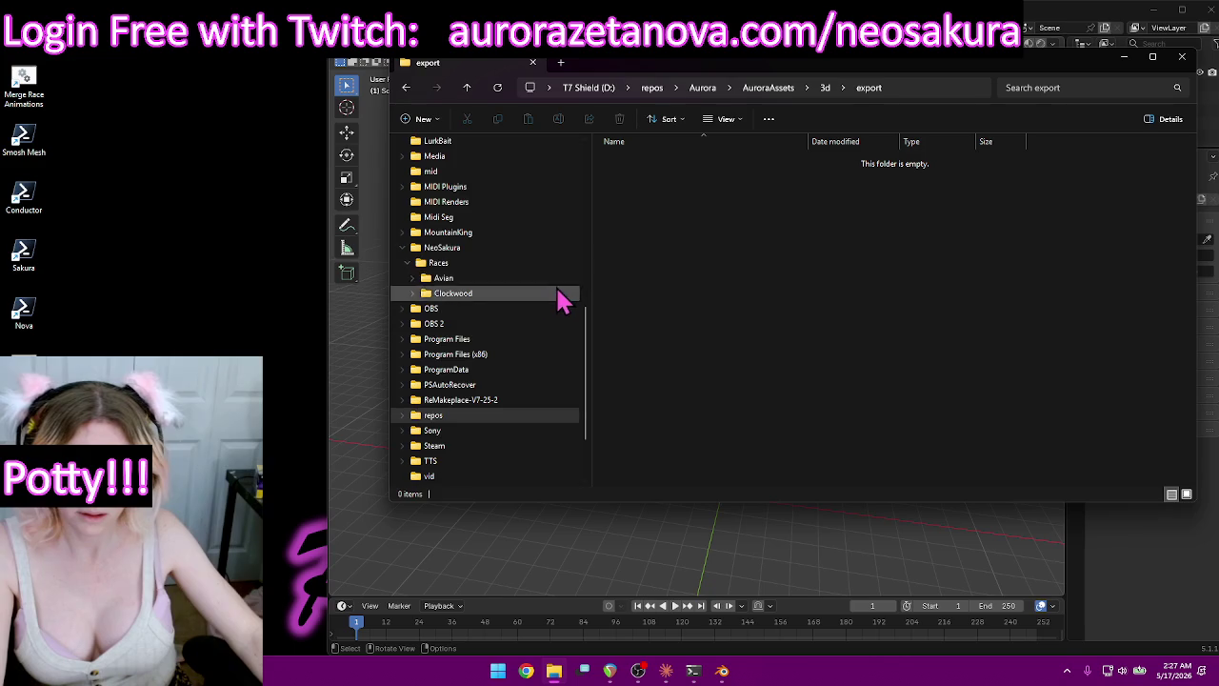
Delete all the old biped files inside Downloads > Furry.
{"action": "scroll", "coordinate": [562, 294], "scroll_direction": "up", "scroll_amount": 5}
{"action": "left_click", "coordinate": [462, 294]}
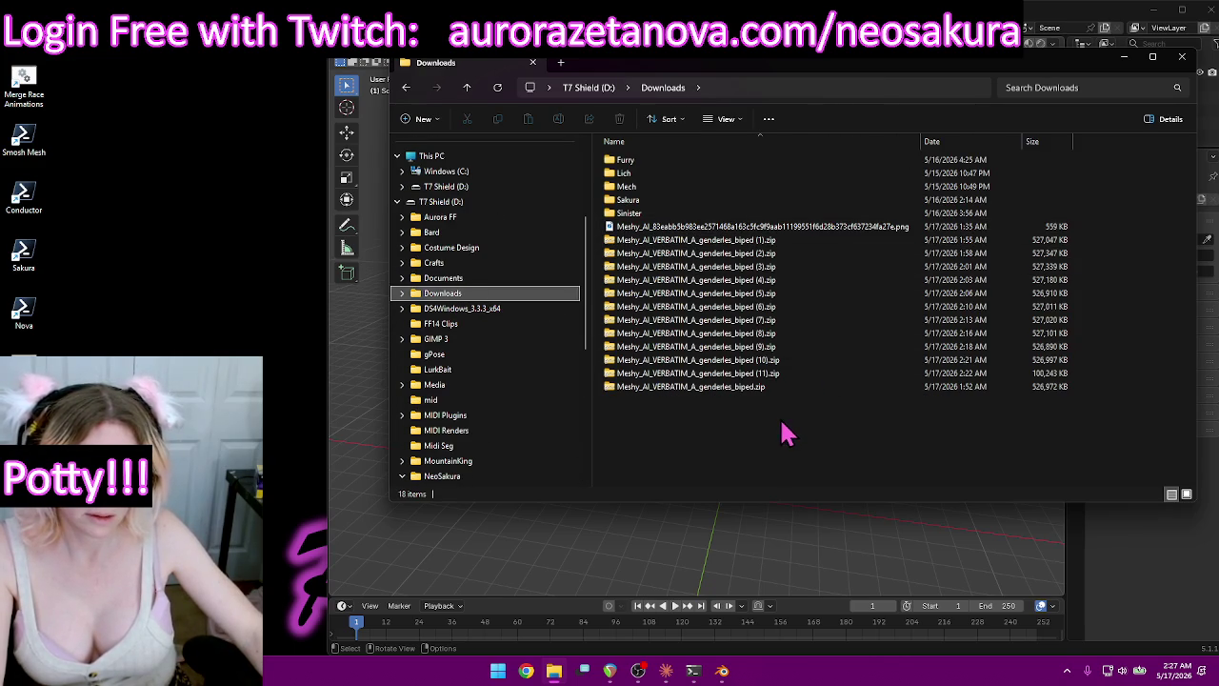
{"action": "double_click", "coordinate": [626, 160]}
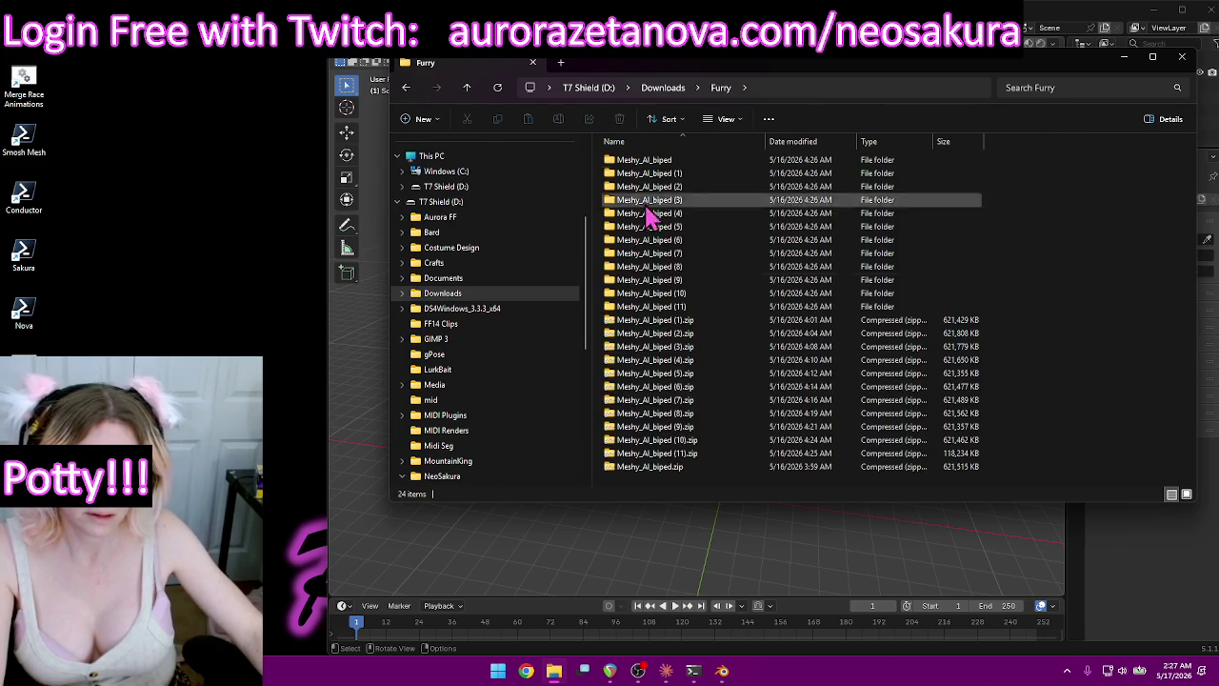
{"action": "key", "text": "ctrl+a"}
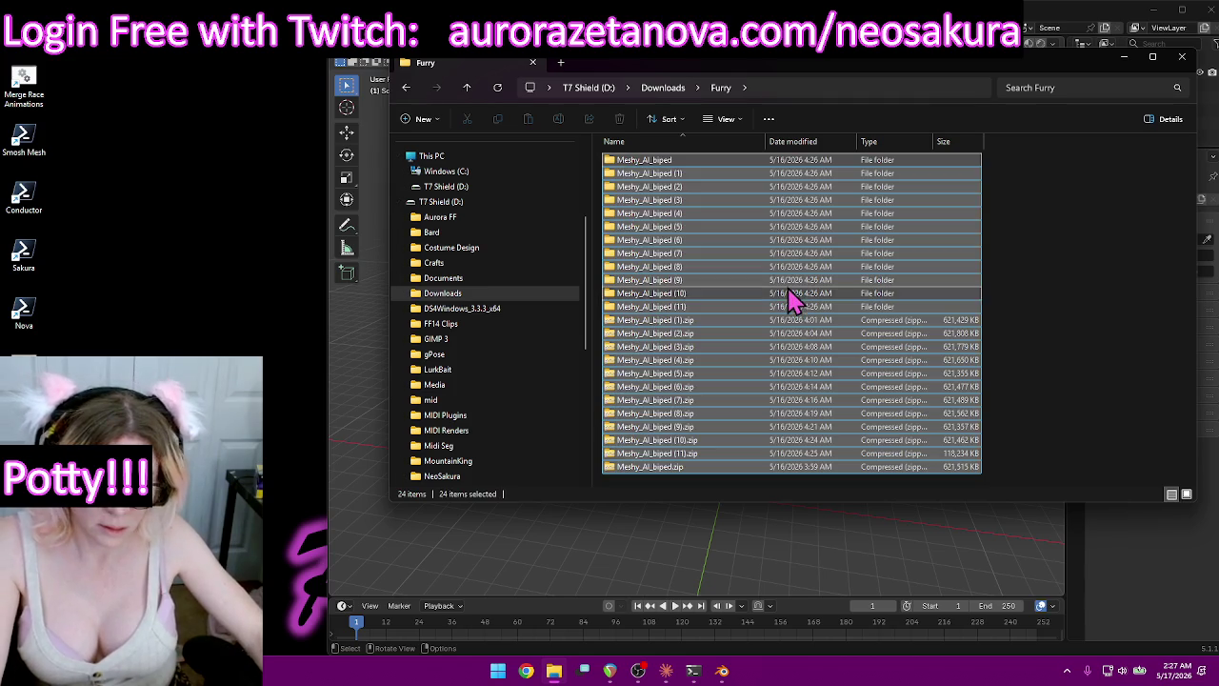
{"action": "key", "text": "Delete"}
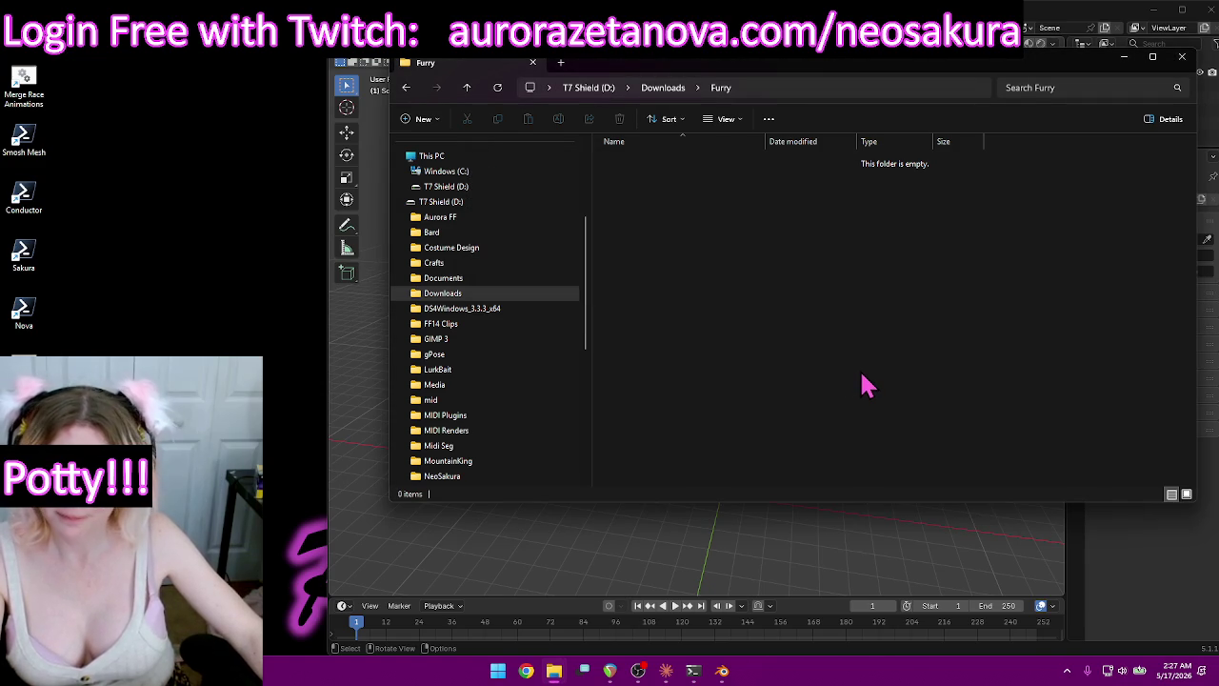
Move the new Meshy zips into Furry and the Meshy png into Sakura.
{"action": "left_click", "coordinate": [466, 87]}
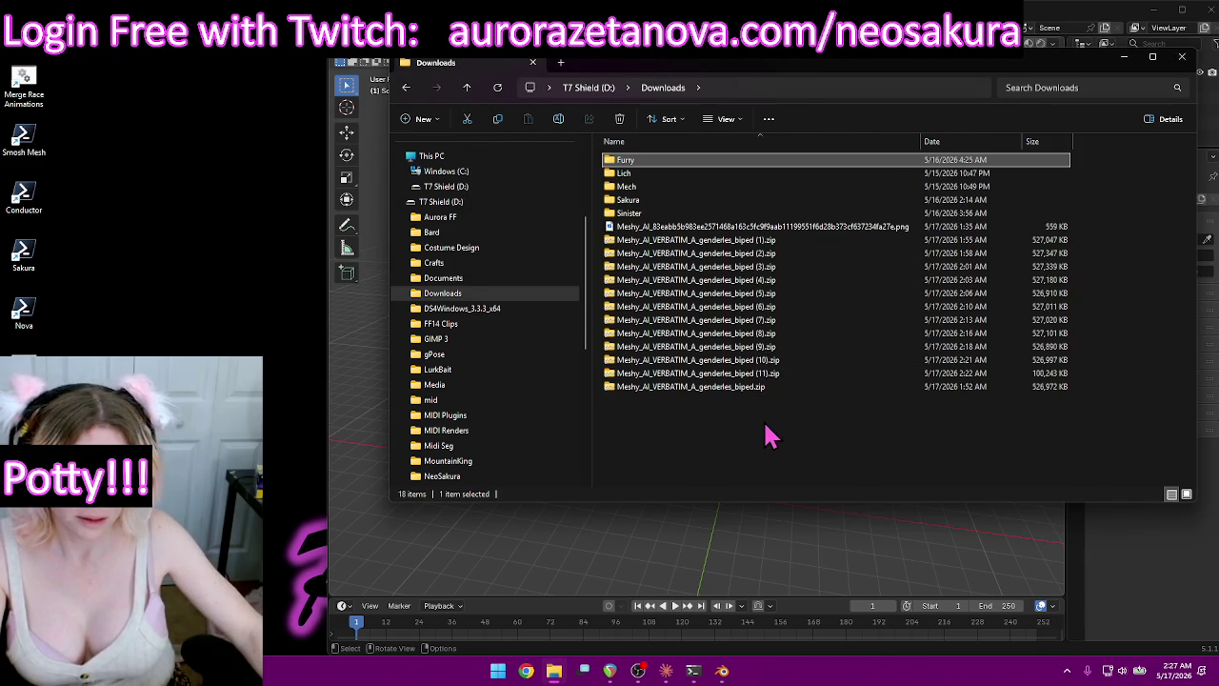
{"action": "mouse_move", "coordinate": [767, 414]}
{"action": "left_mouse_down"}
{"action": "mouse_move", "coordinate": [684, 253]}
{"action": "mouse_move", "coordinate": [657, 245]}
{"action": "mouse_move", "coordinate": [653, 171]}
{"action": "left_mouse_up"}
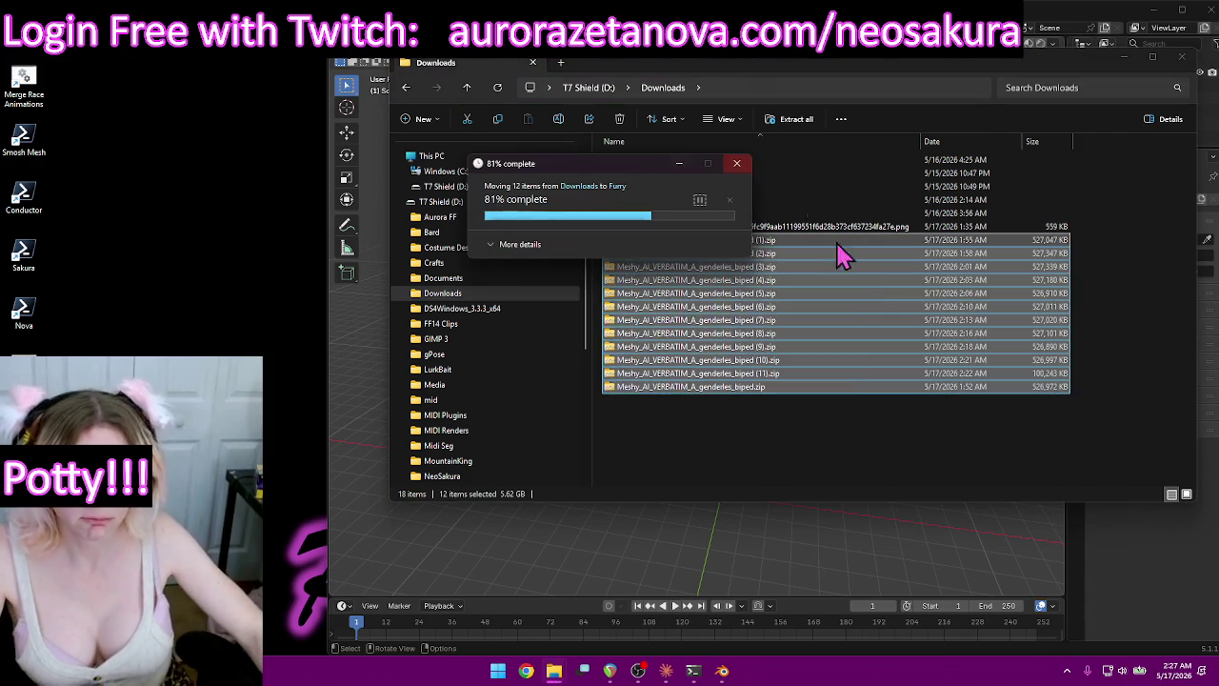
{"action": "left_click", "coordinate": [728, 231]}
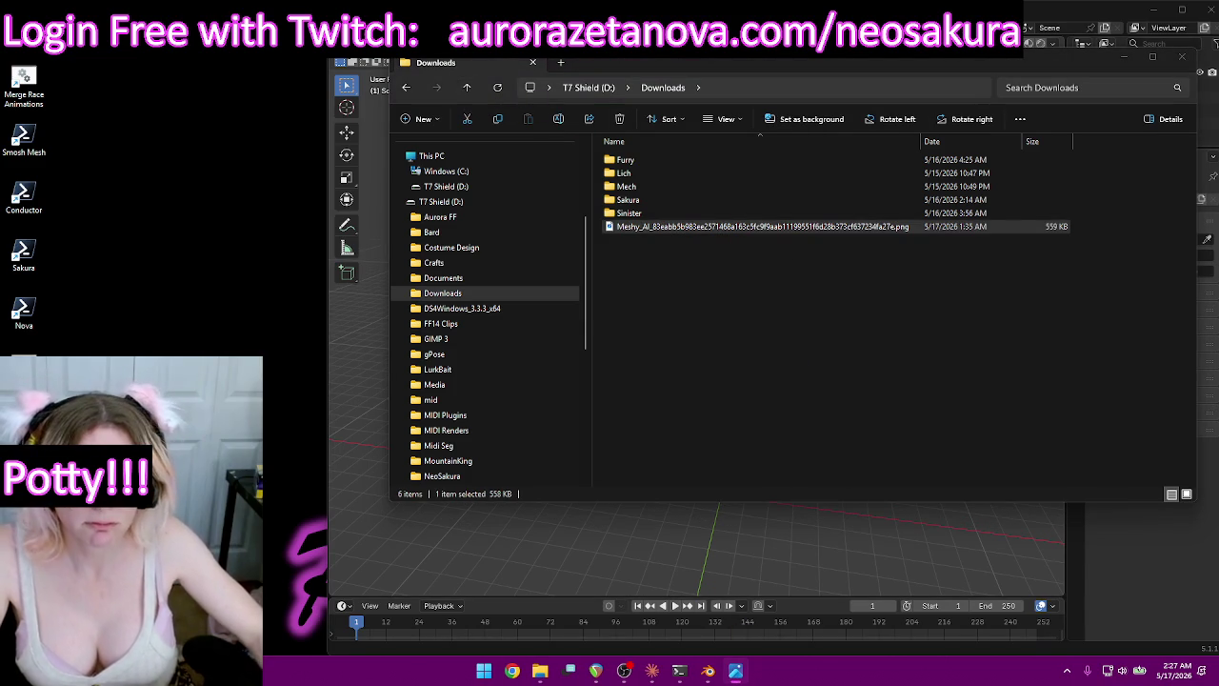
{"action": "mouse_move", "coordinate": [615, 226]}
{"action": "left_mouse_down"}
{"action": "mouse_move", "coordinate": [633, 212]}
{"action": "mouse_move", "coordinate": [638, 161]}
{"action": "left_mouse_up"}
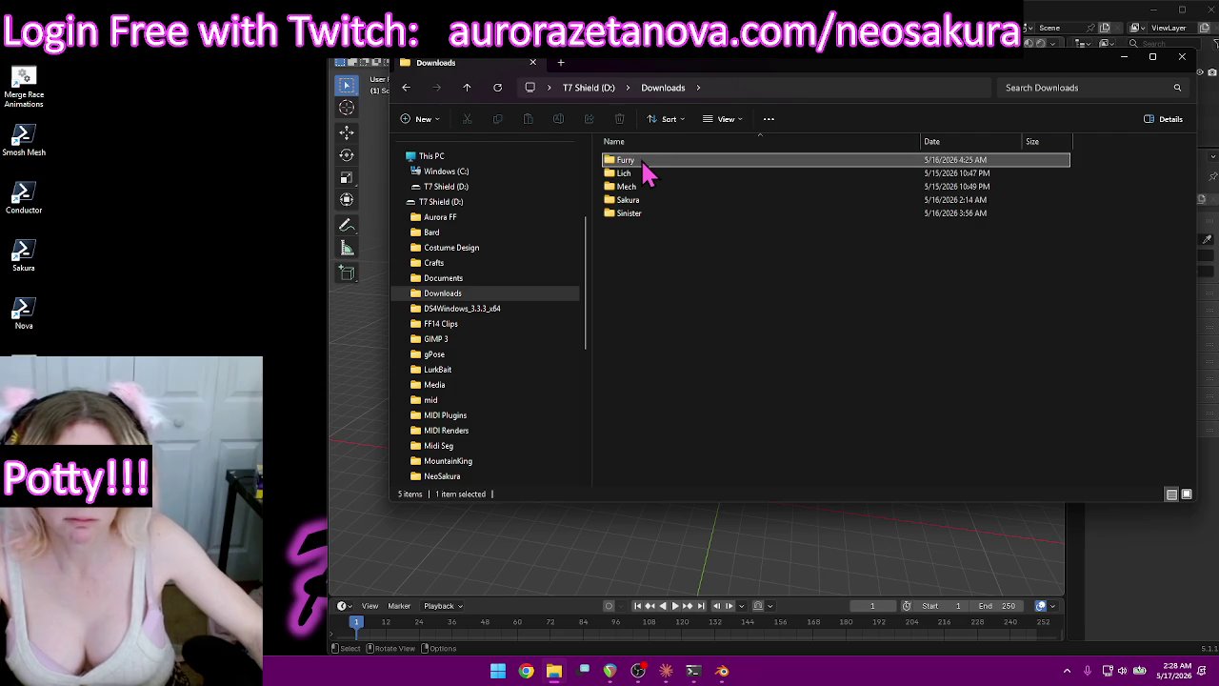
Open the Furry folder and extract the first three Meshy zips, through biped (3).
{"action": "double_click", "coordinate": [646, 160]}
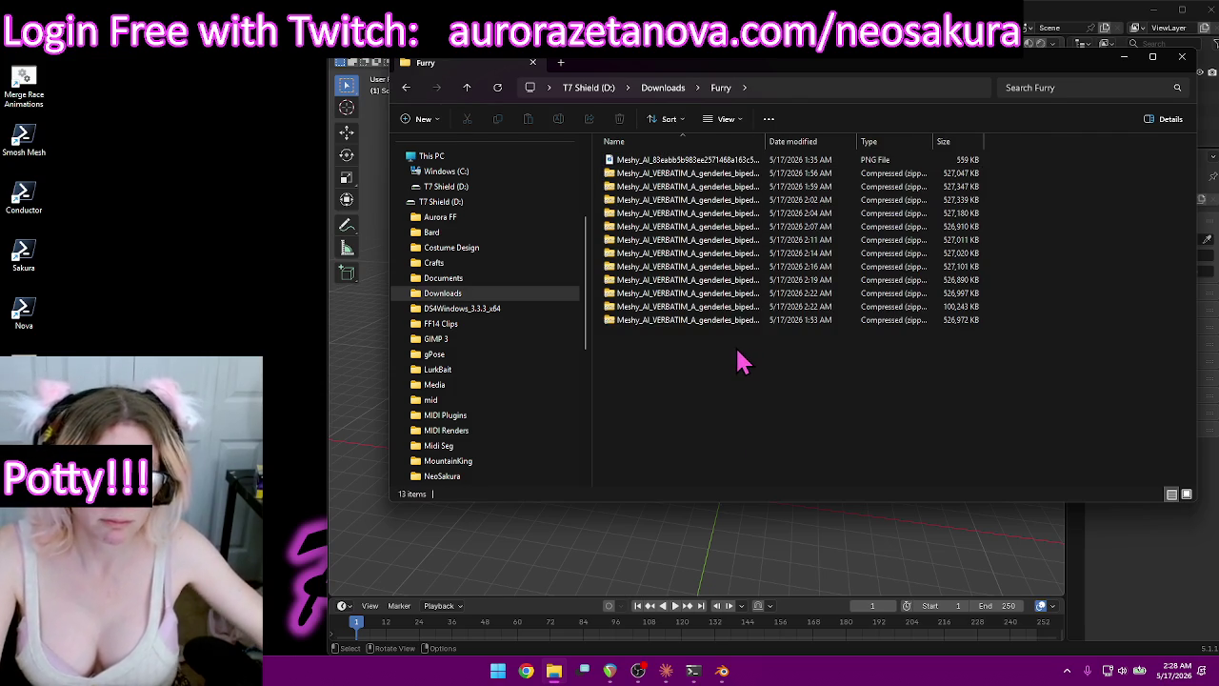
{"action": "left_click", "coordinate": [947, 174]}
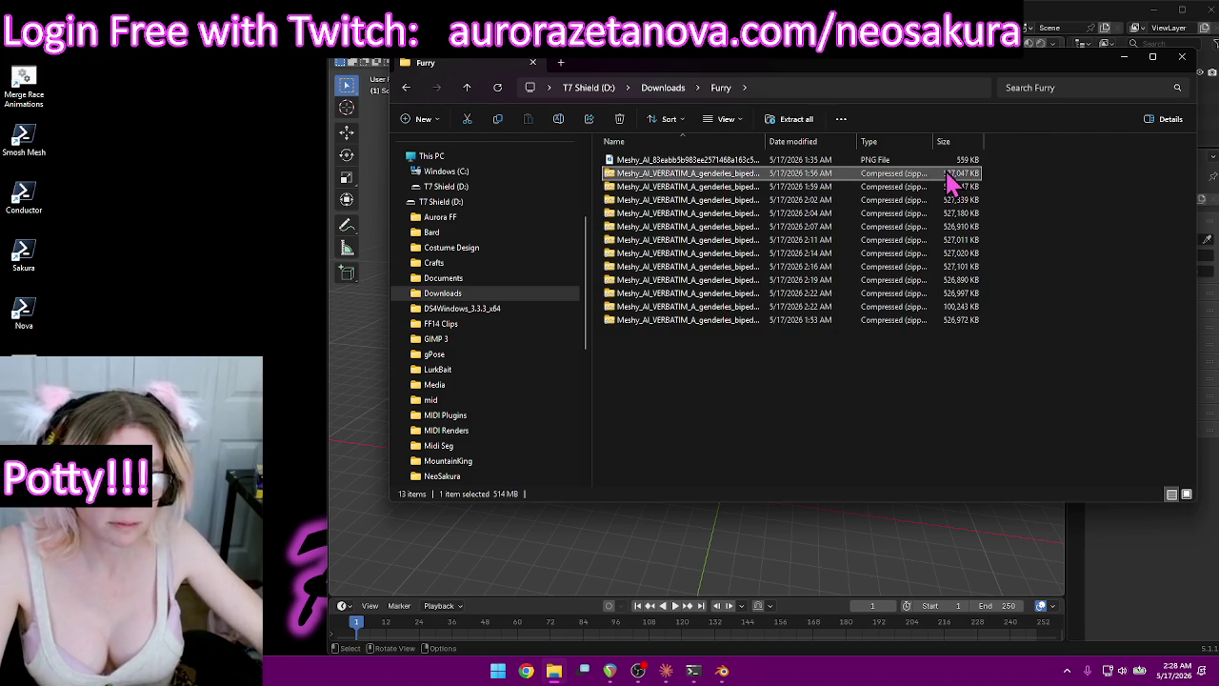
{"action": "left_click", "coordinate": [796, 122]}
{"action": "left_click", "coordinate": [724, 456]}
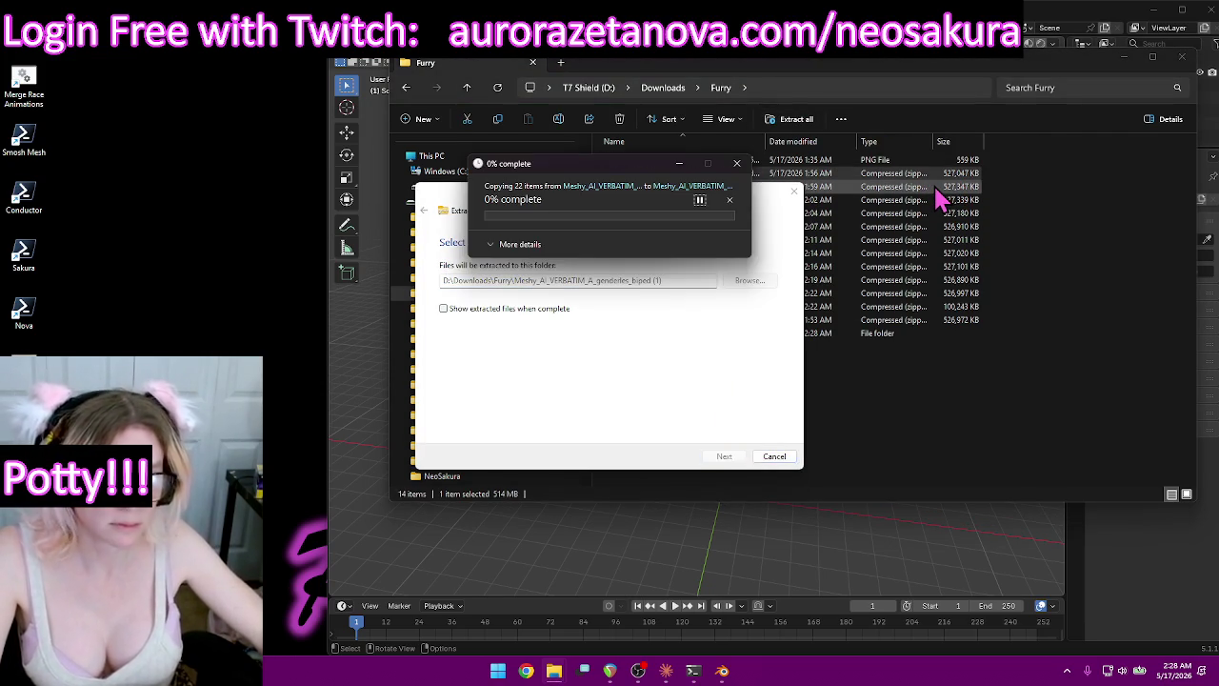
{"action": "left_click", "coordinate": [773, 122]}
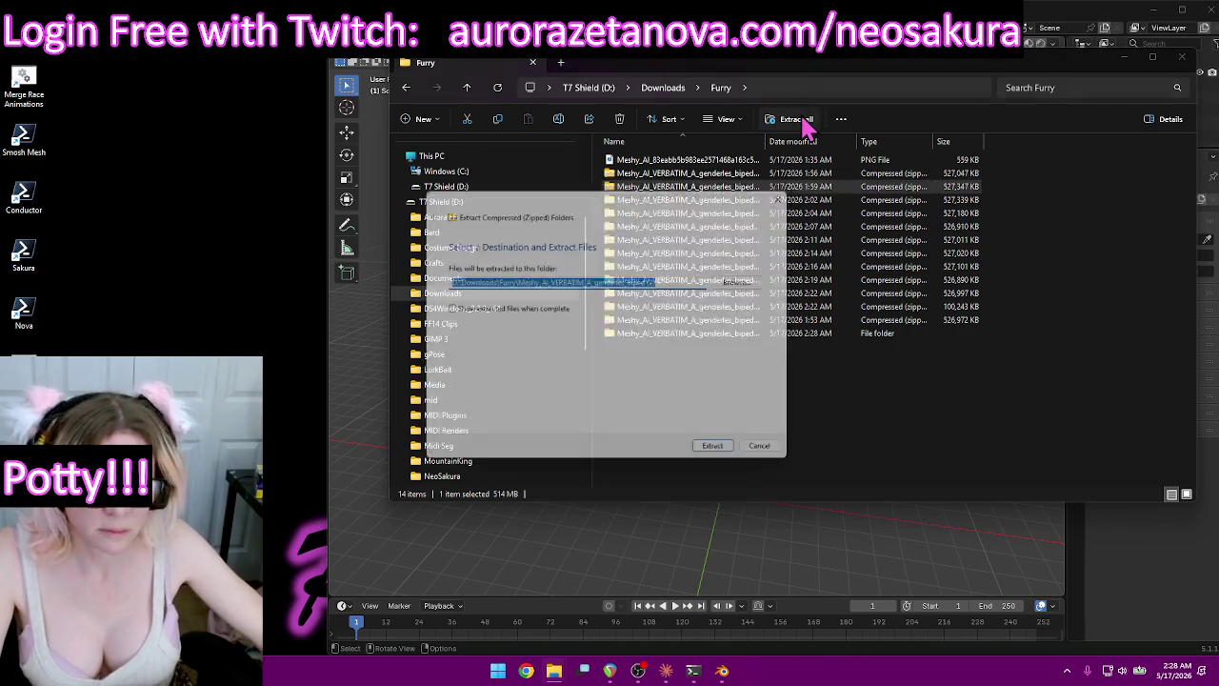
{"action": "left_click", "coordinate": [726, 456]}
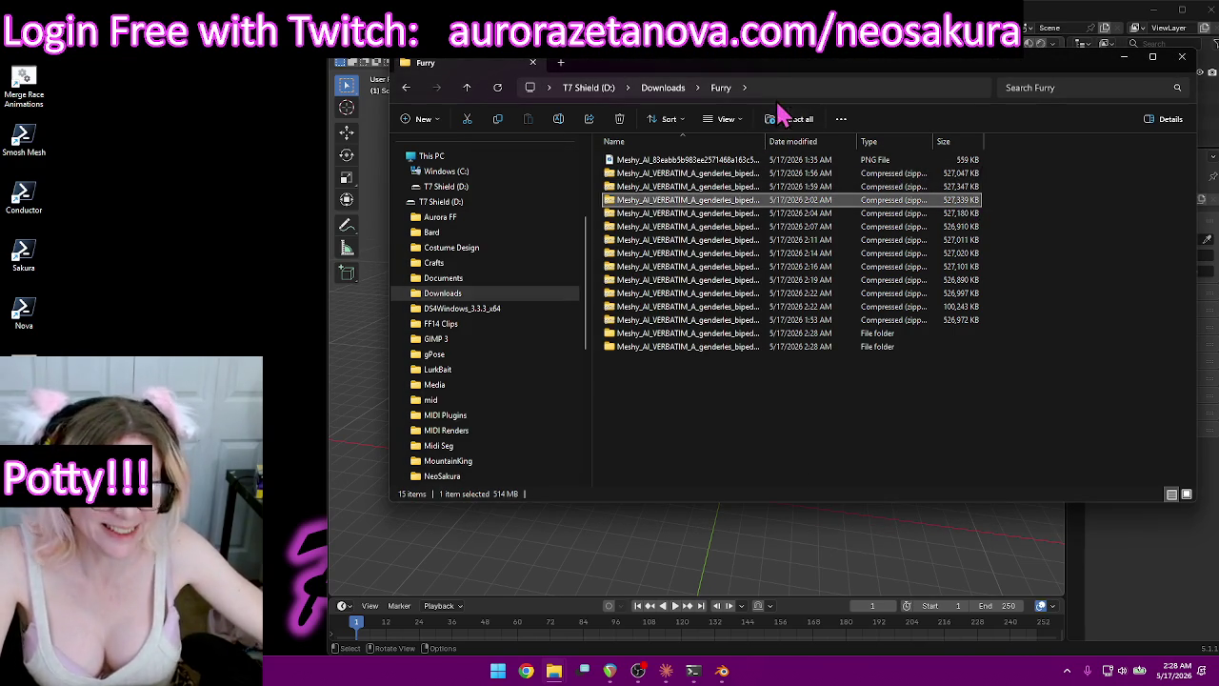
{"action": "left_click", "coordinate": [791, 118]}
{"action": "left_click", "coordinate": [725, 463]}
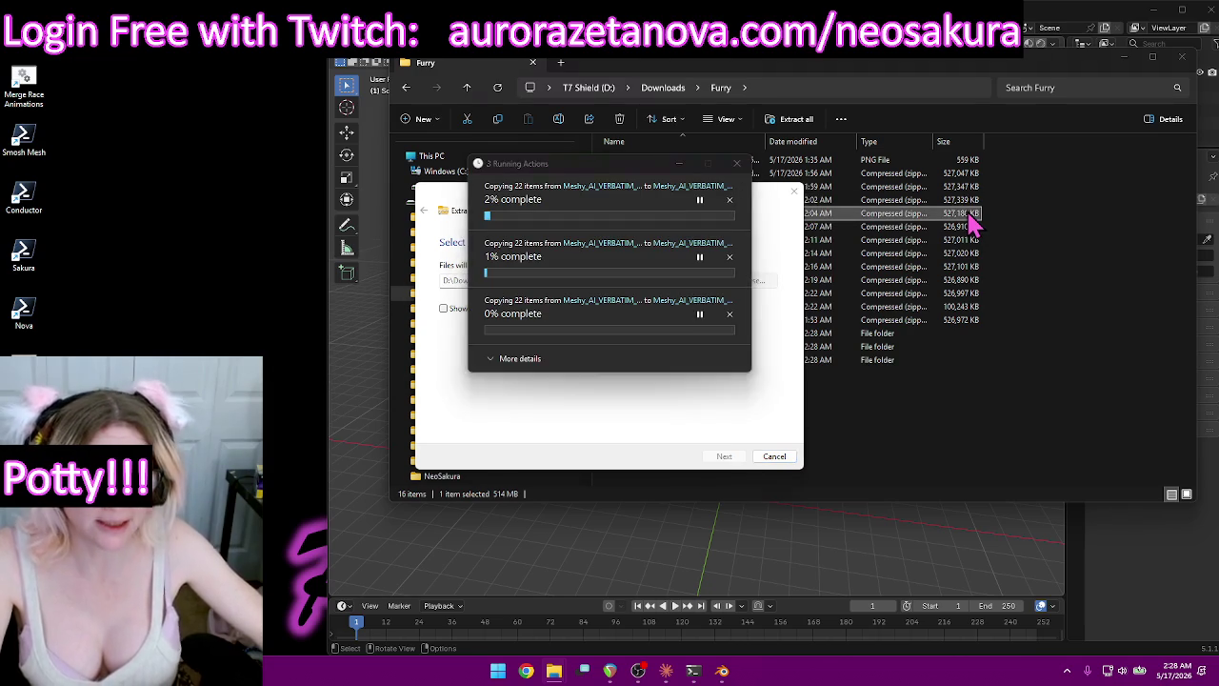
Extract the 2:04, 2:07, 2:11, 2:14 and 2:16 Meshy zip archives.
{"action": "left_click", "coordinate": [798, 119]}
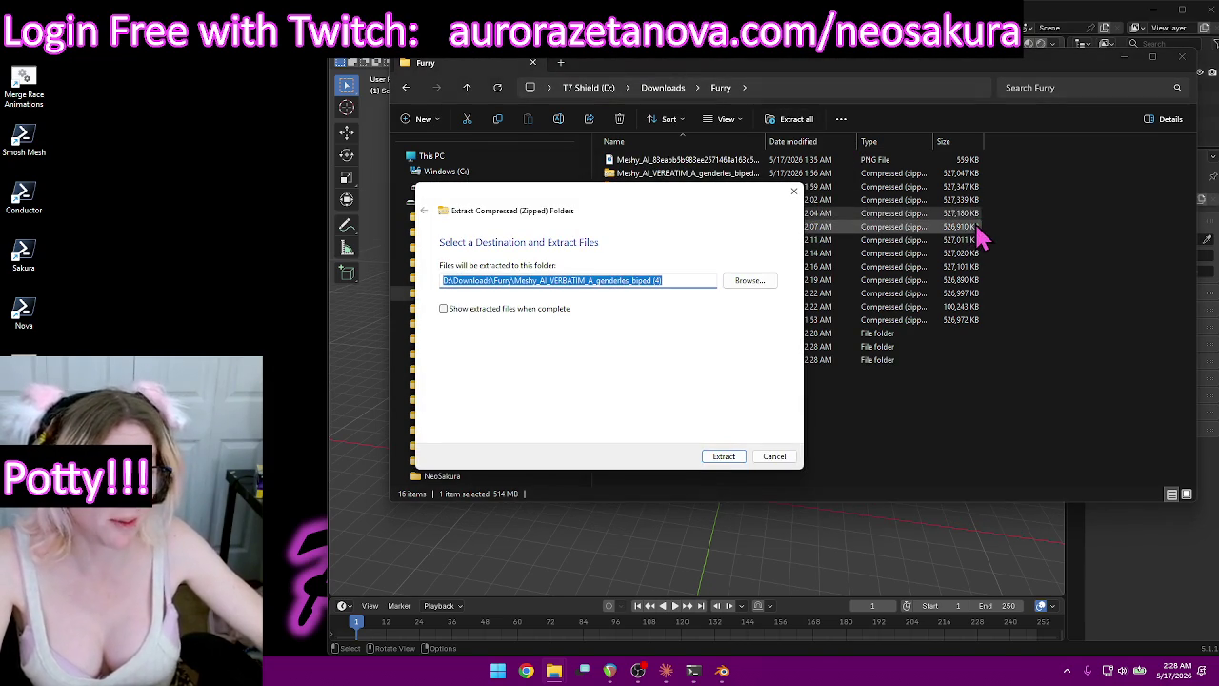
{"action": "left_click", "coordinate": [973, 229]}
{"action": "left_click", "coordinate": [797, 119]}
{"action": "left_click", "coordinate": [740, 456]}
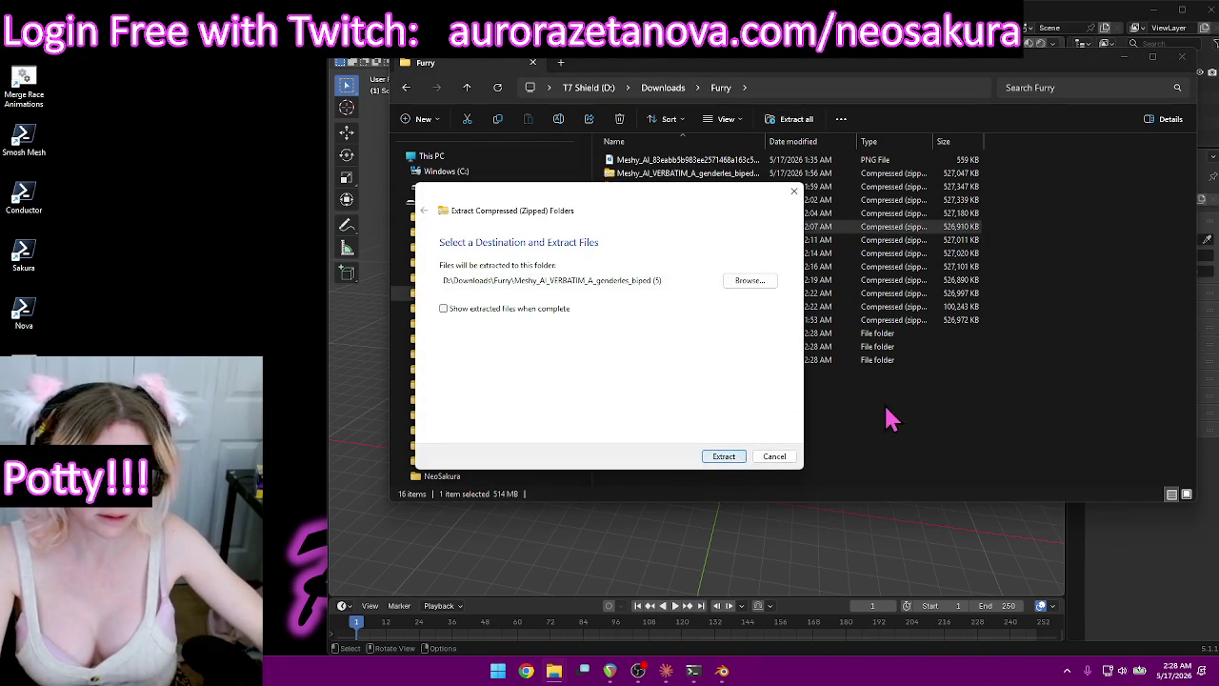
{"action": "left_click", "coordinate": [969, 240]}
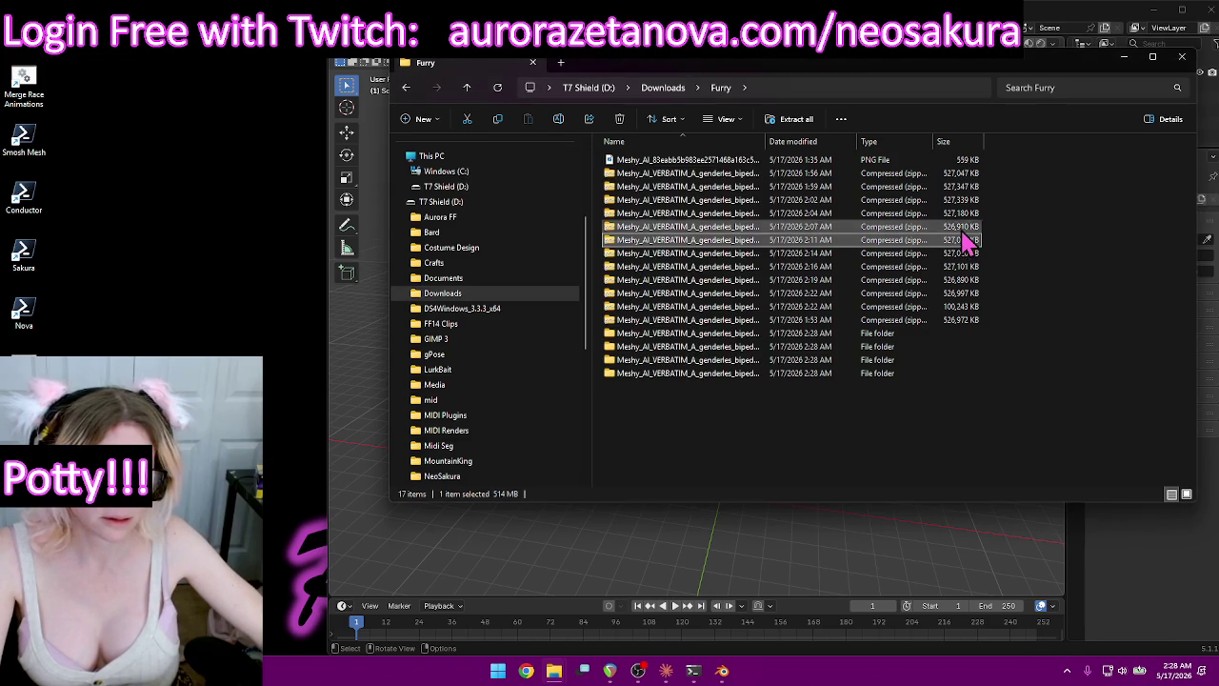
{"action": "left_click", "coordinate": [796, 119]}
{"action": "left_click", "coordinate": [726, 458]}
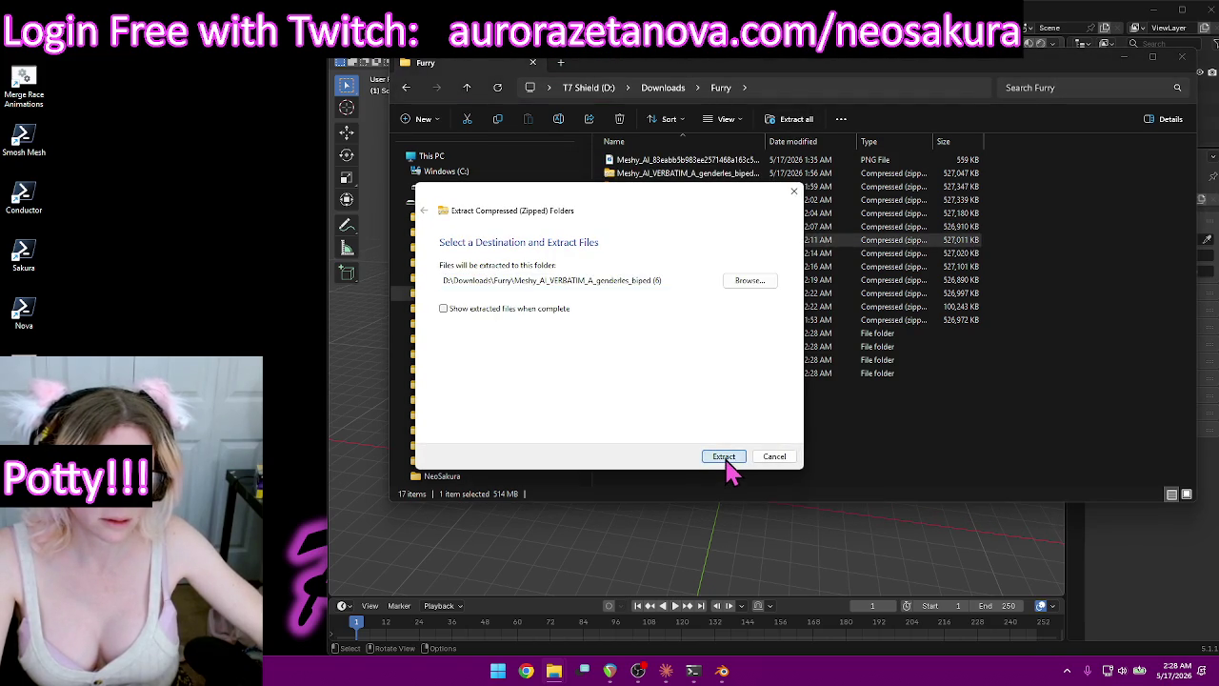
{"action": "left_click", "coordinate": [961, 253]}
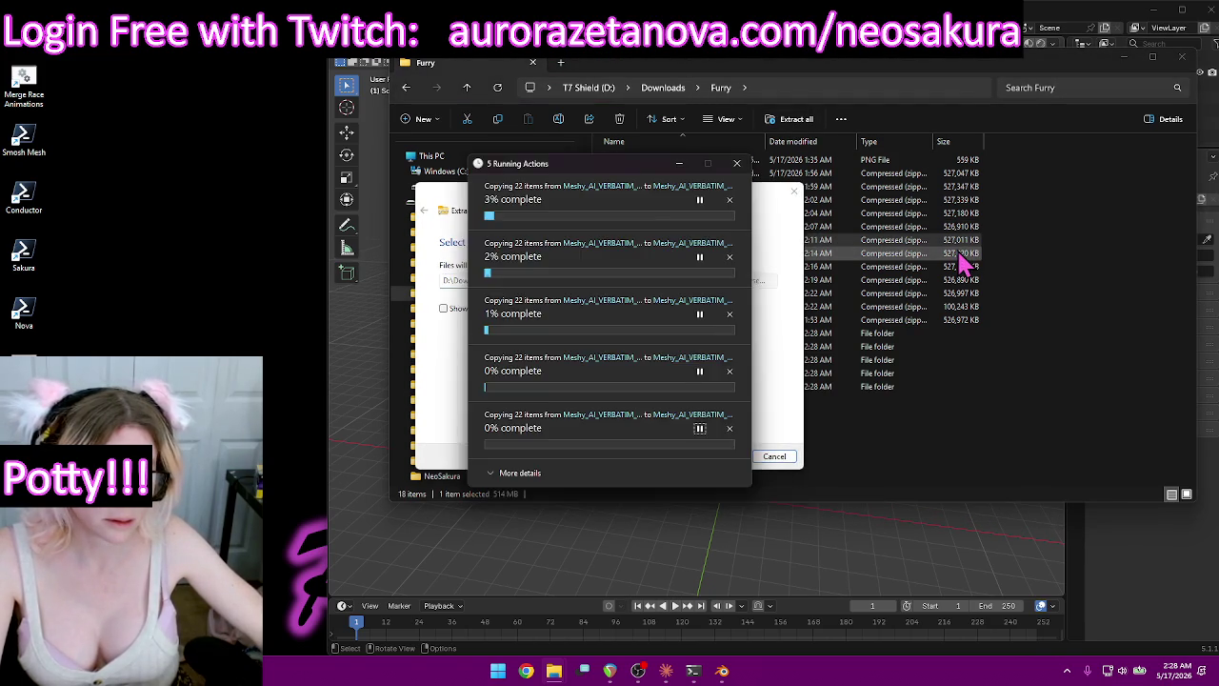
{"action": "left_click", "coordinate": [783, 120]}
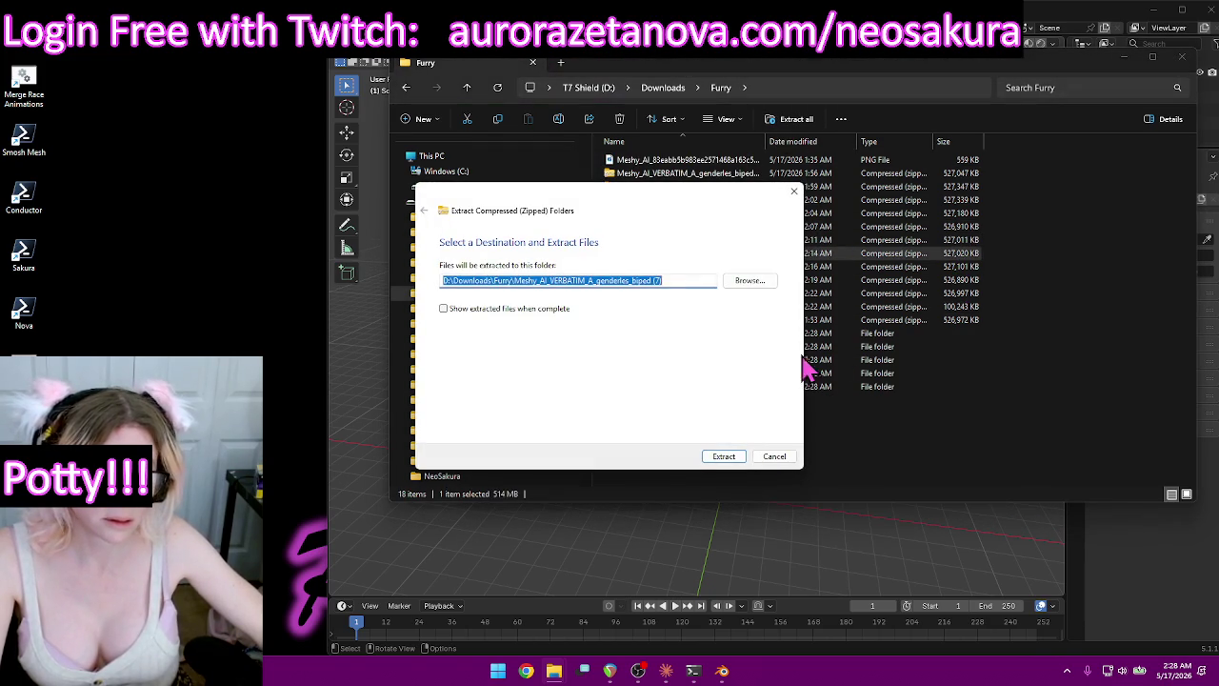
{"action": "left_click", "coordinate": [727, 457]}
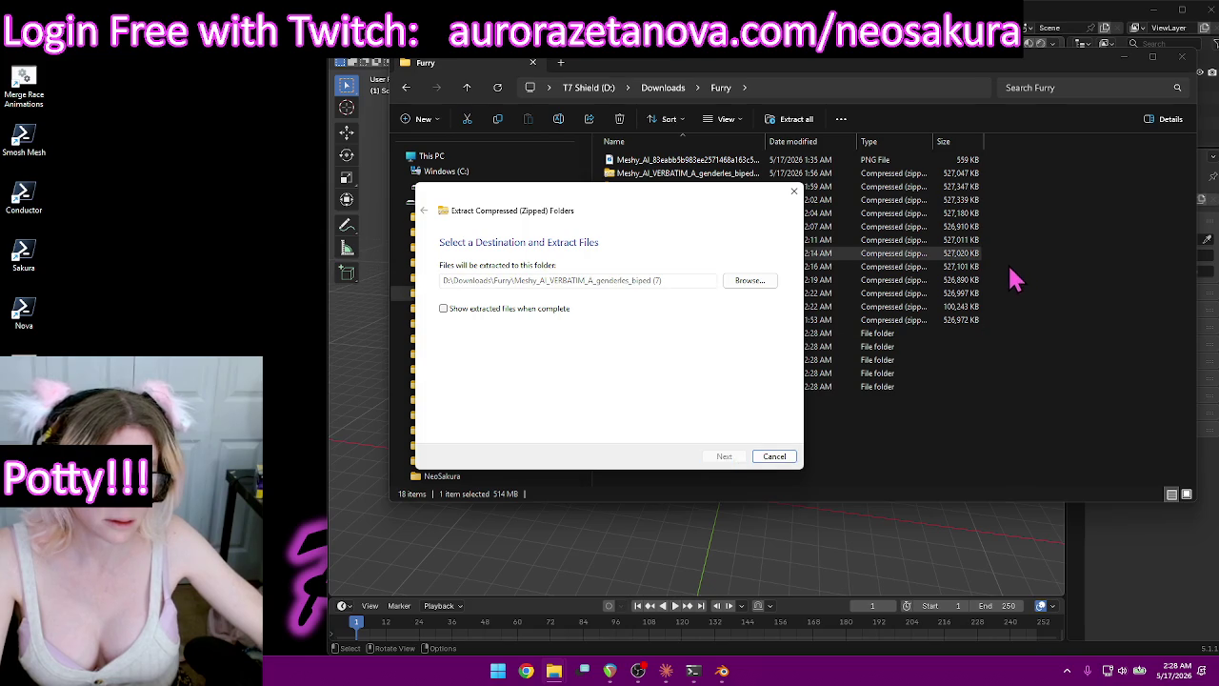
{"action": "left_click", "coordinate": [971, 268]}
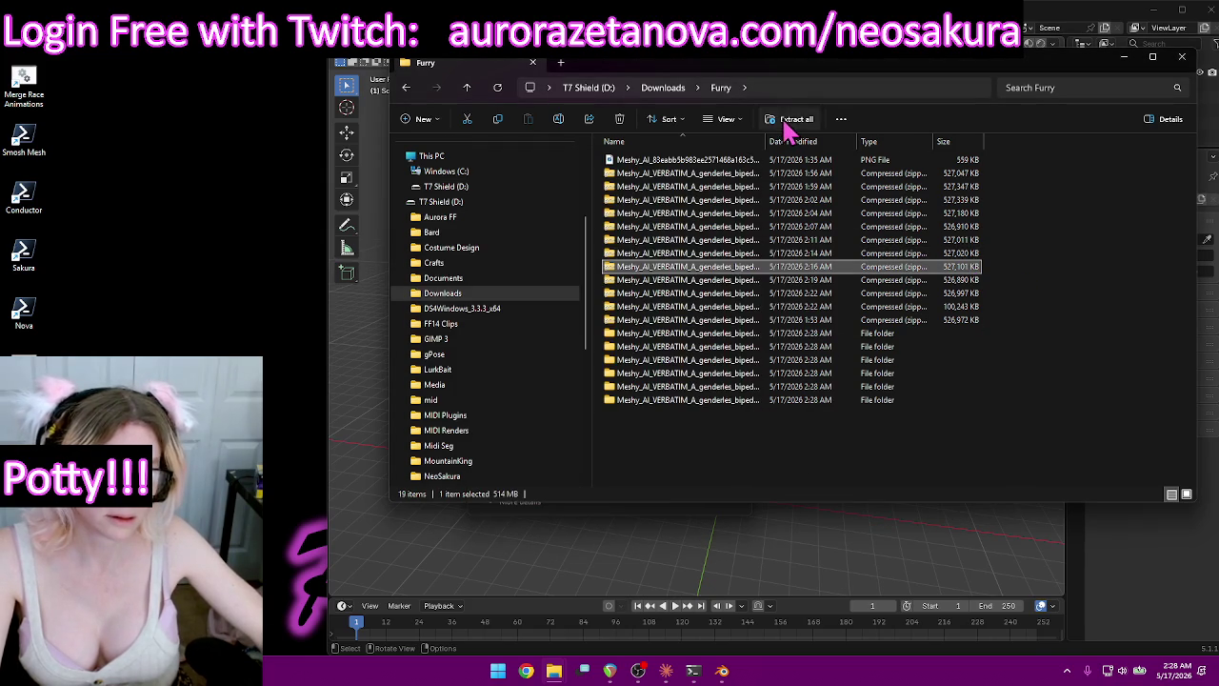
{"action": "left_click", "coordinate": [784, 121]}
{"action": "left_click", "coordinate": [723, 457]}
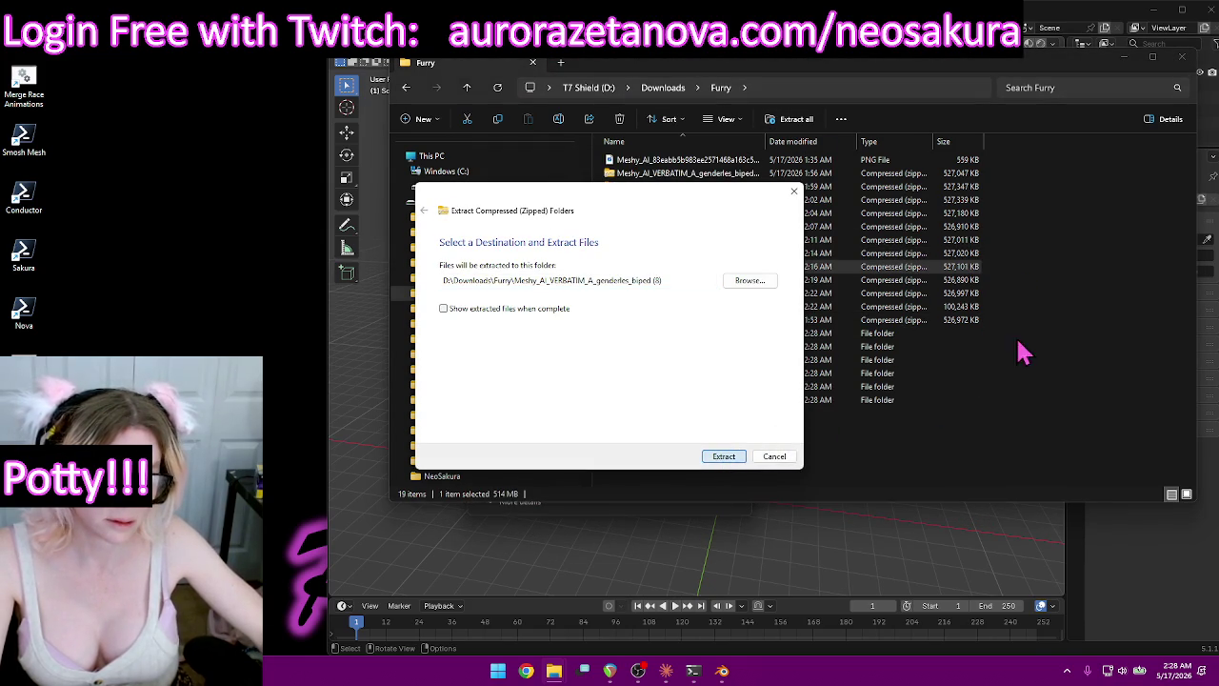
Extract the remaining zips: 2:19, 526,997 KB, 100,243 KB and 526,972 KB.
{"action": "left_click", "coordinate": [963, 280]}
{"action": "left_click", "coordinate": [799, 128]}
{"action": "left_click", "coordinate": [723, 456]}
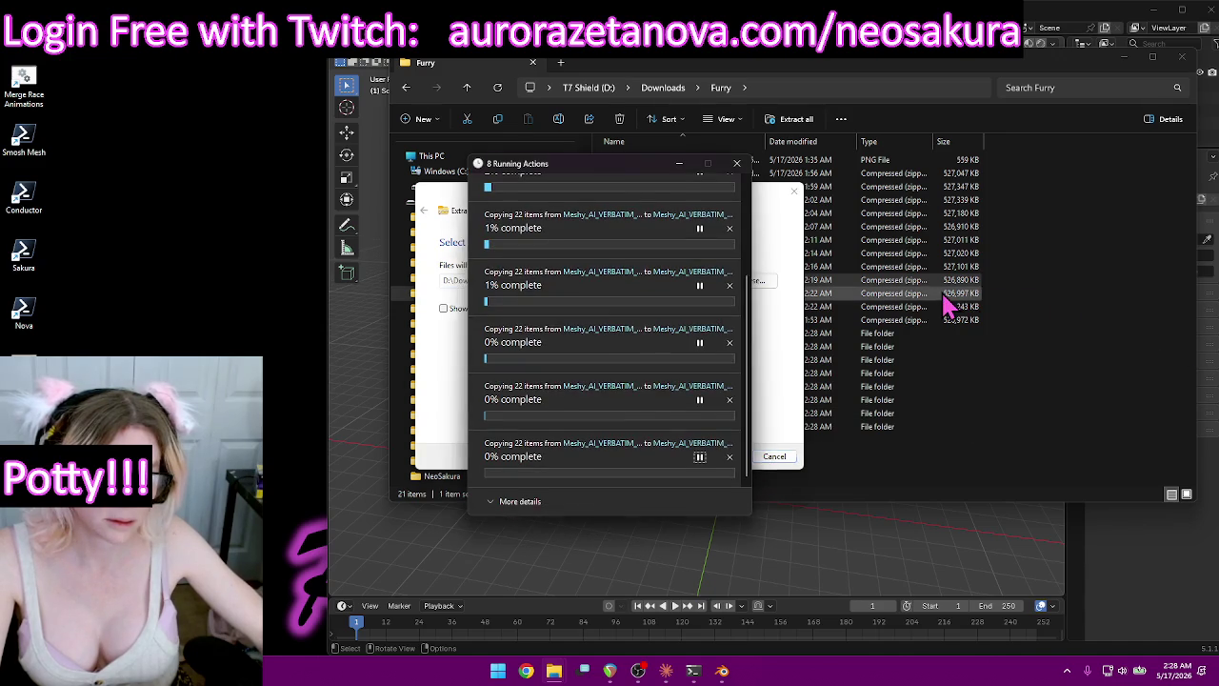
{"action": "left_click", "coordinate": [962, 293]}
{"action": "left_click", "coordinate": [805, 128]}
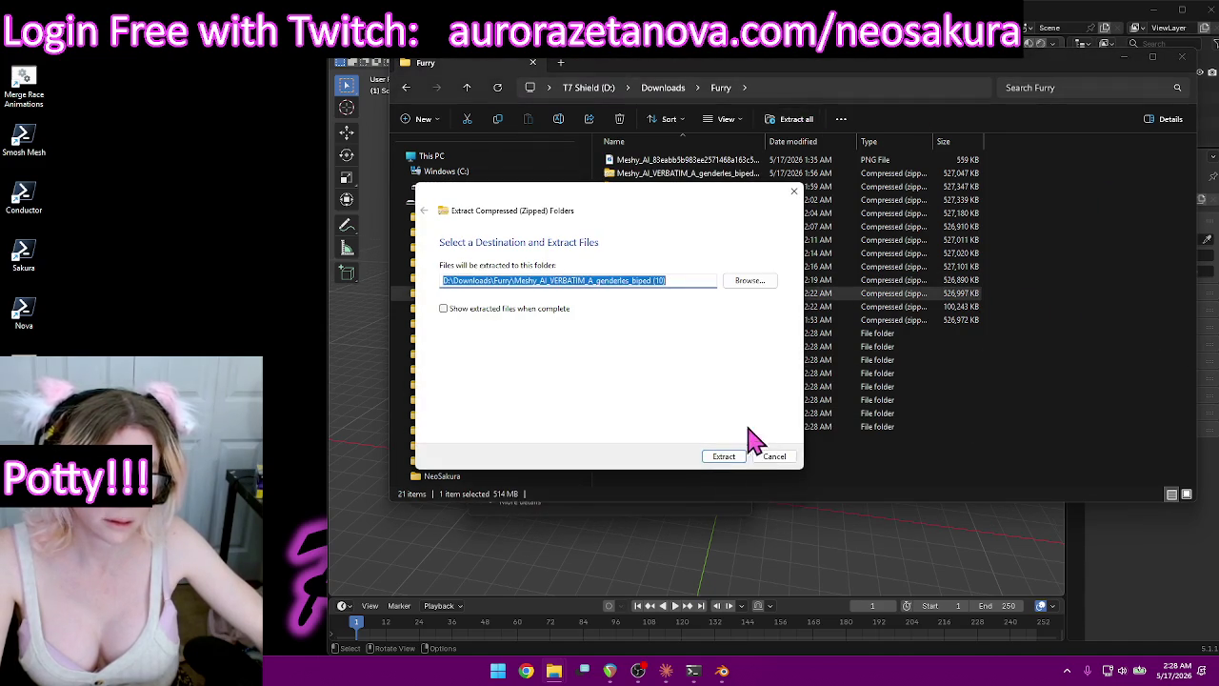
{"action": "left_click", "coordinate": [724, 456]}
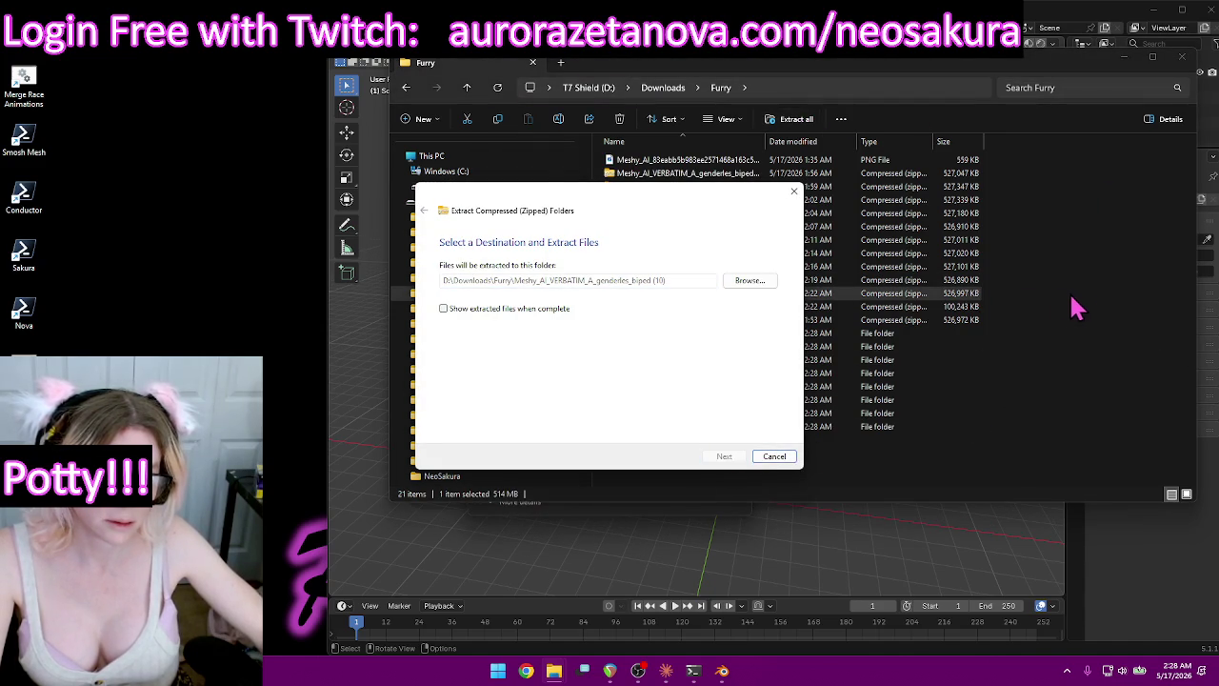
{"action": "left_click", "coordinate": [960, 306]}
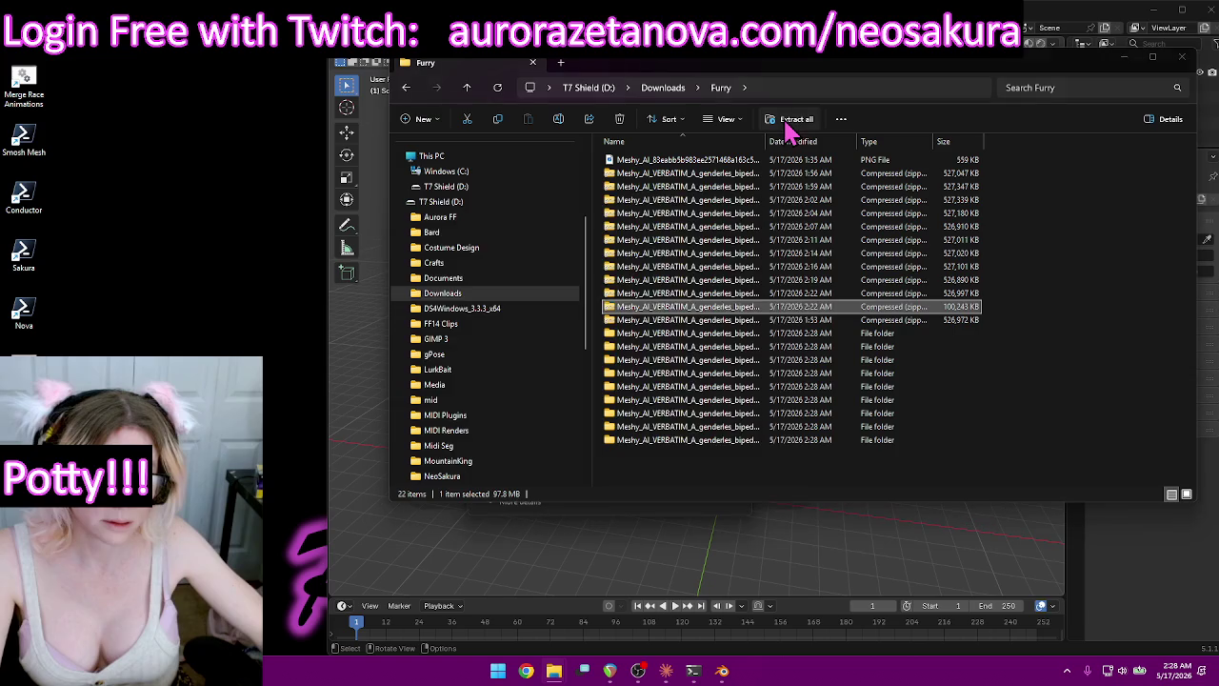
{"action": "left_click", "coordinate": [788, 127]}
{"action": "left_click", "coordinate": [724, 456]}
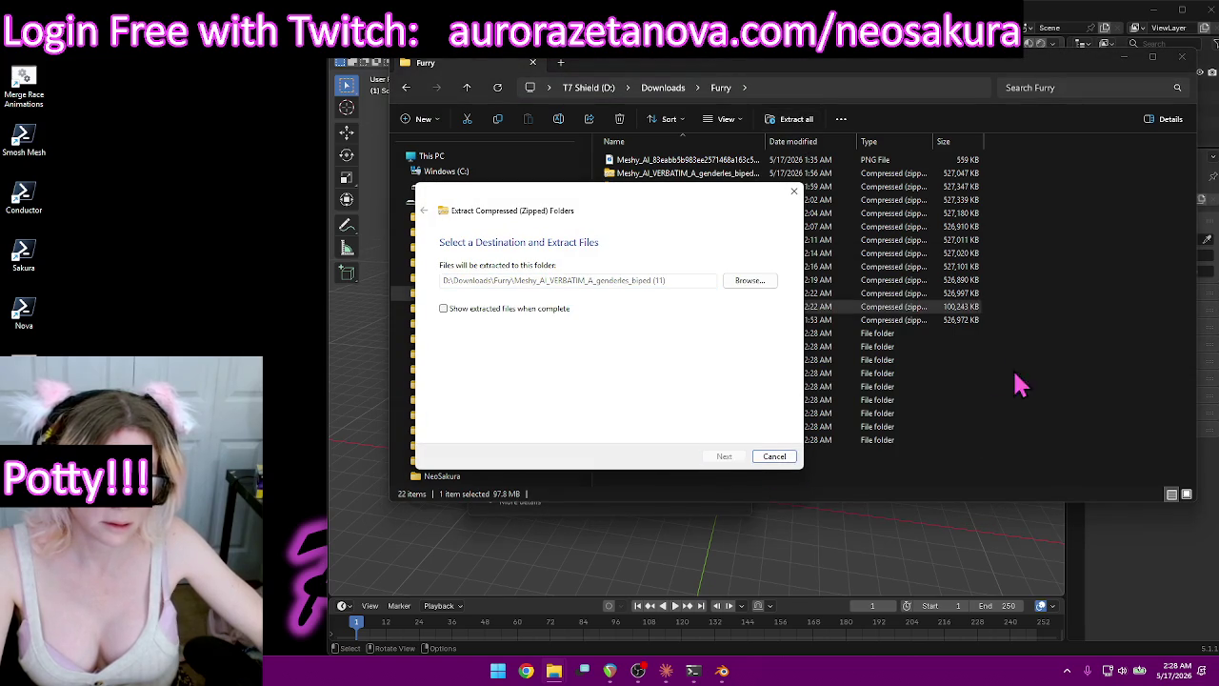
{"action": "left_click", "coordinate": [962, 321]}
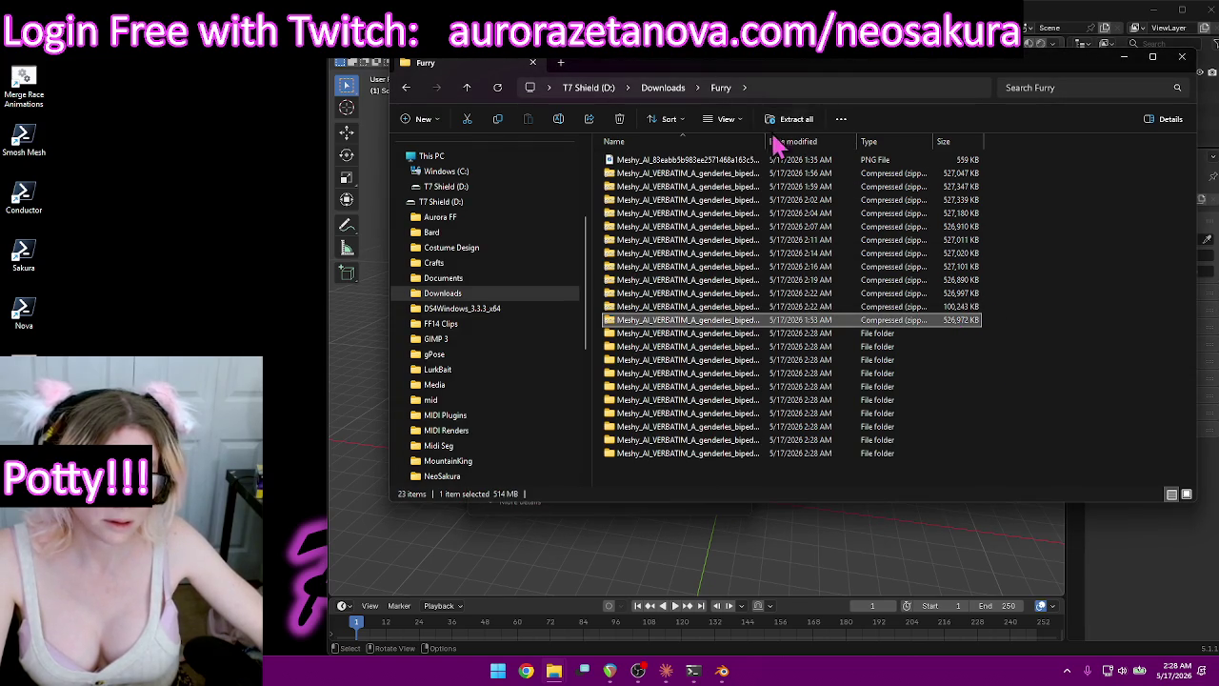
{"action": "left_click", "coordinate": [805, 127]}
{"action": "left_click", "coordinate": [731, 462]}
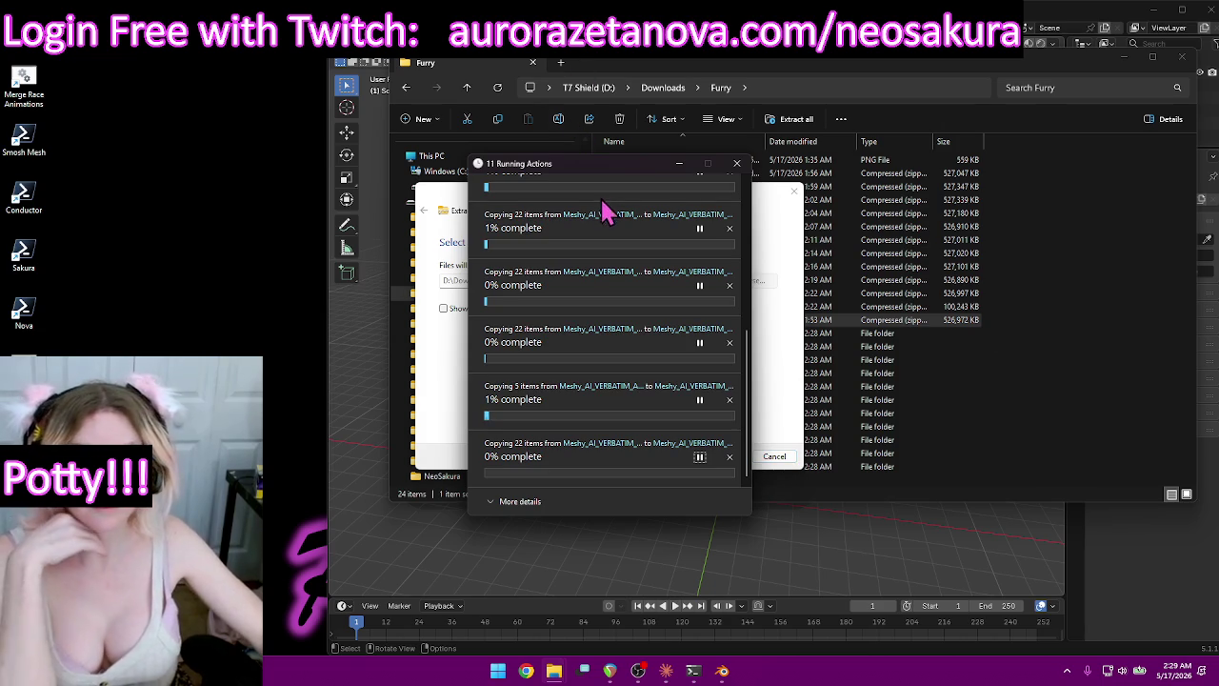
Move the extraction progress window aside, return to Downloads and toggle the name sort.
{"action": "left_click_drag", "start_coordinate": [616, 177], "coordinate": [219, 84]}
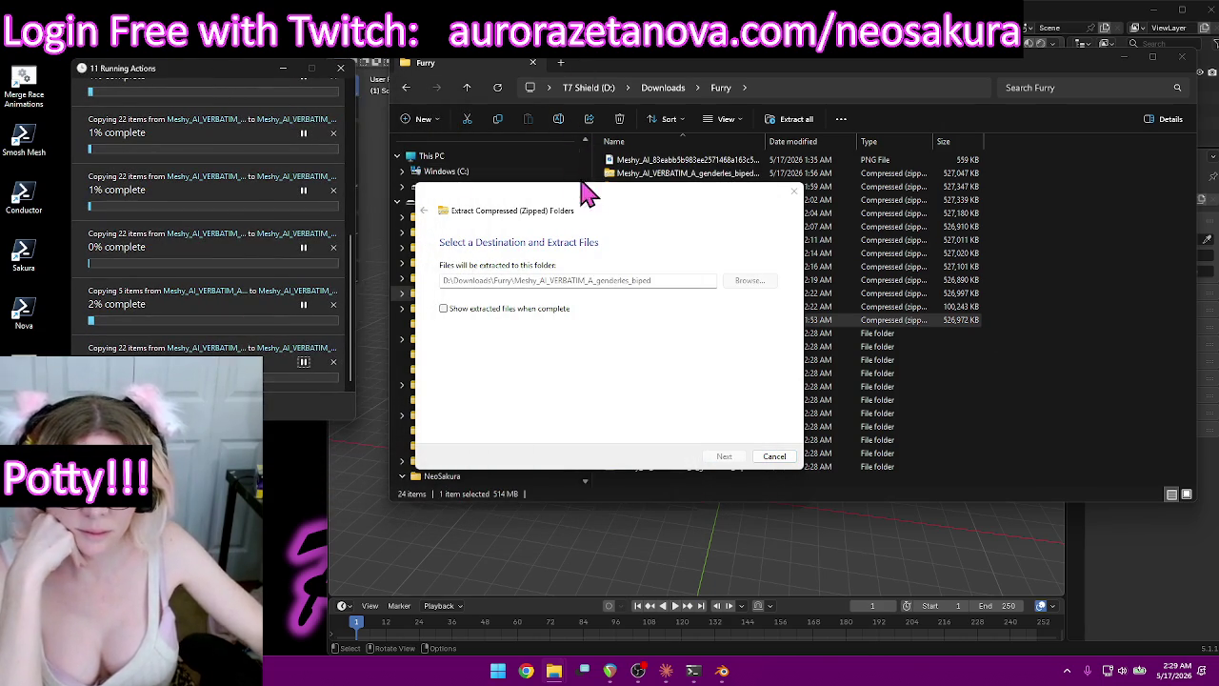
{"action": "left_click_drag", "start_coordinate": [671, 208], "coordinate": [610, 411]}
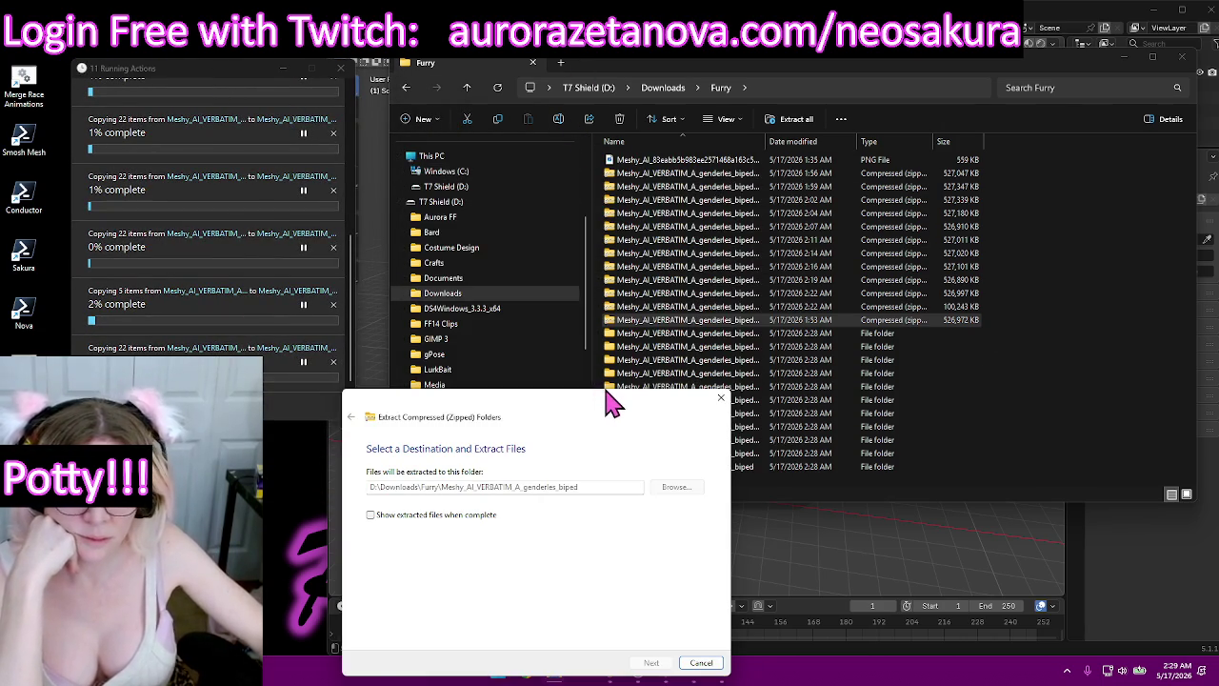
{"action": "left_click_drag", "start_coordinate": [452, 404], "coordinate": [446, 350]}
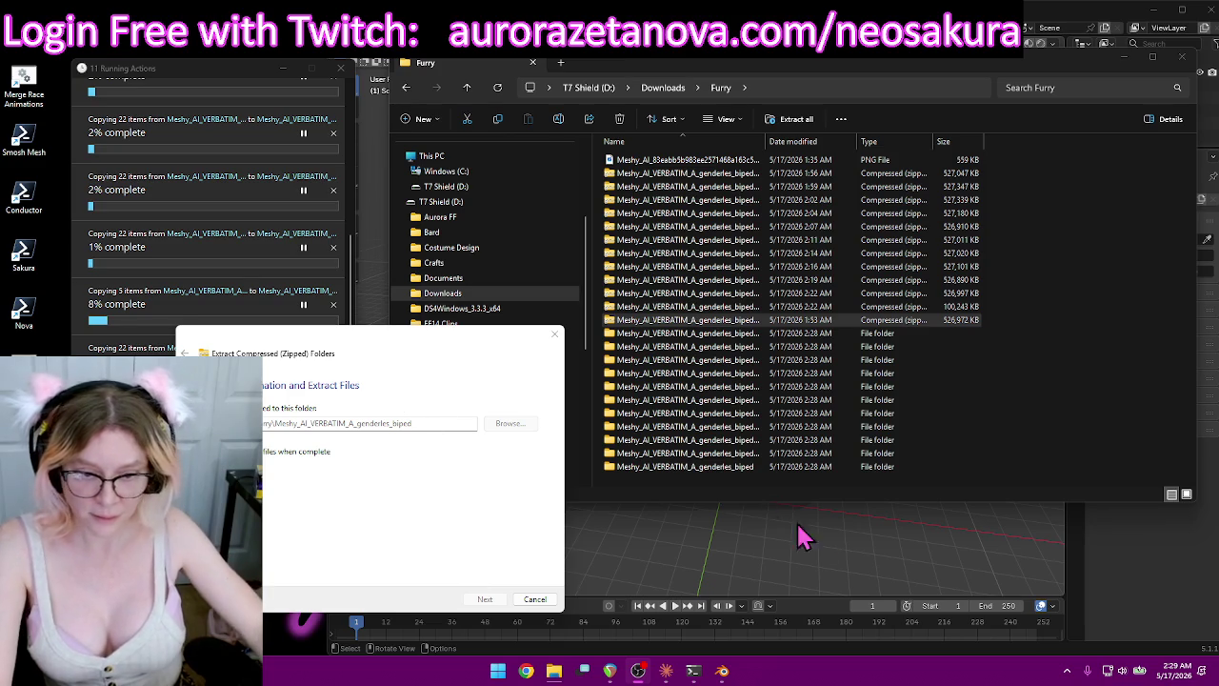
{"action": "mouse_move", "coordinate": [218, 72]}
{"action": "left_mouse_down"}
{"action": "mouse_move", "coordinate": [410, 243]}
{"action": "mouse_move", "coordinate": [193, 106]}
{"action": "left_mouse_up"}
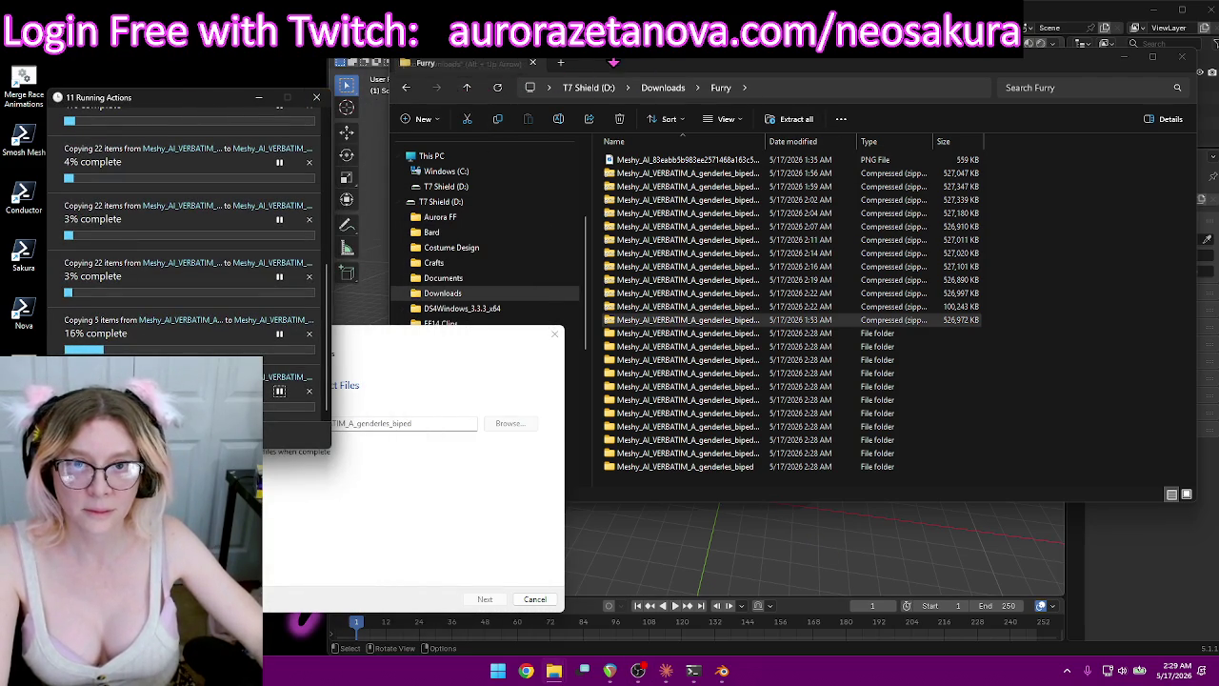
{"action": "left_click", "coordinate": [619, 76]}
{"action": "left_click", "coordinate": [467, 87]}
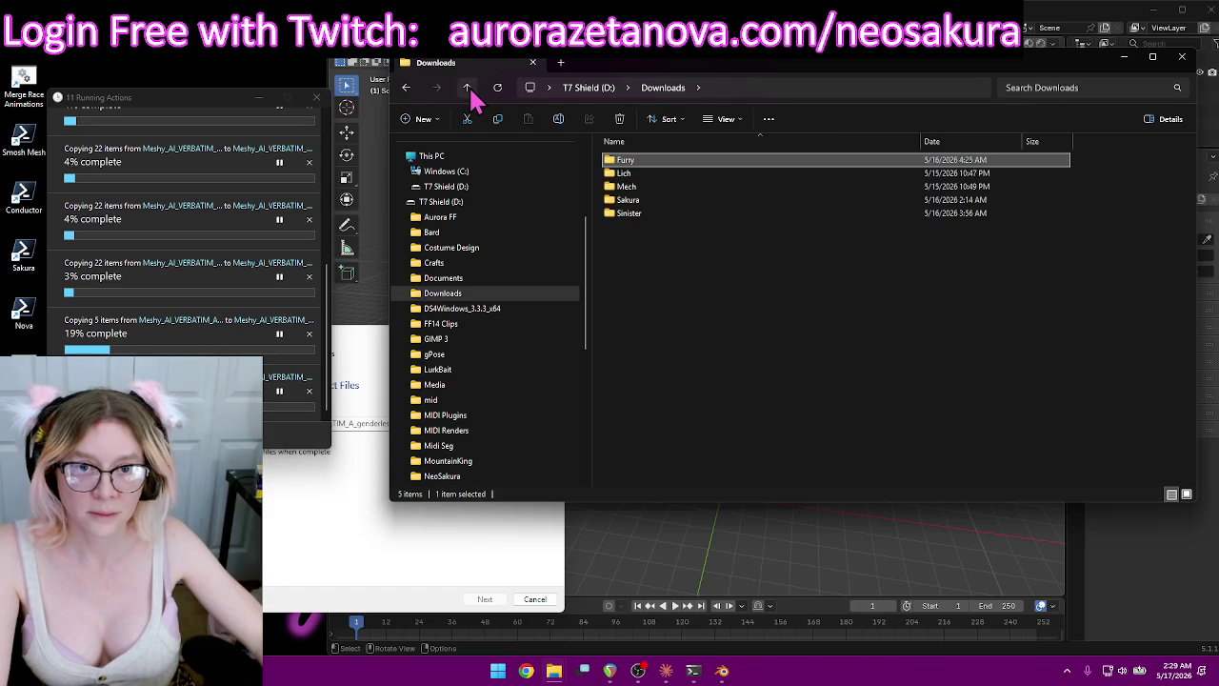
{"action": "left_click", "coordinate": [739, 330]}
{"action": "left_click", "coordinate": [724, 143]}
{"action": "left_click", "coordinate": [724, 142]}
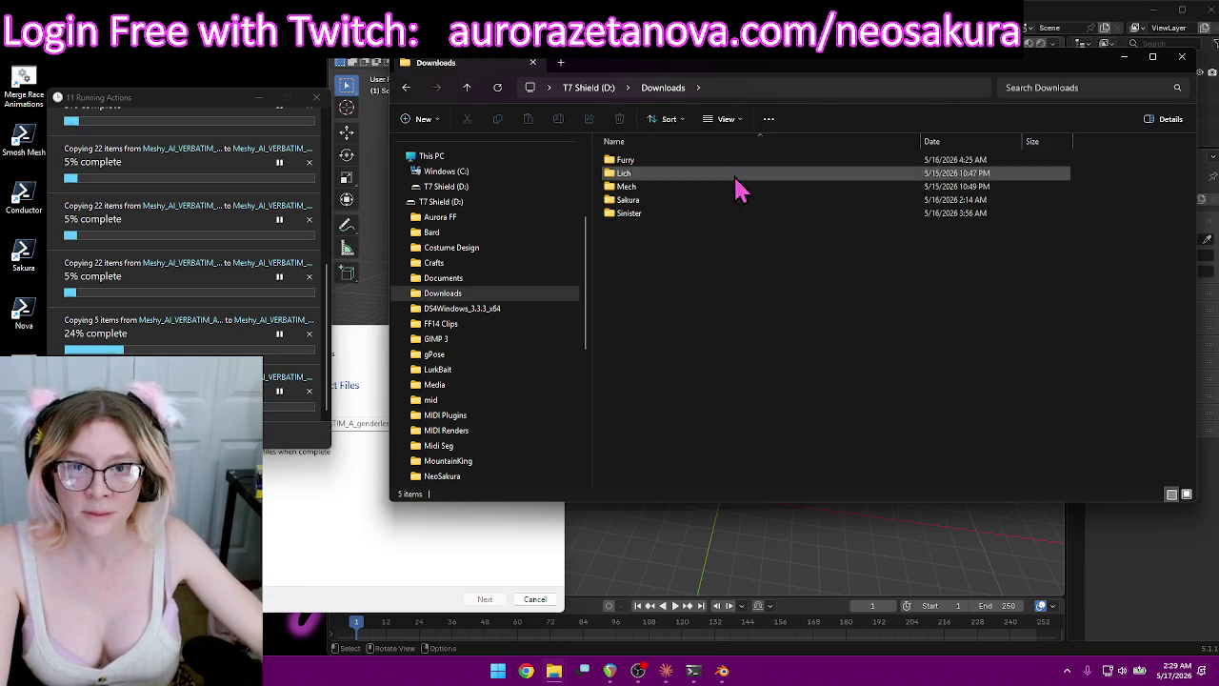
{"action": "left_click_drag", "start_coordinate": [839, 60], "coordinate": [787, 125]}
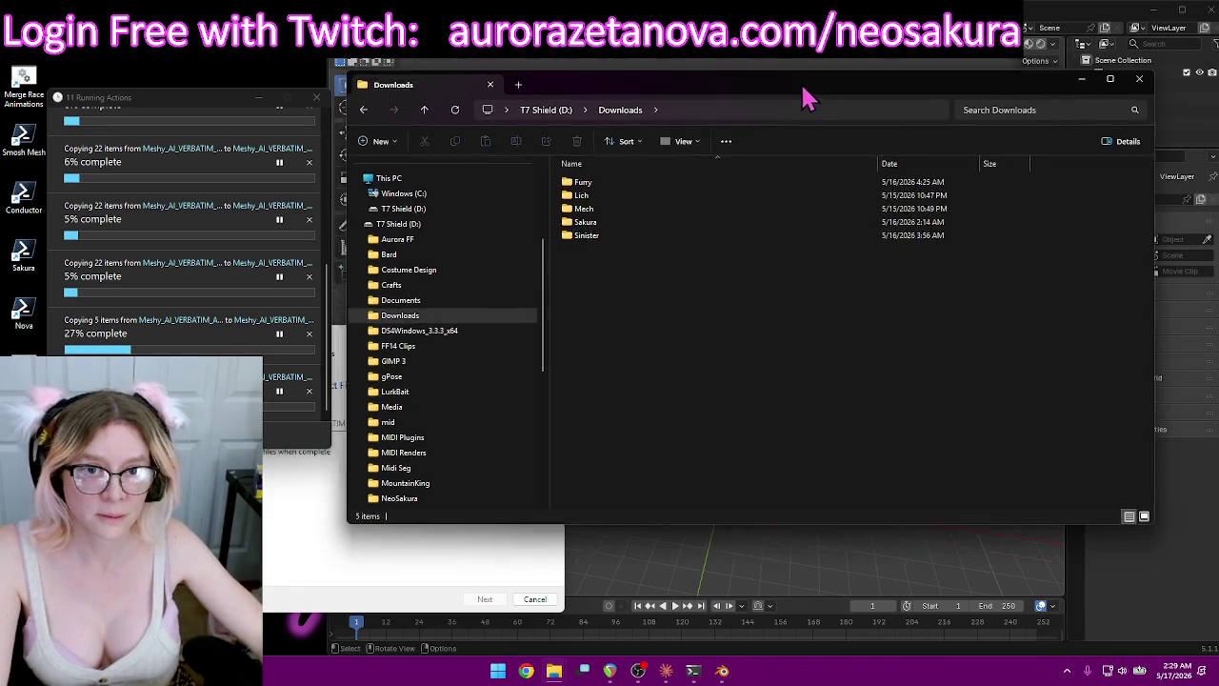
{"action": "left_click_drag", "start_coordinate": [705, 140], "coordinate": [747, 137]}
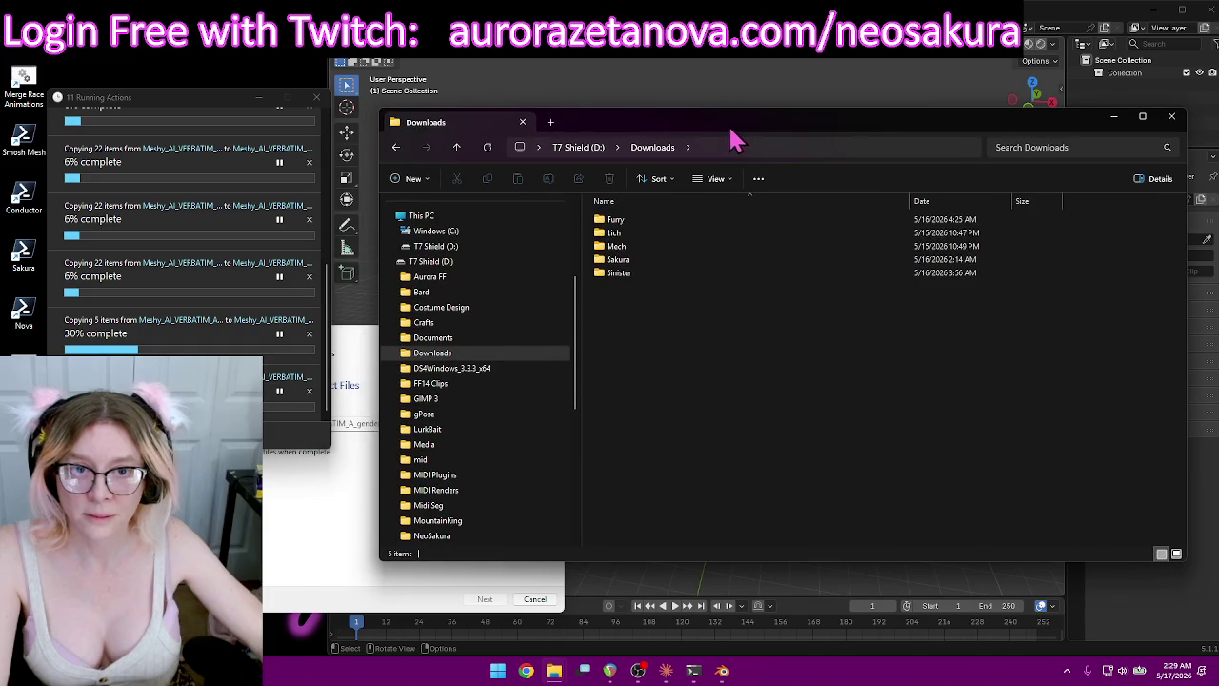
Open the Furry folder, minimize Explorer, bring Blender forward and launch the browser.
{"action": "double_click", "coordinate": [615, 220]}
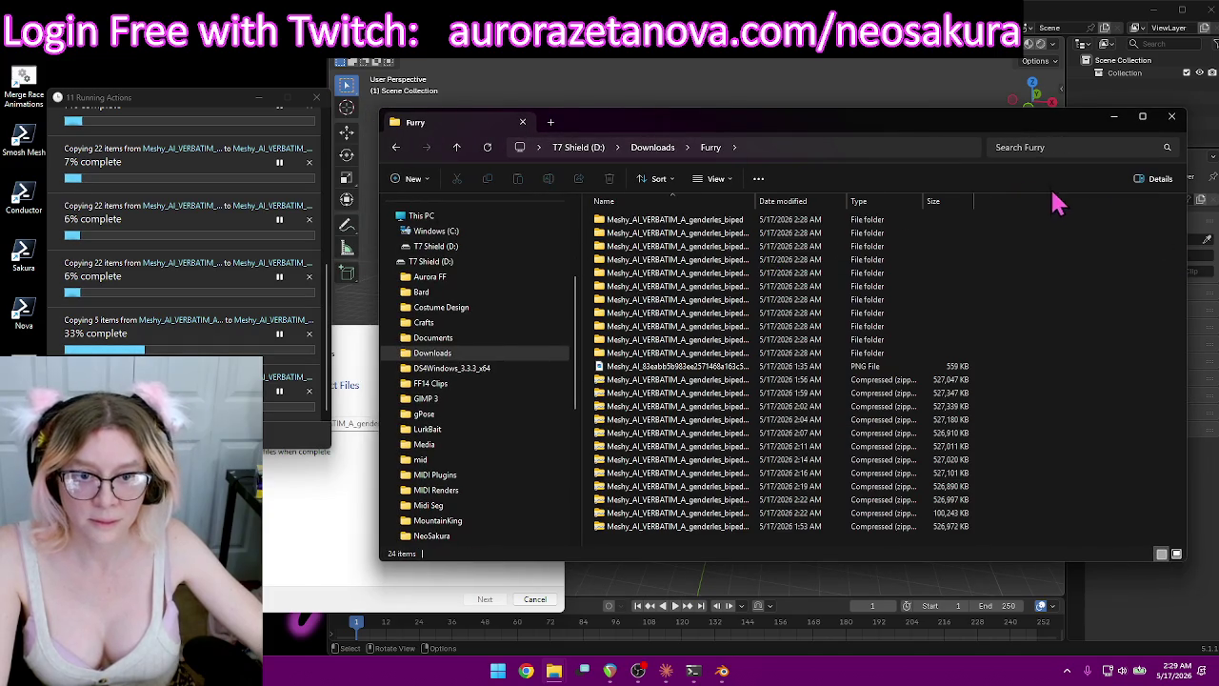
{"action": "left_click", "coordinate": [1112, 118]}
{"action": "left_click", "coordinate": [817, 302]}
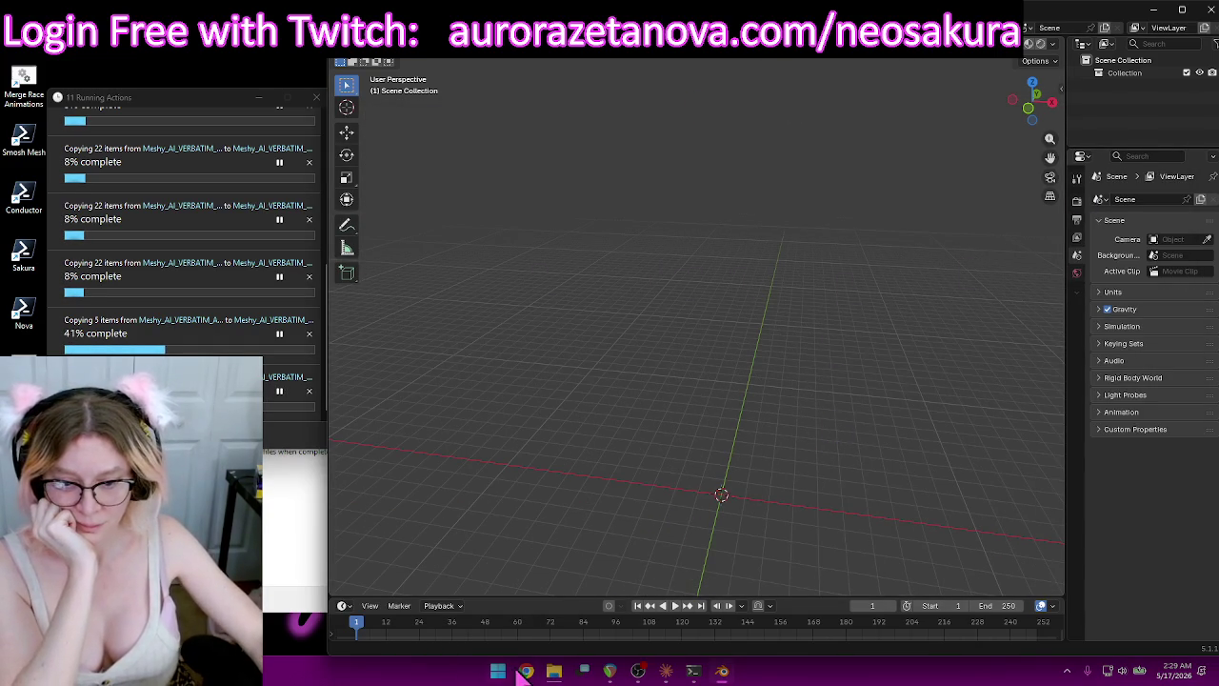
{"action": "left_click", "coordinate": [526, 671]}
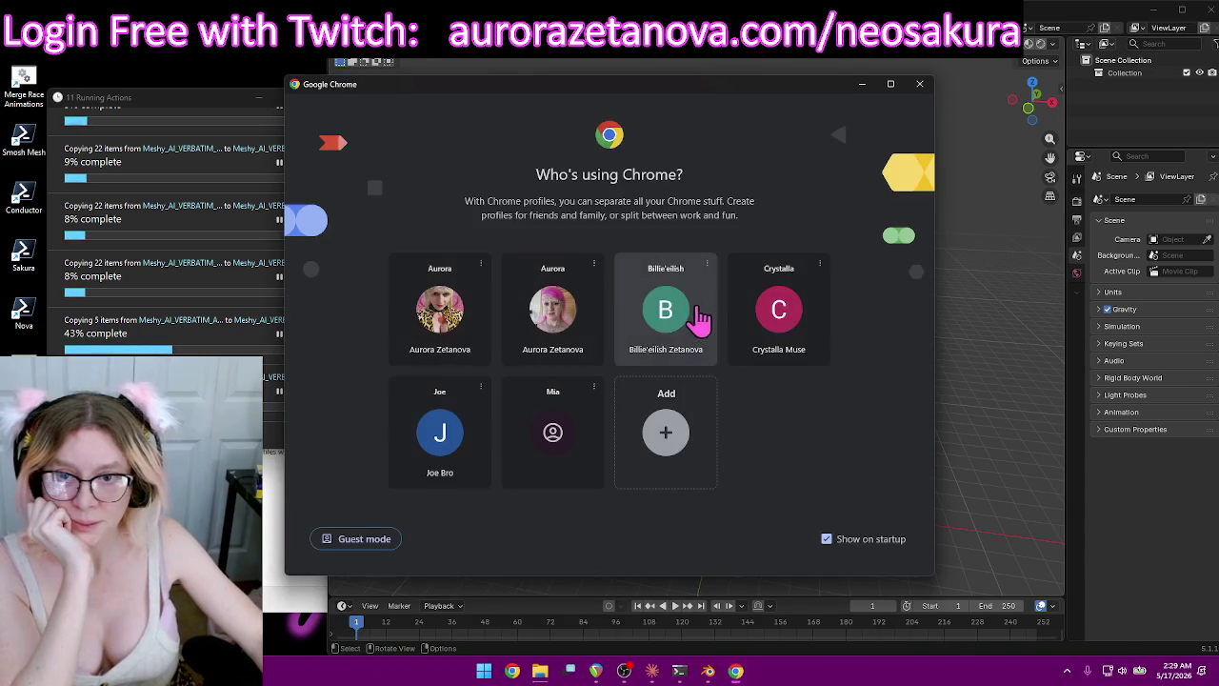
Open Chrome with your profile and load NeoSakura — Sign in from the Aurora Score bookmarks.
{"action": "left_click", "coordinate": [404, 300]}
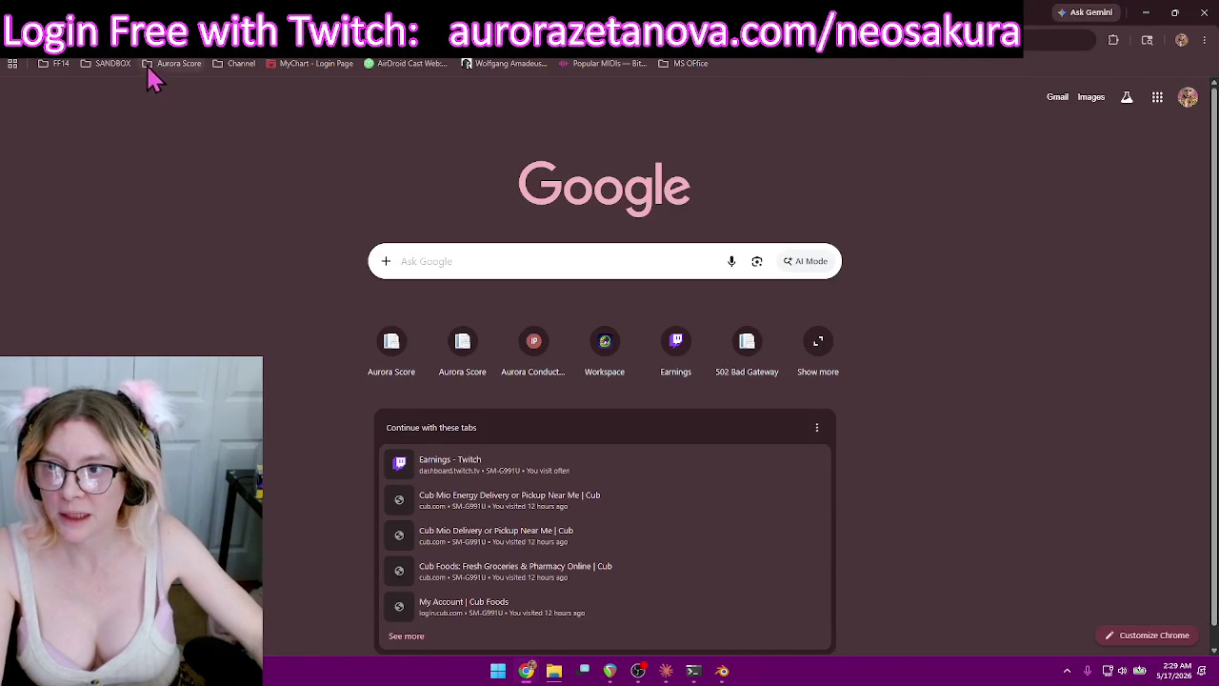
{"action": "left_click", "coordinate": [167, 64]}
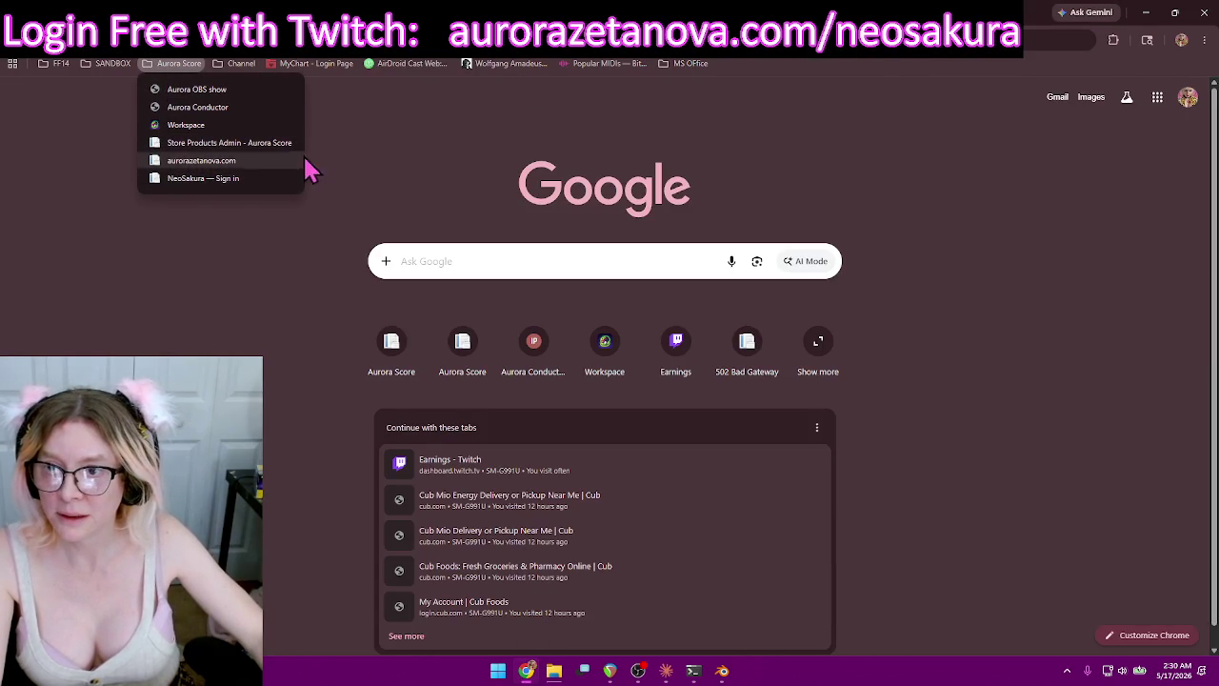
{"action": "left_click", "coordinate": [229, 179]}
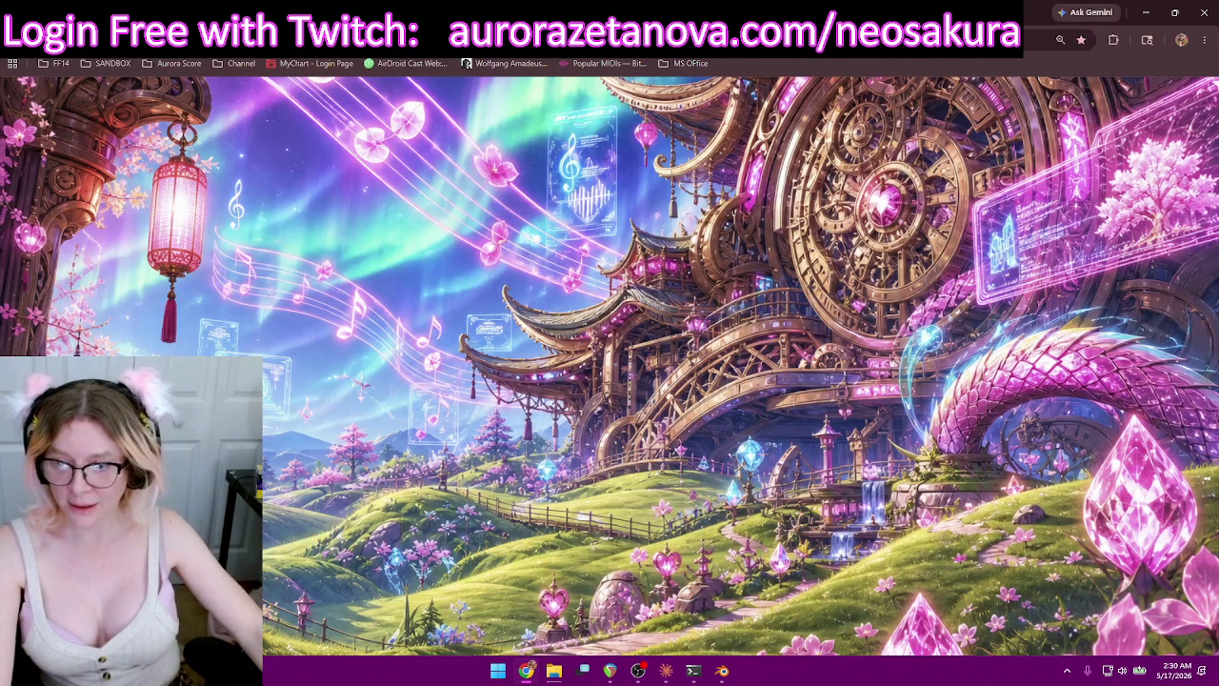
Reposition the login panel, make its chat area taller, and start the Twitch login.
{"action": "left_click_drag", "start_coordinate": [380, 279], "coordinate": [690, 205]}
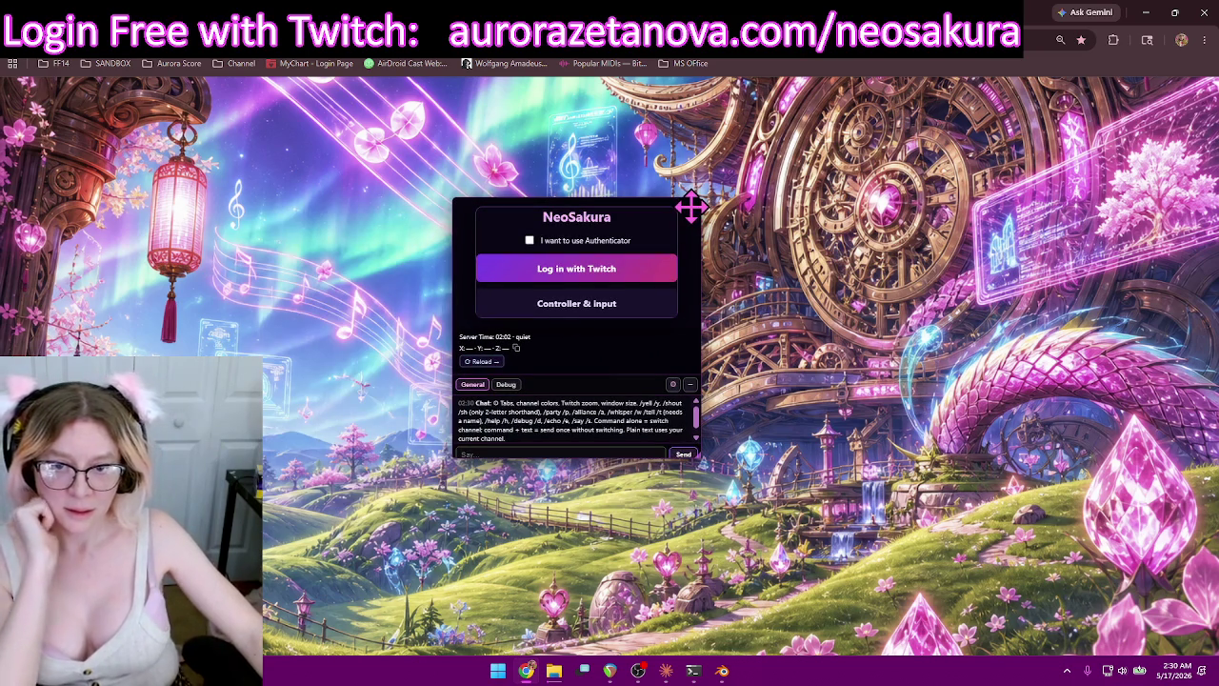
{"action": "left_click_drag", "start_coordinate": [698, 458], "coordinate": [698, 511]}
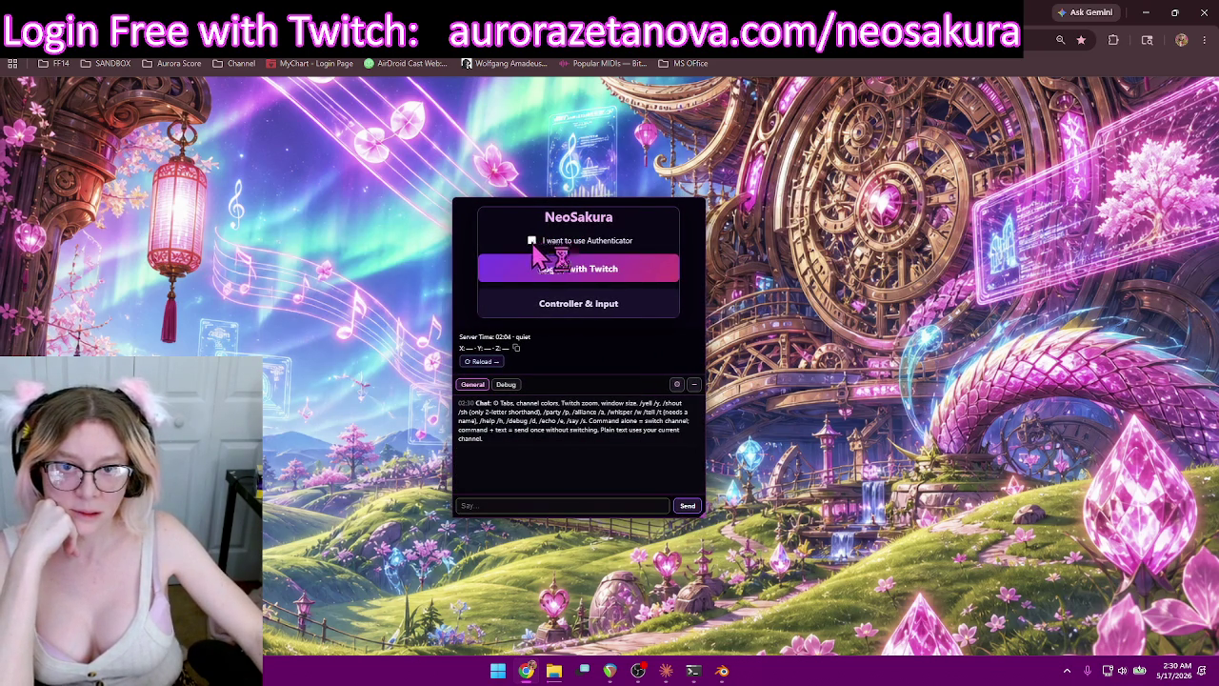
{"action": "left_click", "coordinate": [542, 268]}
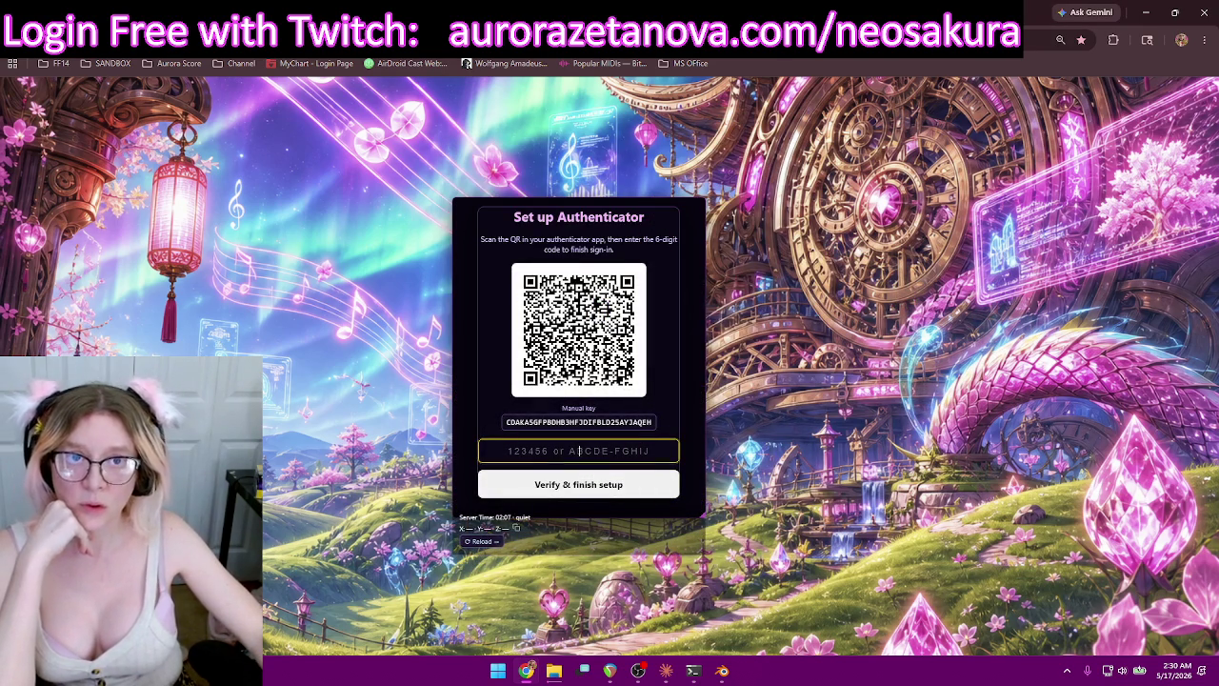
{"action": "double_click", "coordinate": [757, 14]}
Move the Chrome window aside and back, then begin editing the login address and cancel it.
{"action": "mouse_move", "coordinate": [751, 213]}
{"action": "left_mouse_down"}
{"action": "mouse_move", "coordinate": [633, 634]}
{"action": "mouse_move", "coordinate": [641, 672]}
{"action": "left_mouse_up"}
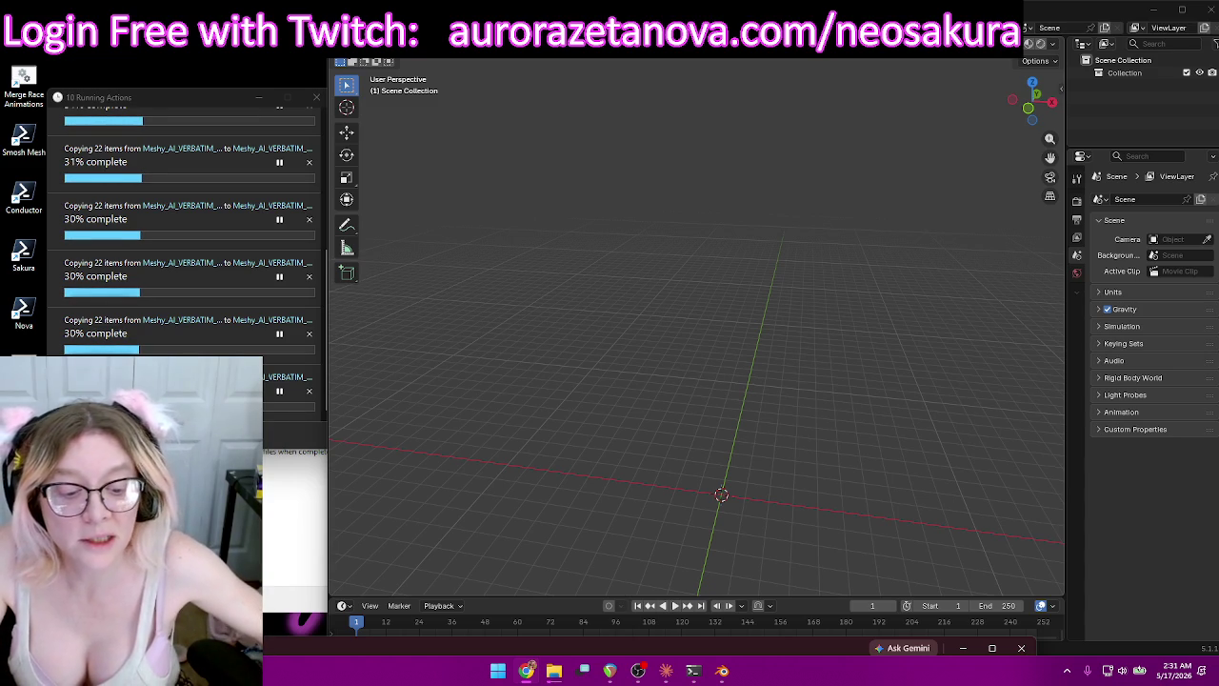
{"action": "mouse_move", "coordinate": [716, 649]}
{"action": "left_mouse_down"}
{"action": "mouse_move", "coordinate": [767, 395]}
{"action": "mouse_move", "coordinate": [767, 5]}
{"action": "left_mouse_up"}
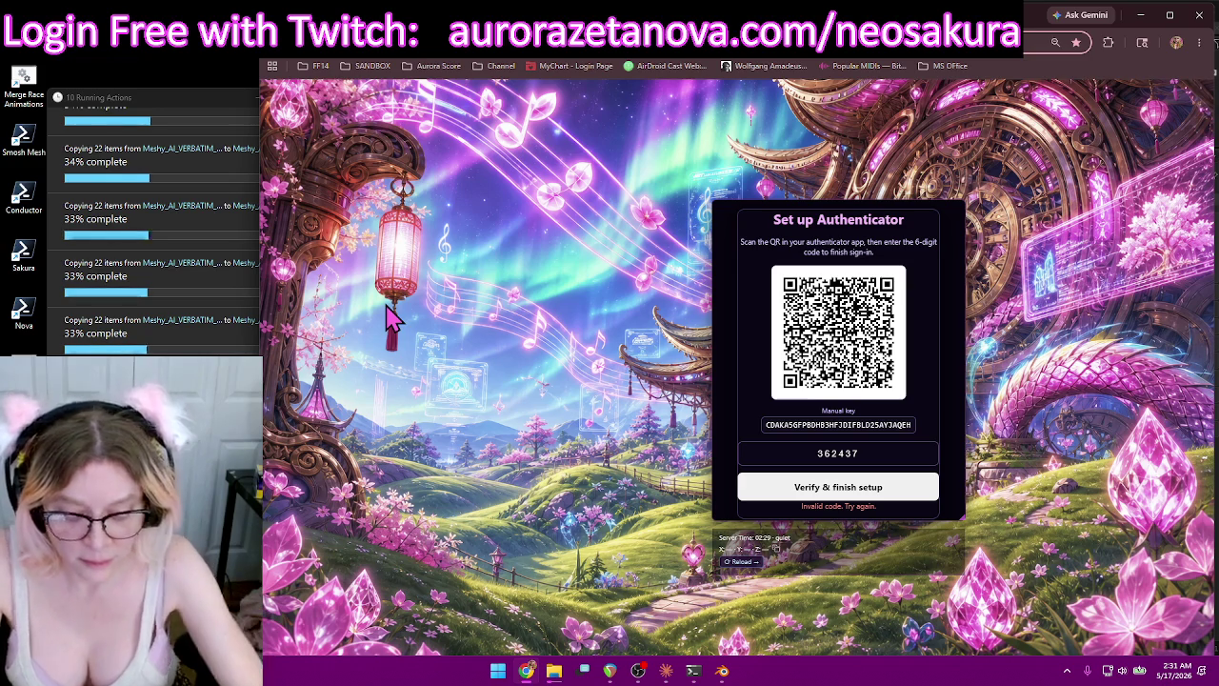
{"action": "key", "text": "ctrl+l"}
{"action": "type", "text": "al"}
{"action": "key", "text": "BackSpace"}
{"action": "key", "text": "BackSpace"}
{"action": "key", "text": "BackSpace"}
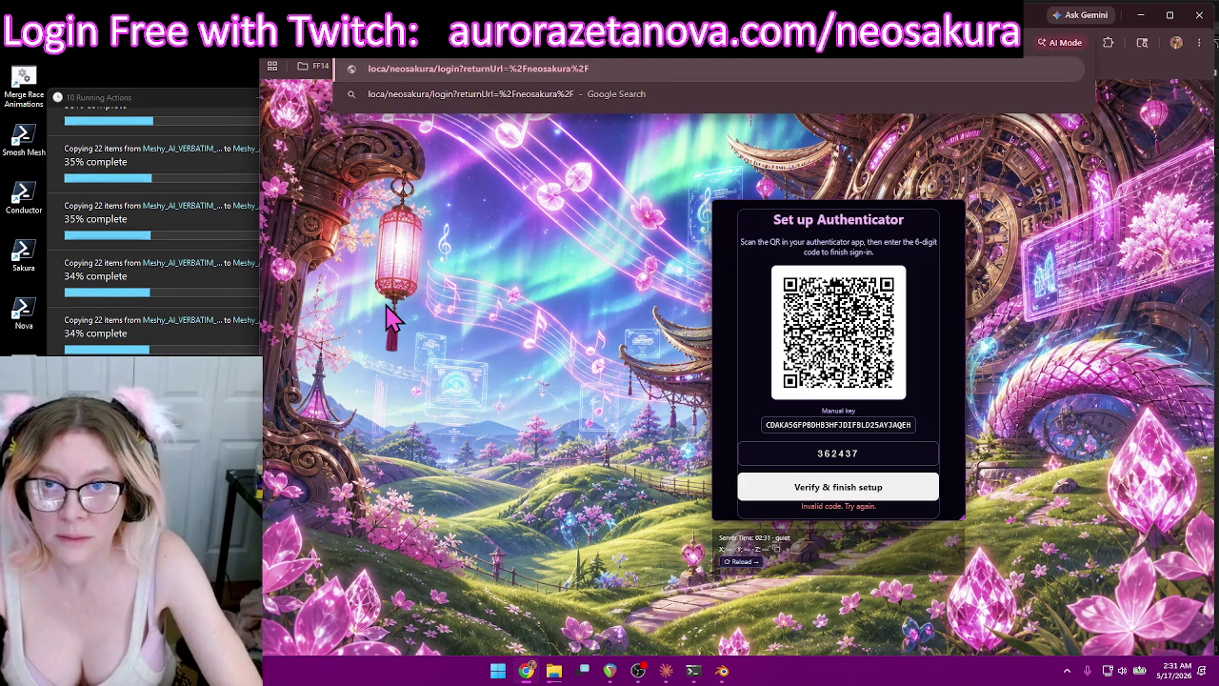
{"action": "key", "text": "BackSpace"}
{"action": "key", "text": "BackSpace"}
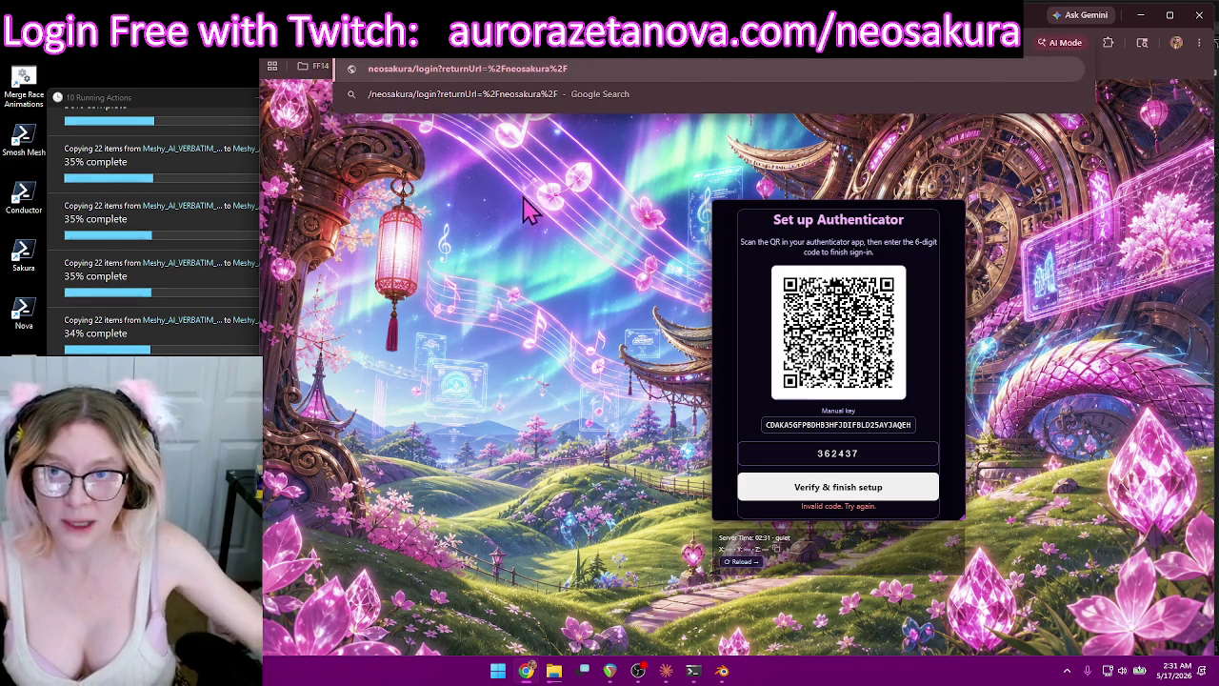
{"action": "left_click", "coordinate": [531, 218]}
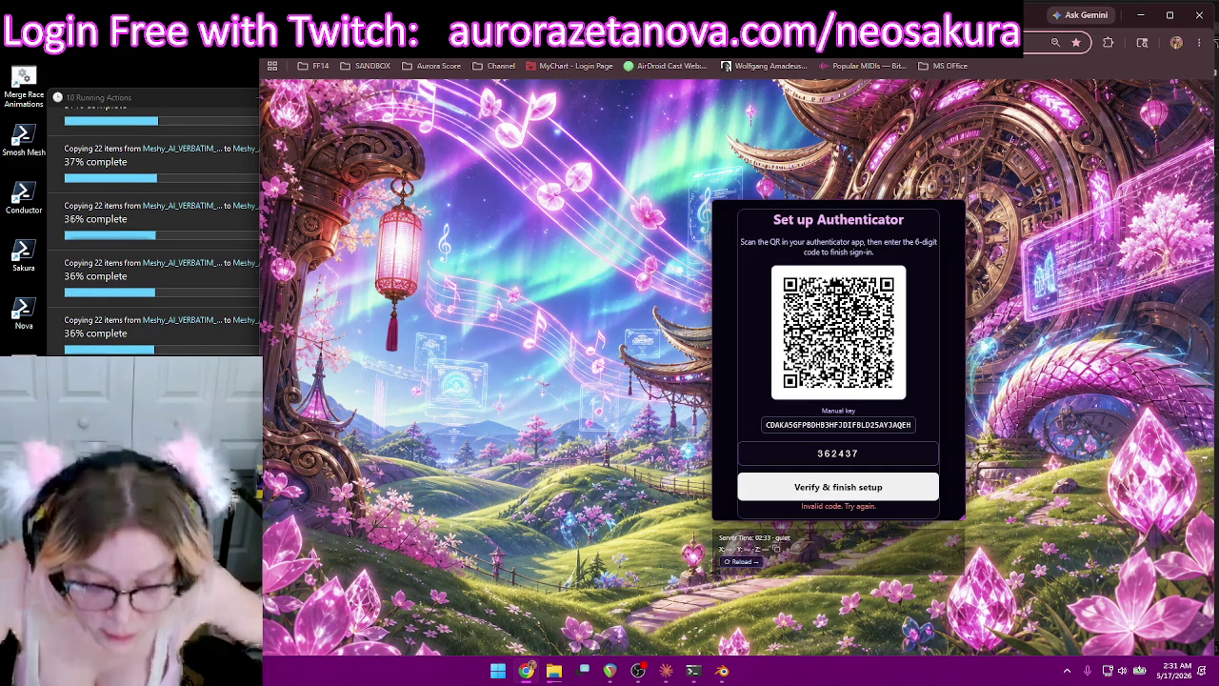
{"action": "key", "text": "alt+Tab"}
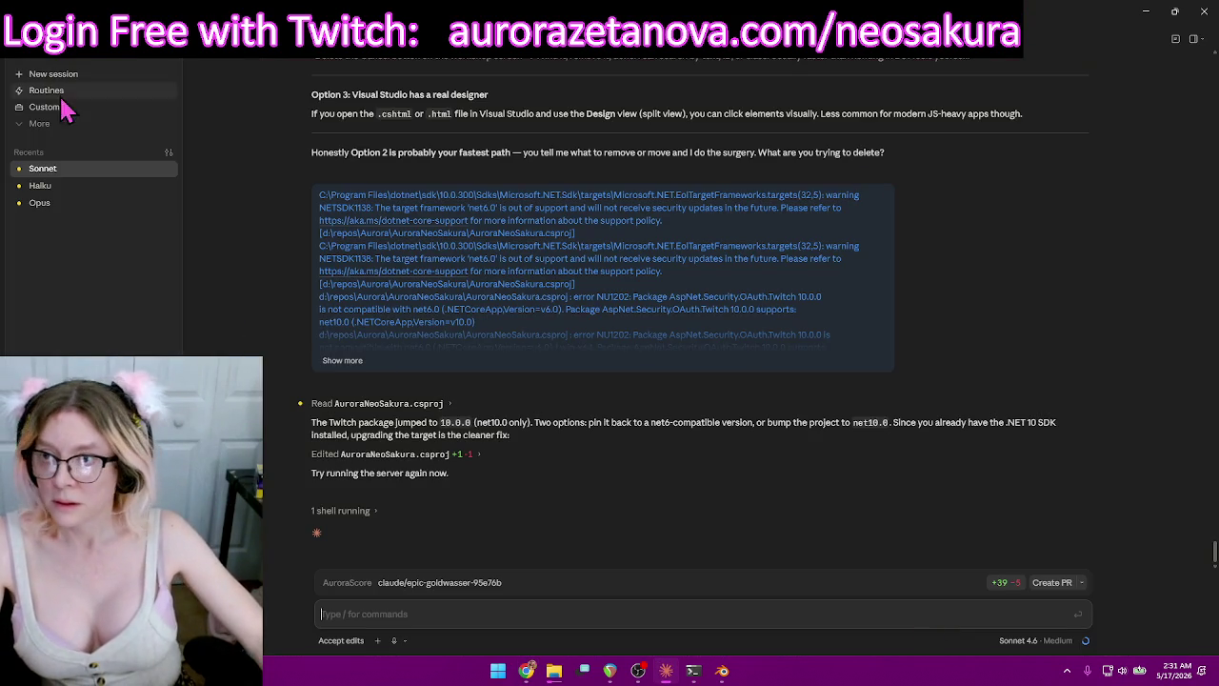
In the Haiku chat, paste the login URL, ask 'What's my local host address for this', and select the localhost:7141 URL.
{"action": "left_click", "coordinate": [61, 191]}
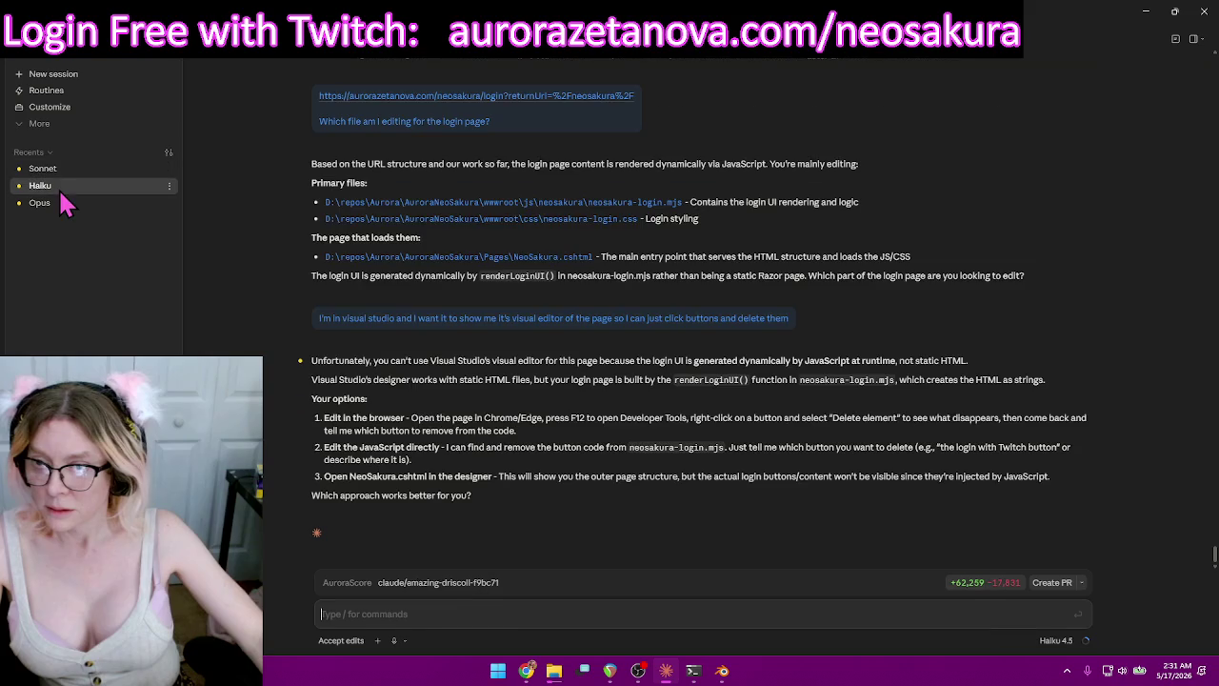
{"action": "type", "text": "https://aurorazetanova.com/neosakura/login?returnUrl=%2Fneosakura%2F"}
{"action": "key", "text": "shift+Return"}
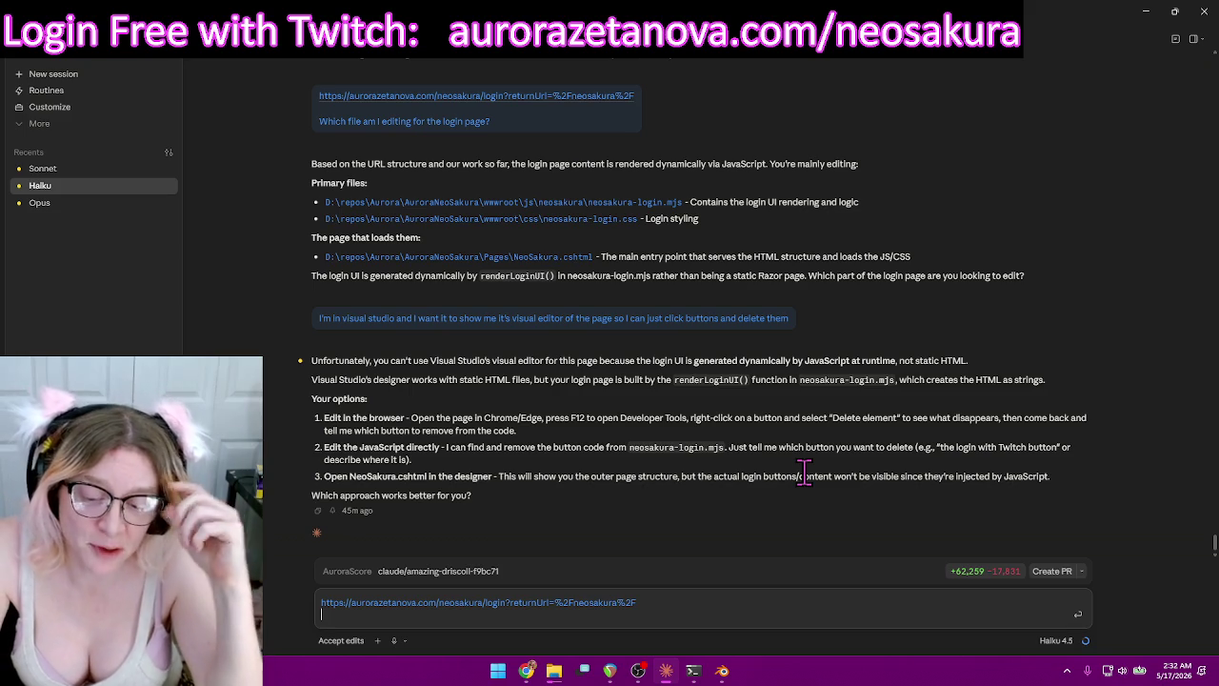
{"action": "type", "text": "What's my local host address for this?"}
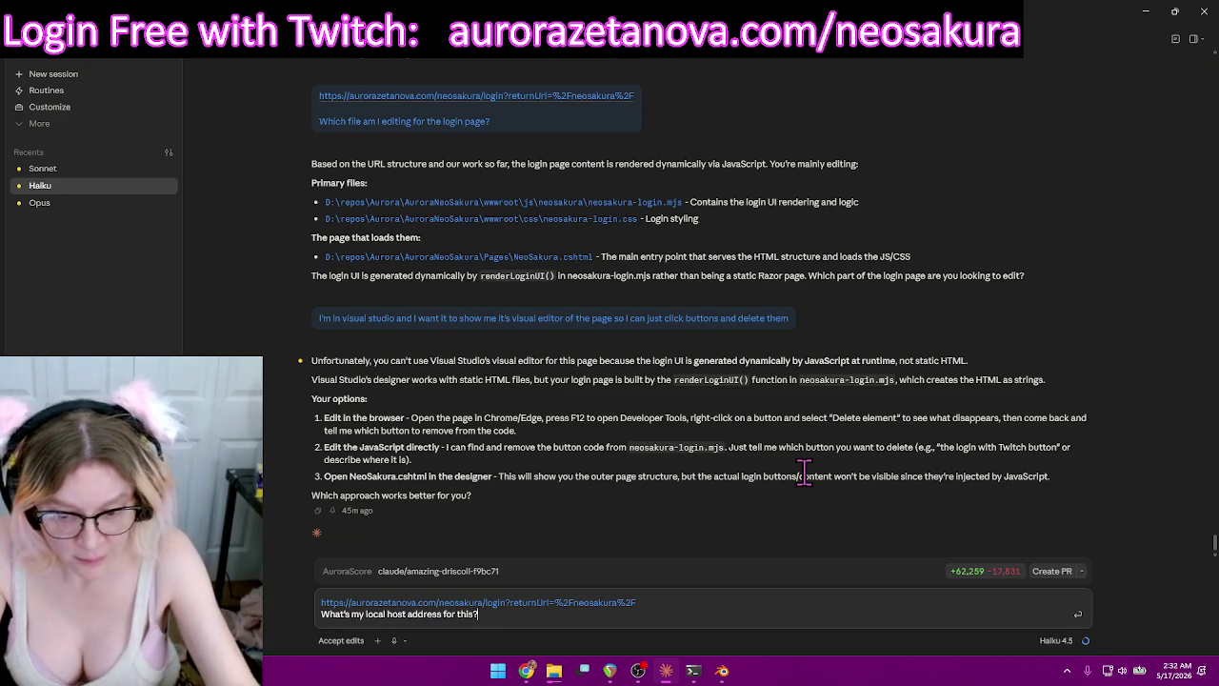
{"action": "key", "text": "Return"}
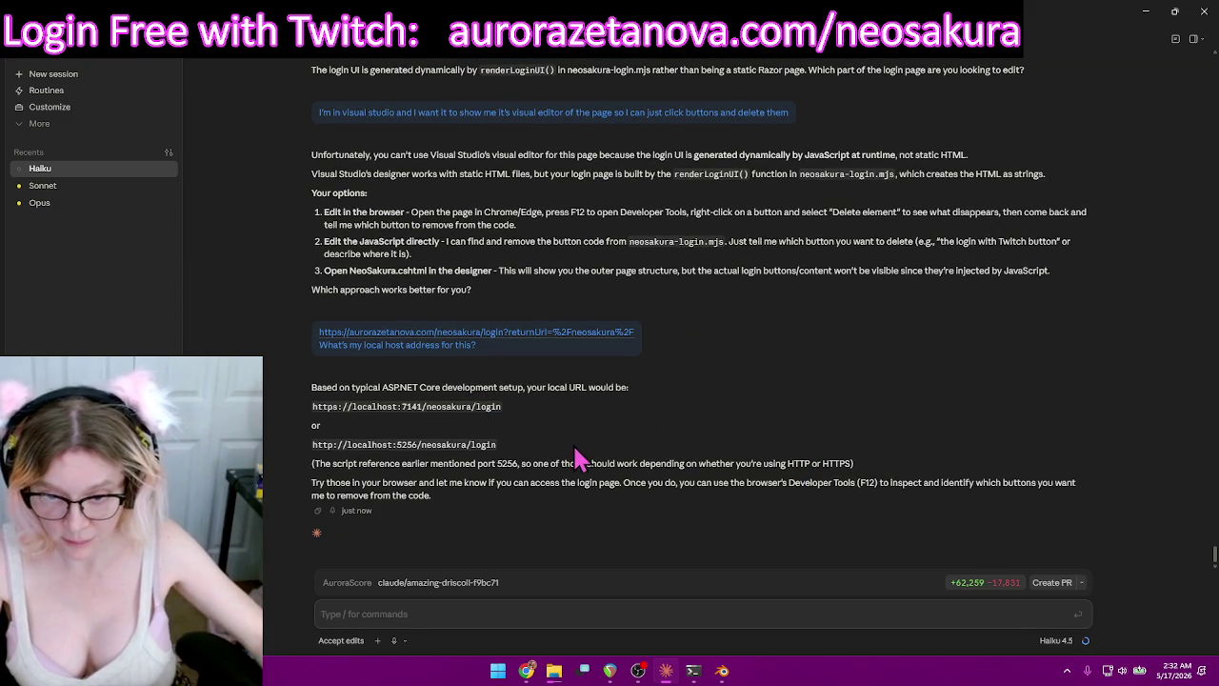
{"action": "left_click_drag", "start_coordinate": [505, 409], "coordinate": [309, 411]}
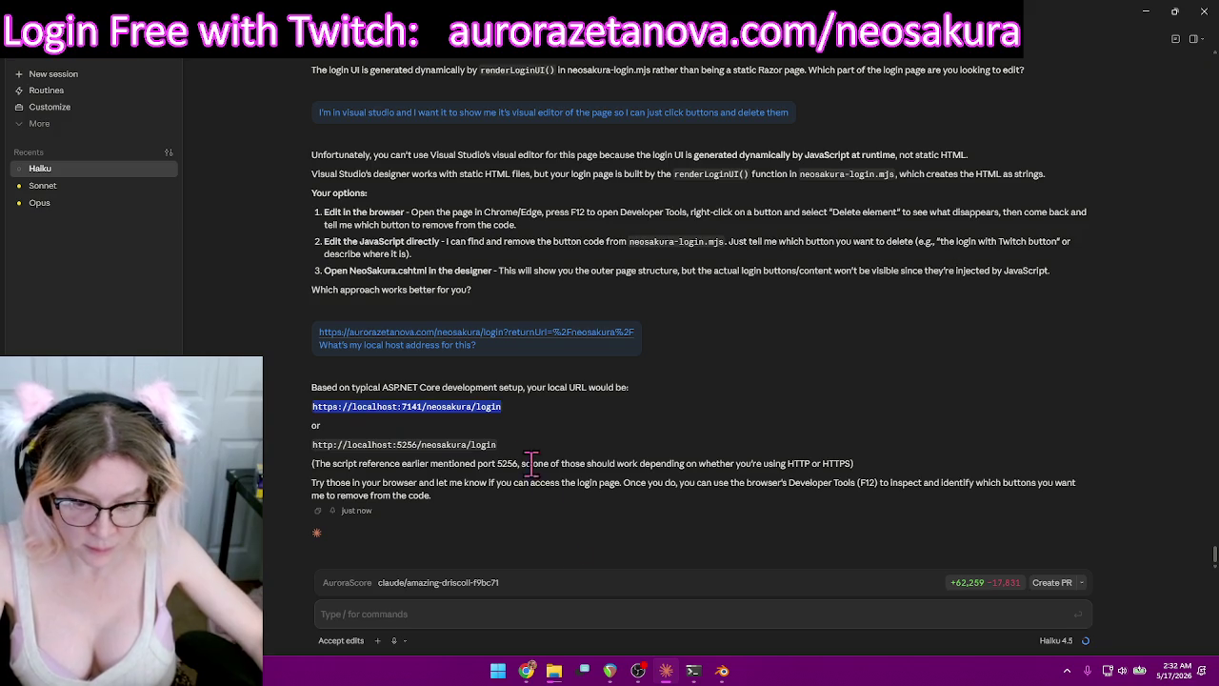
{"action": "left_click", "coordinate": [527, 671]}
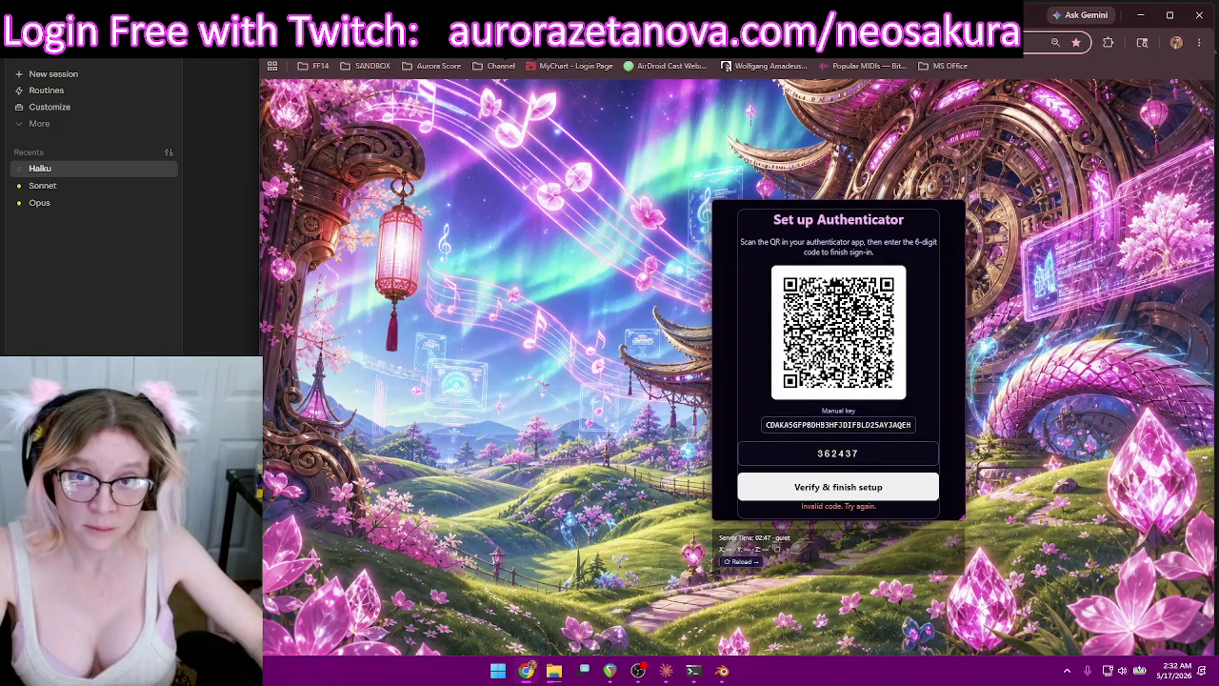
Load the copied localhost:7141 login URL in a new Chrome tab.
{"action": "key", "text": "ctrl+t"}
{"action": "type", "text": "https://localhost:7141/neosakura/login"}
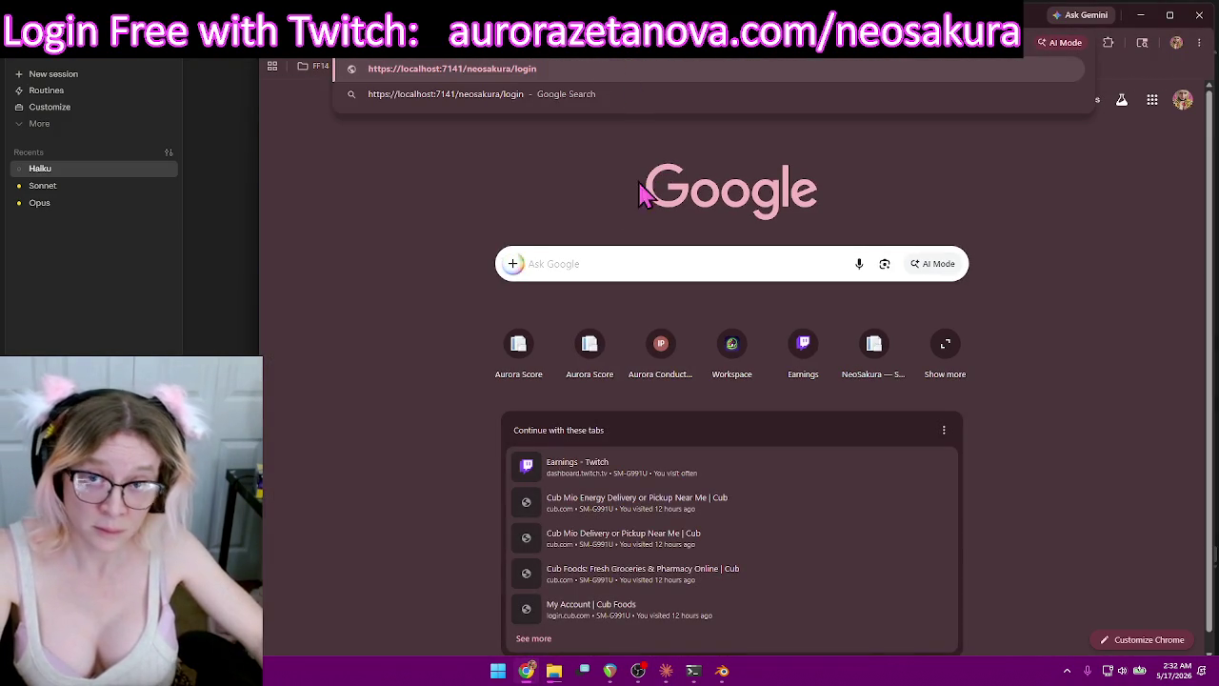
{"action": "key", "text": "Return"}
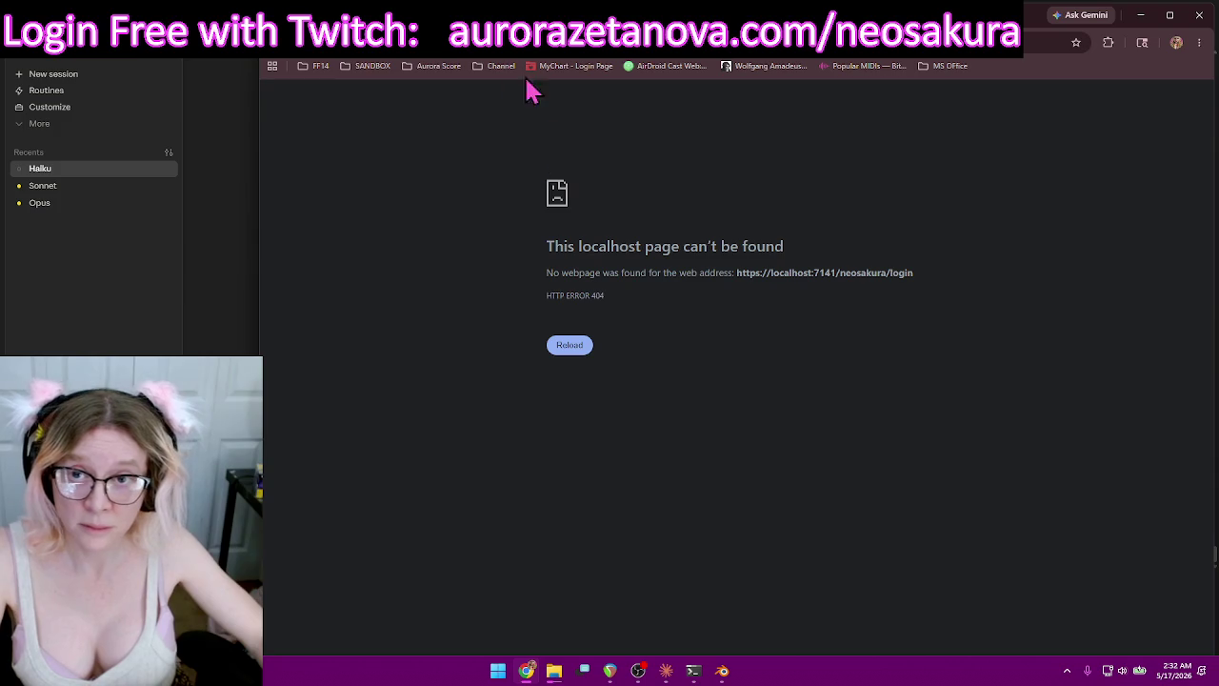
{"action": "left_click", "coordinate": [213, 332]}
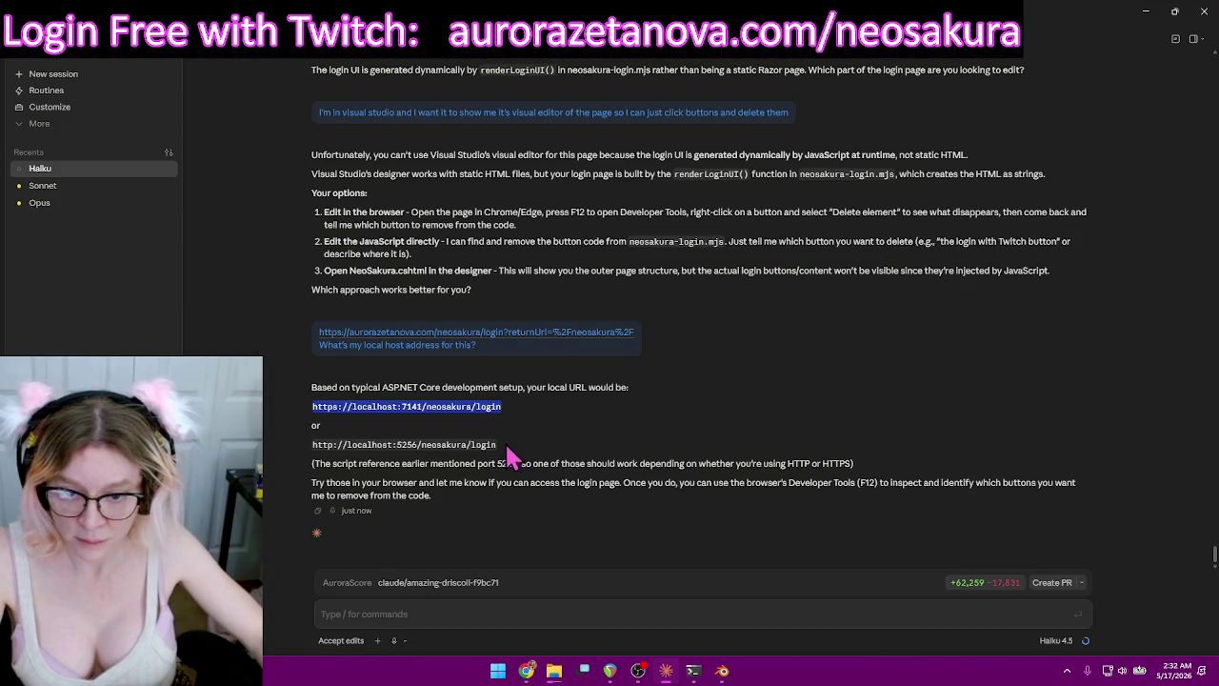
{"action": "left_click_drag", "start_coordinate": [496, 444], "coordinate": [314, 455]}
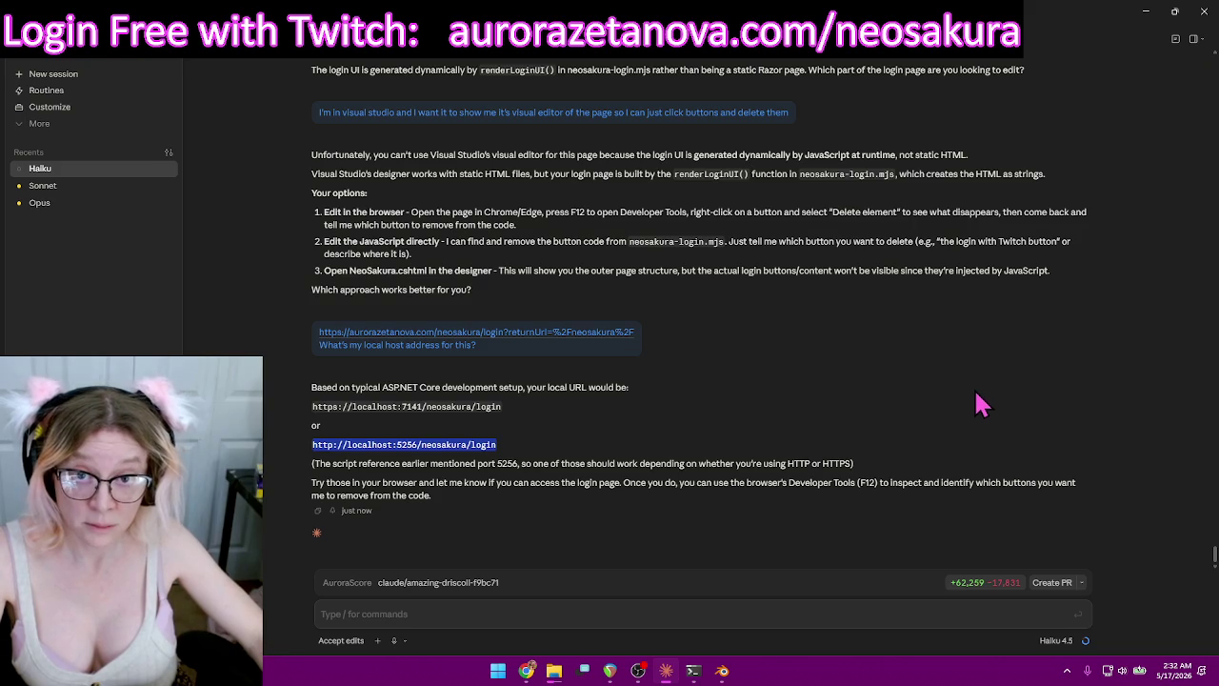
{"action": "left_click", "coordinate": [736, 438]}
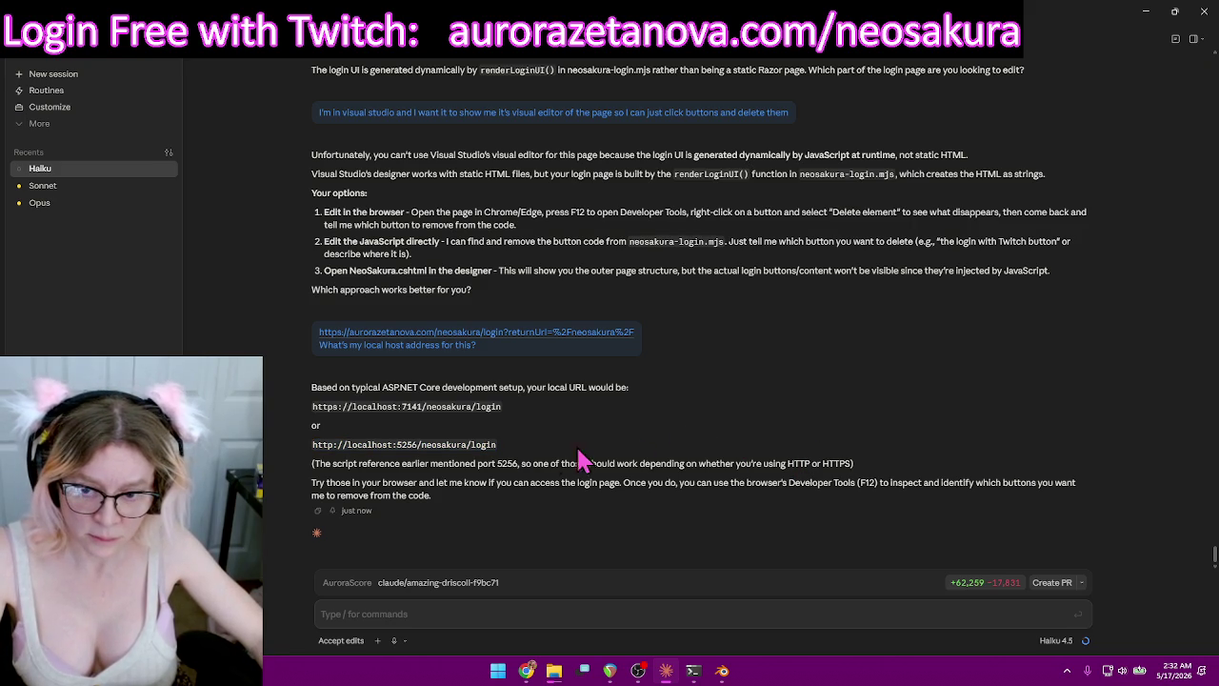
{"action": "left_click_drag", "start_coordinate": [514, 457], "coordinate": [314, 469]}
{"action": "key", "text": "ctrl+c"}
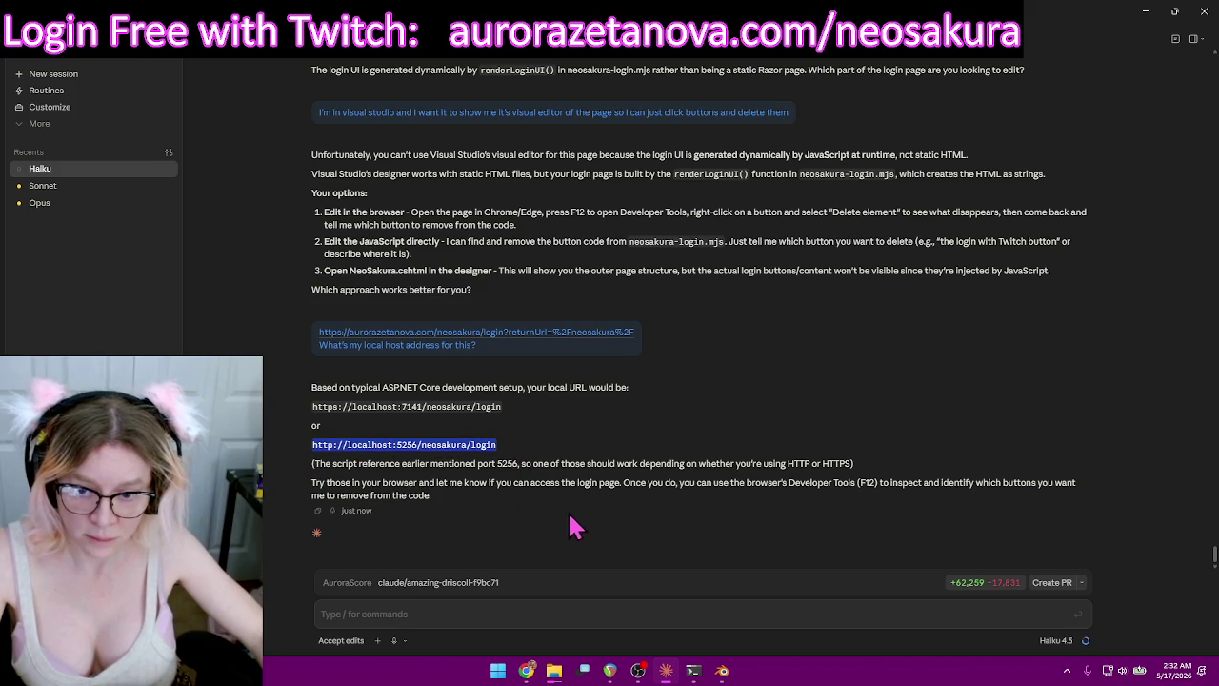
{"action": "left_click", "coordinate": [531, 669]}
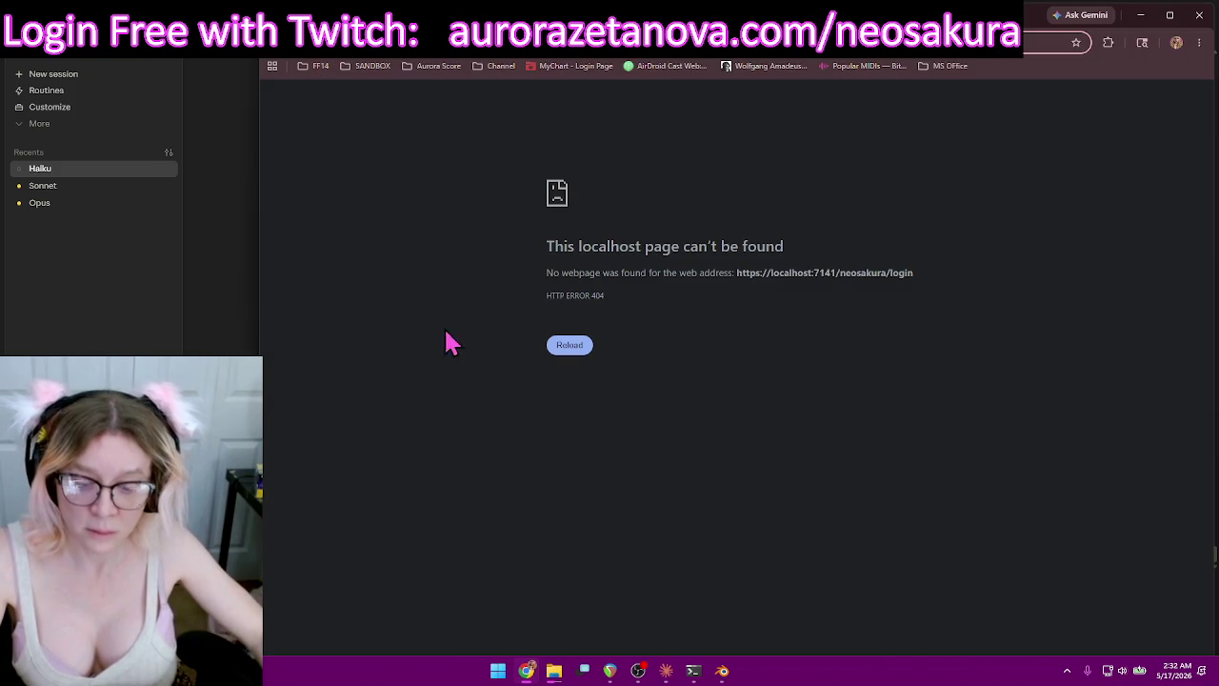
Load and reload the localhost:5256 login address in Chrome, which refuses the connection.
{"action": "key", "text": "ctrl+l"}
{"action": "key", "text": "ctrl+v"}
{"action": "key", "text": "Return"}
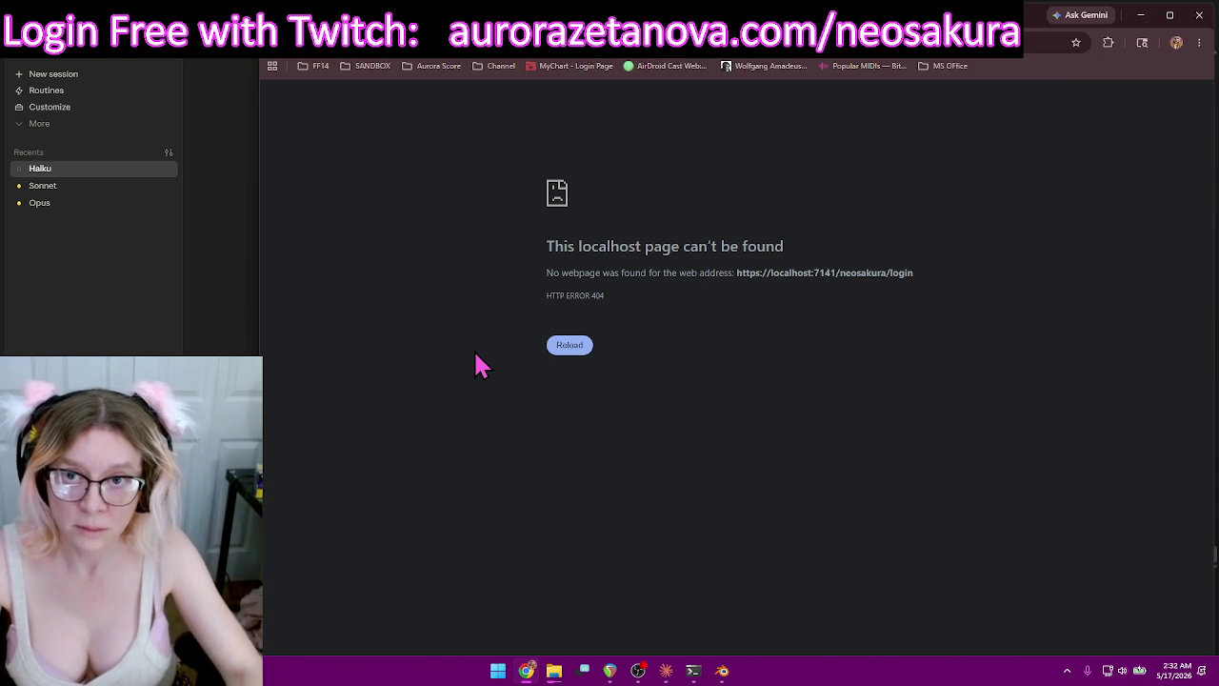
{"action": "key", "text": "F5"}
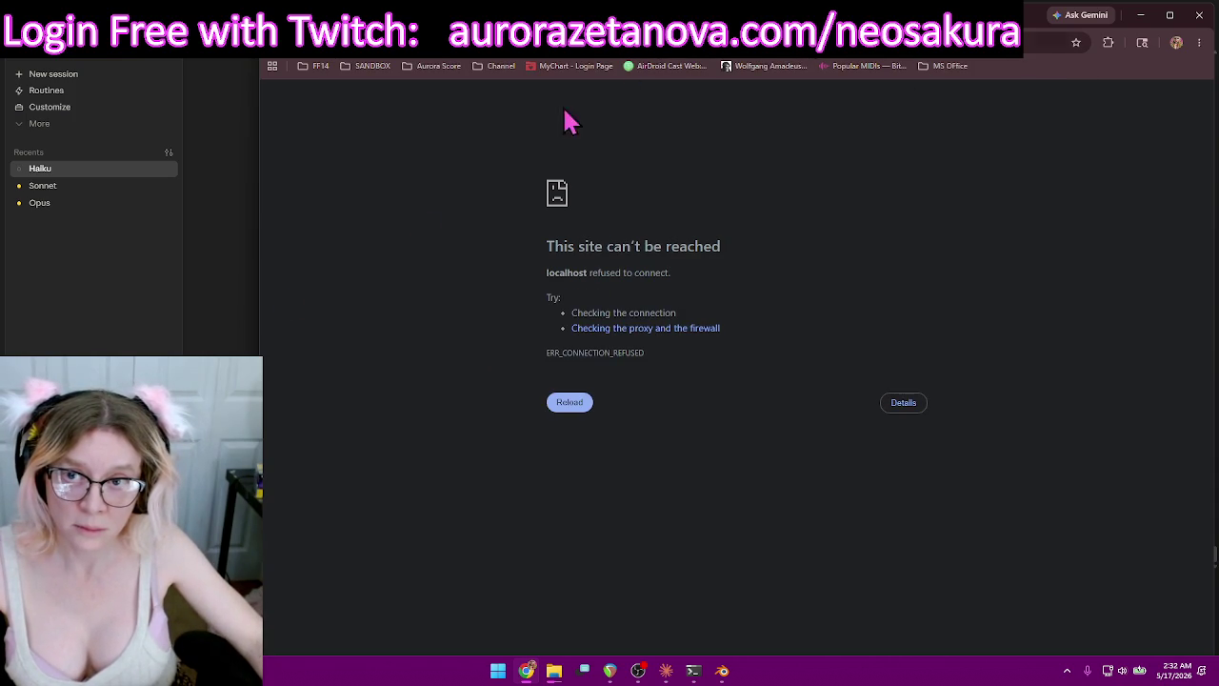
{"action": "key", "text": "alt+Tab"}
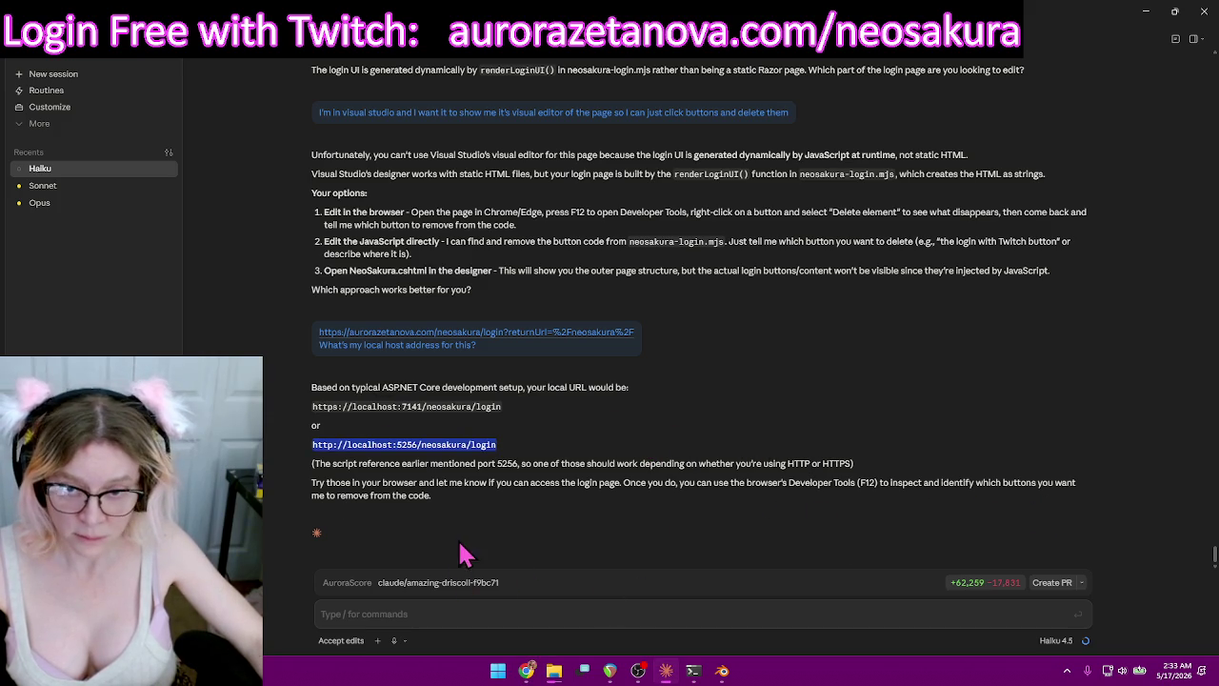
Reply 'Those didn't work' and select the port 5255 login address from Claude's answer.
{"action": "scroll", "coordinate": [626, 548], "scroll_direction": "up", "scroll_amount": 1}
{"action": "scroll", "coordinate": [666, 541], "scroll_direction": "up", "scroll_amount": 1}
{"action": "scroll", "coordinate": [705, 536], "scroll_direction": "up", "scroll_amount": 1}
{"action": "scroll", "coordinate": [729, 532], "scroll_direction": "up", "scroll_amount": 1}
{"action": "scroll", "coordinate": [728, 521], "scroll_direction": "up", "scroll_amount": 2}
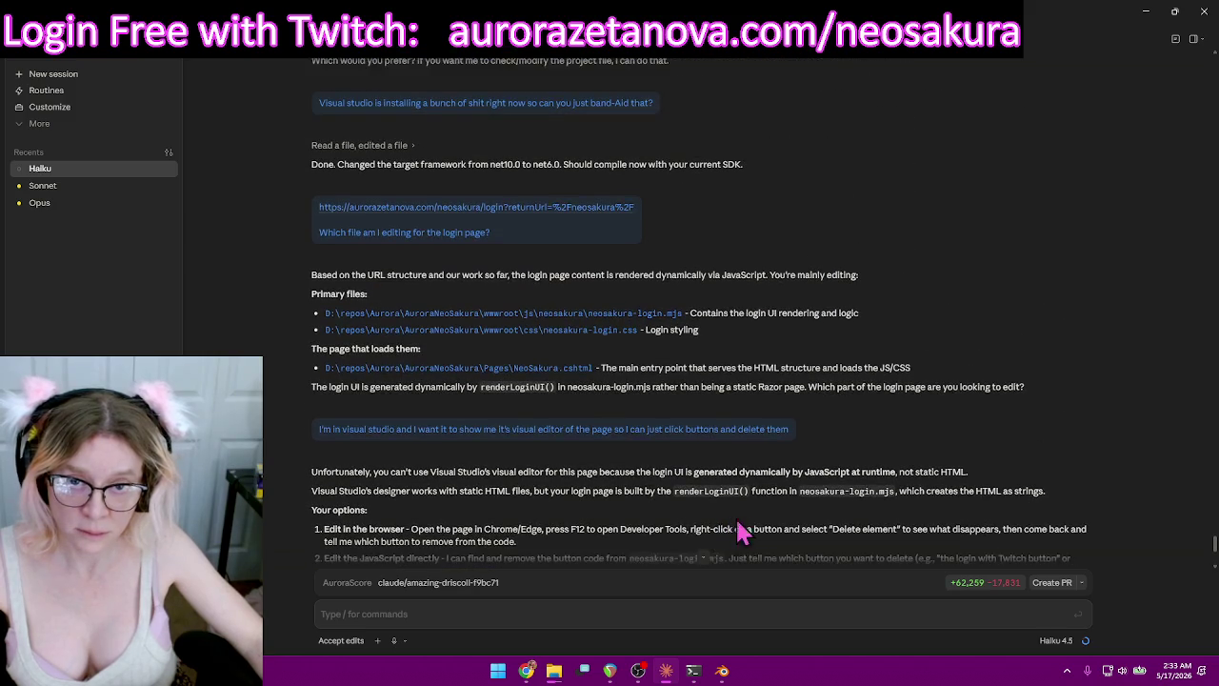
{"action": "scroll", "coordinate": [825, 528], "scroll_direction": "down", "scroll_amount": 1}
{"action": "scroll", "coordinate": [822, 526], "scroll_direction": "down", "scroll_amount": 4}
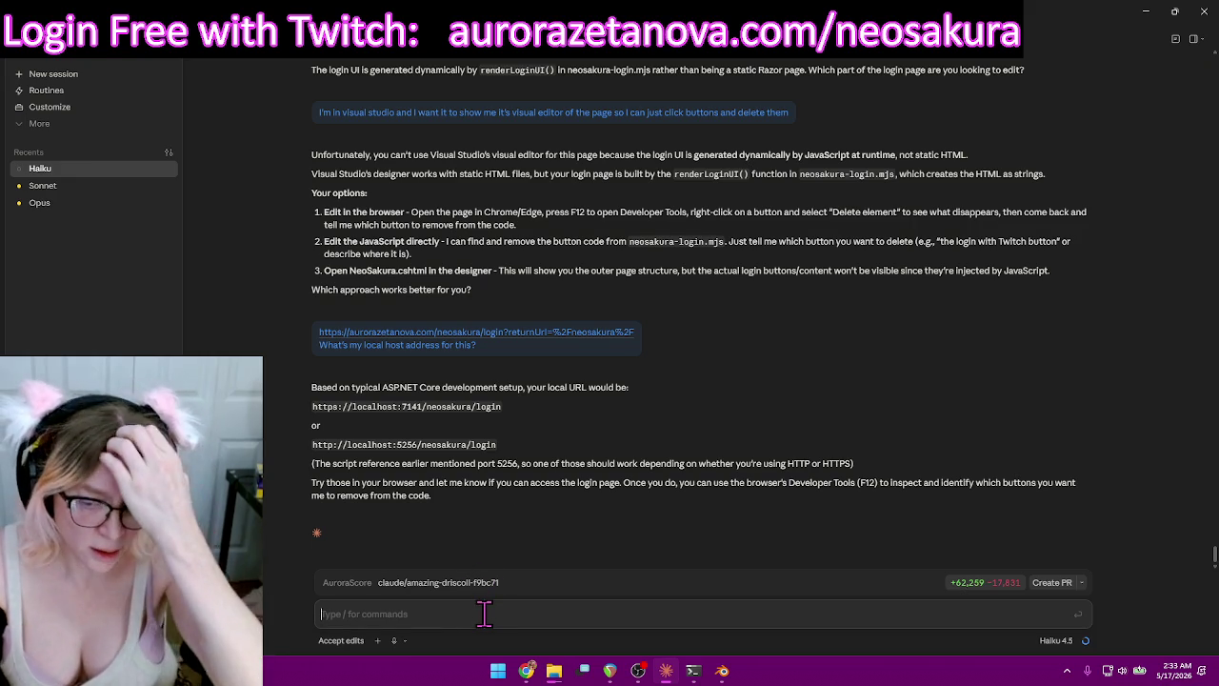
{"action": "type", "text": "Those didn't work"}
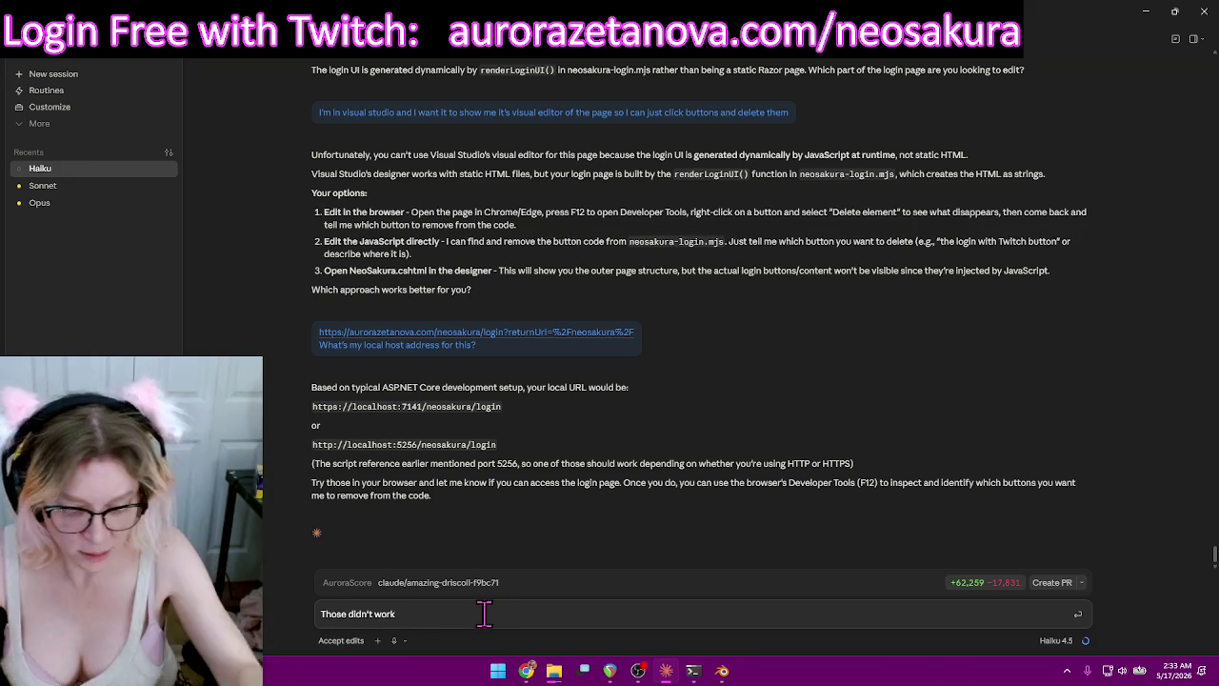
{"action": "key", "text": "Return"}
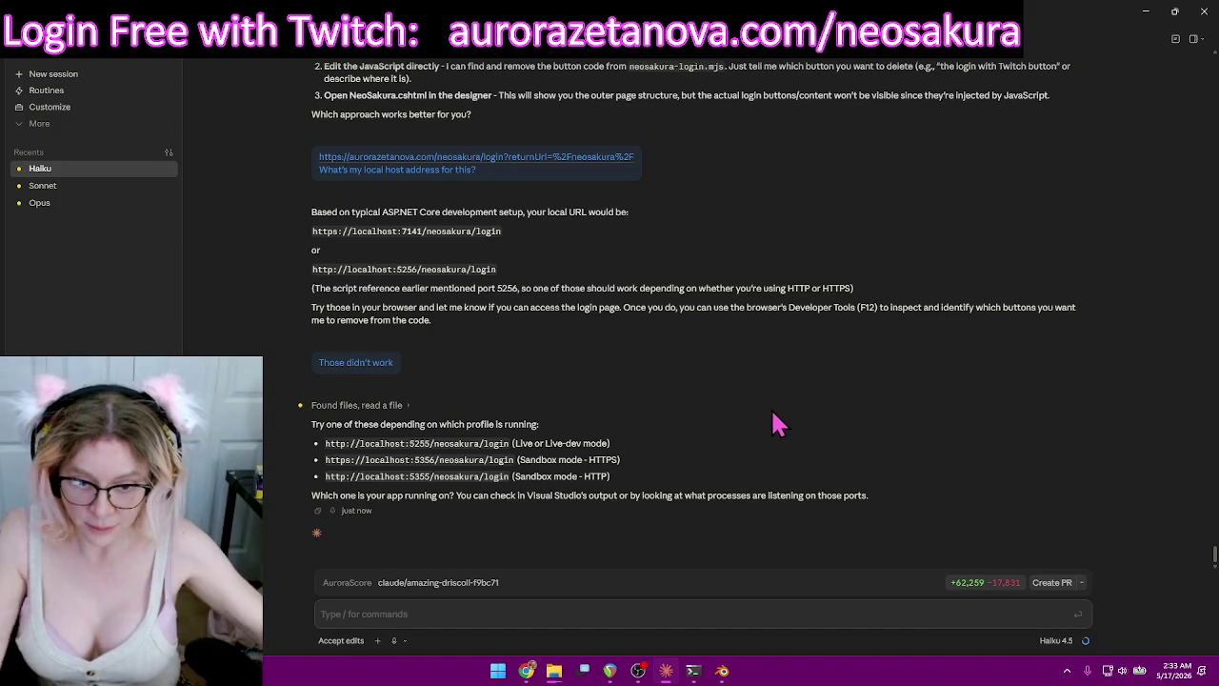
{"action": "mouse_move", "coordinate": [507, 444]}
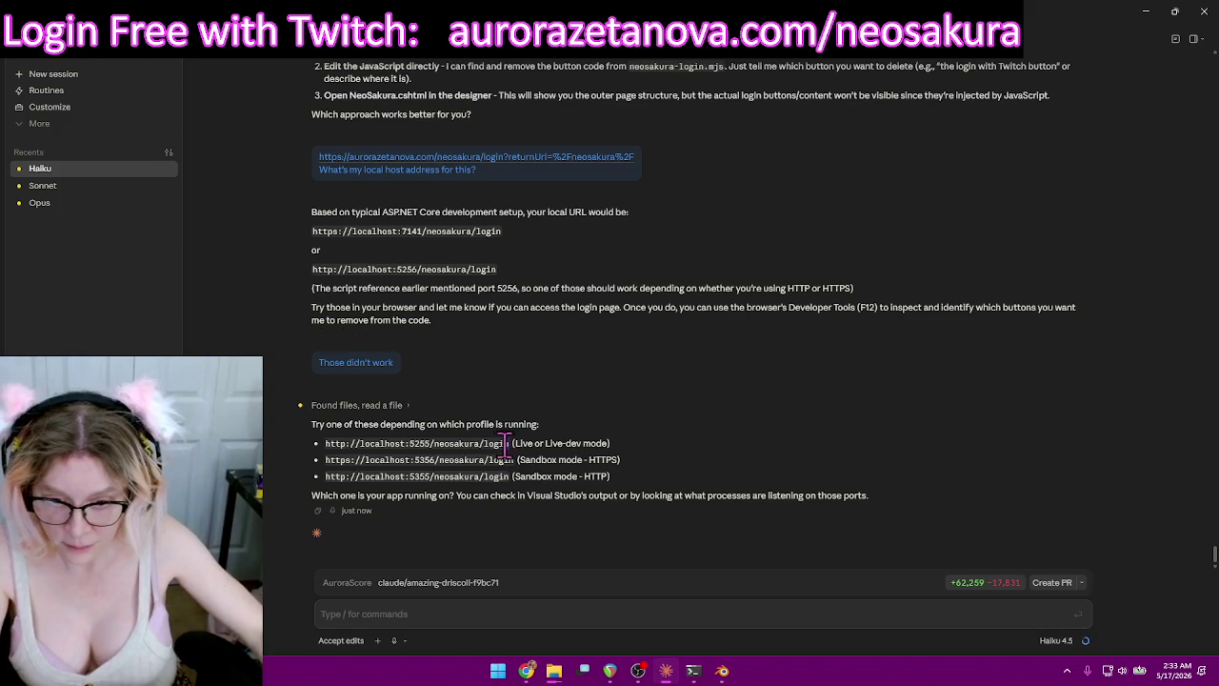
{"action": "left_click_drag", "start_coordinate": [507, 441], "coordinate": [363, 453]}
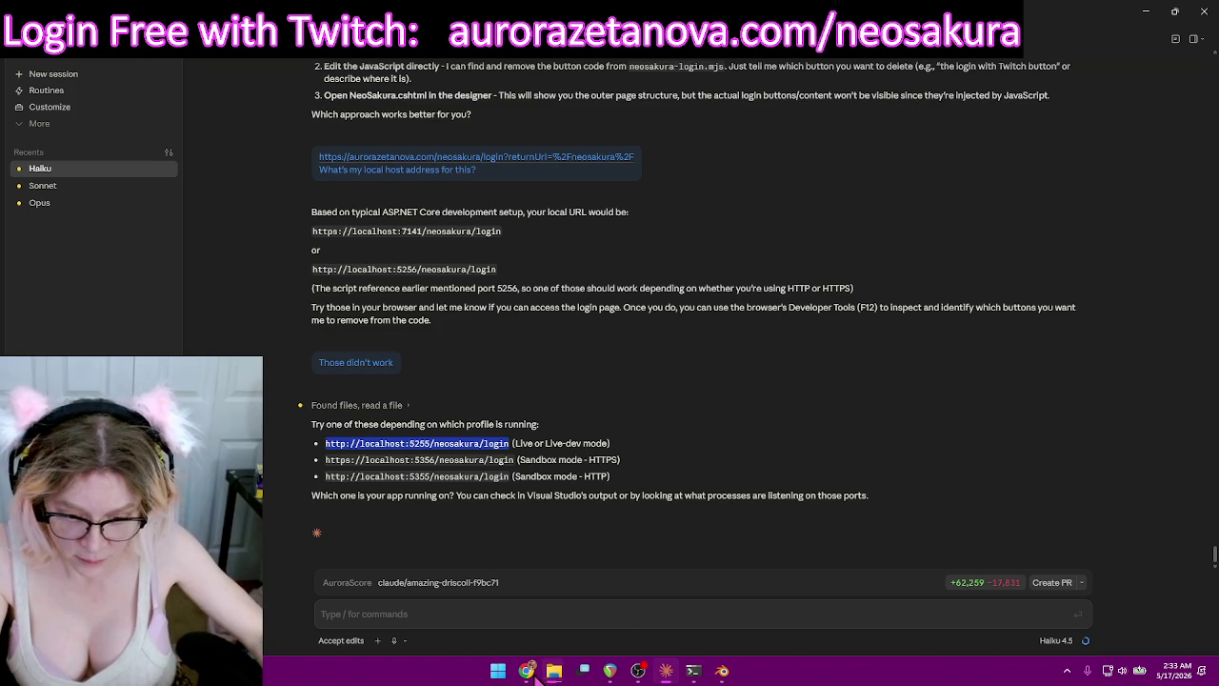
{"action": "left_click", "coordinate": [526, 670]}
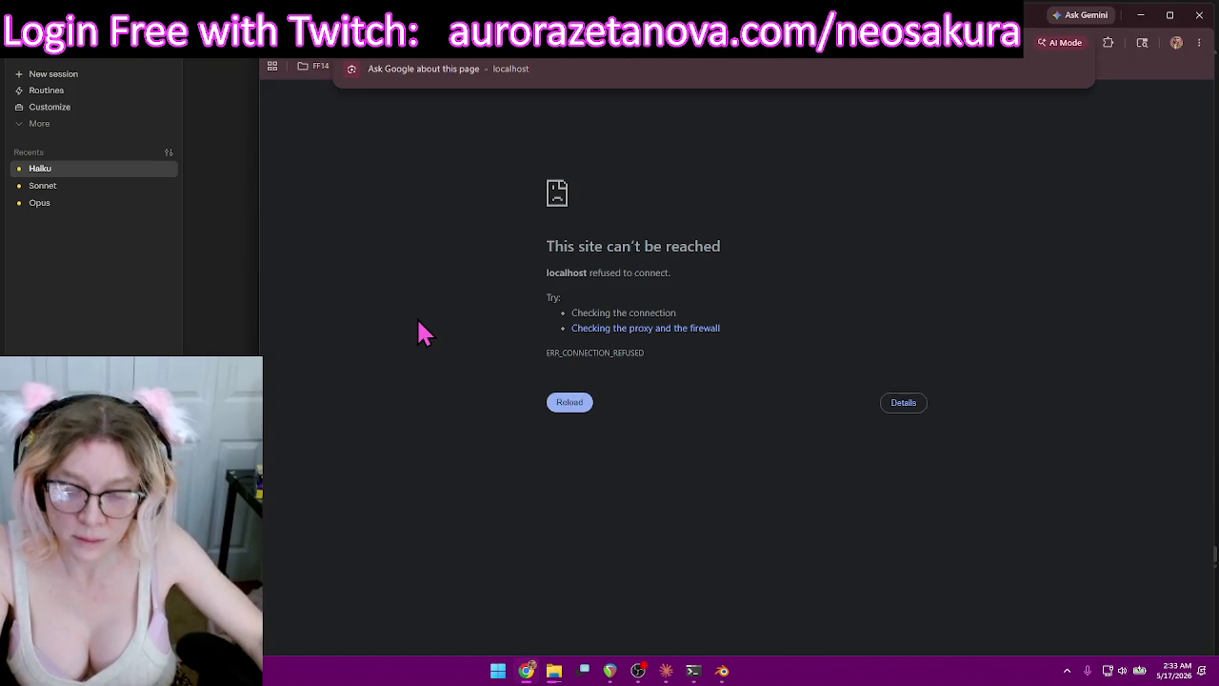
Load the localhost:5255 login URL in Chrome and discard the stray address-bar text.
{"action": "type", "text": "http://localhost:5255/neosakura/login"}
{"action": "key", "text": "Return"}
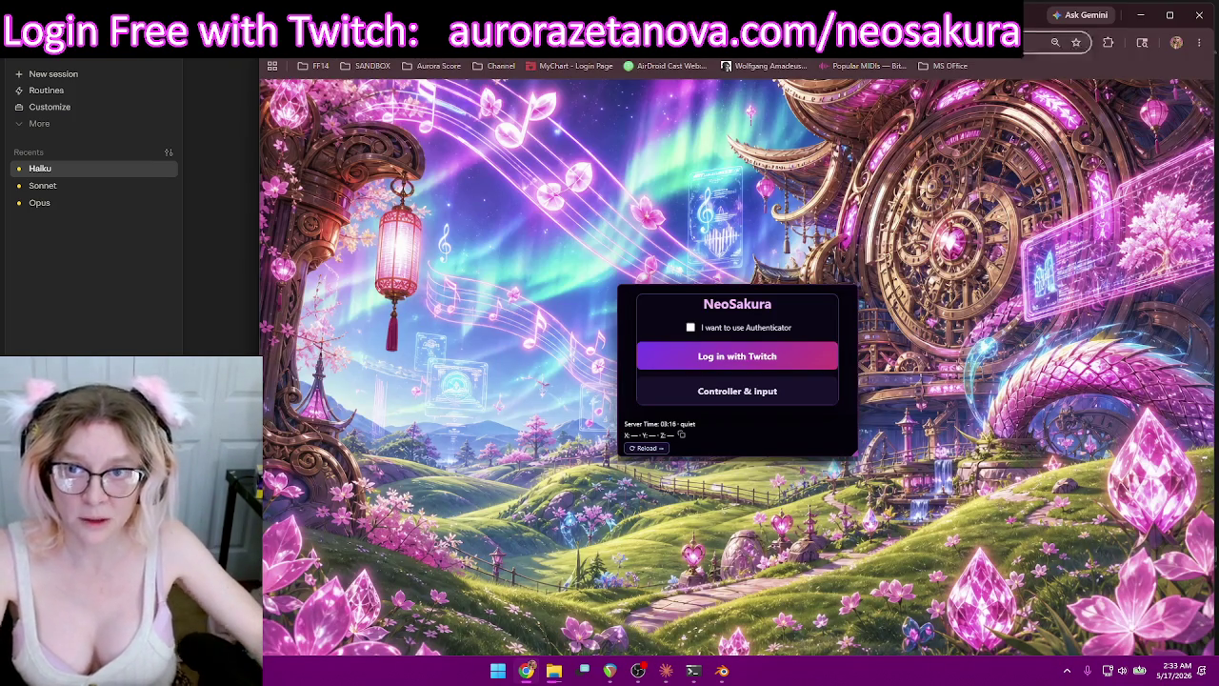
{"action": "key", "text": "ctrl+l"}
{"action": "type", "text": "there we go"}
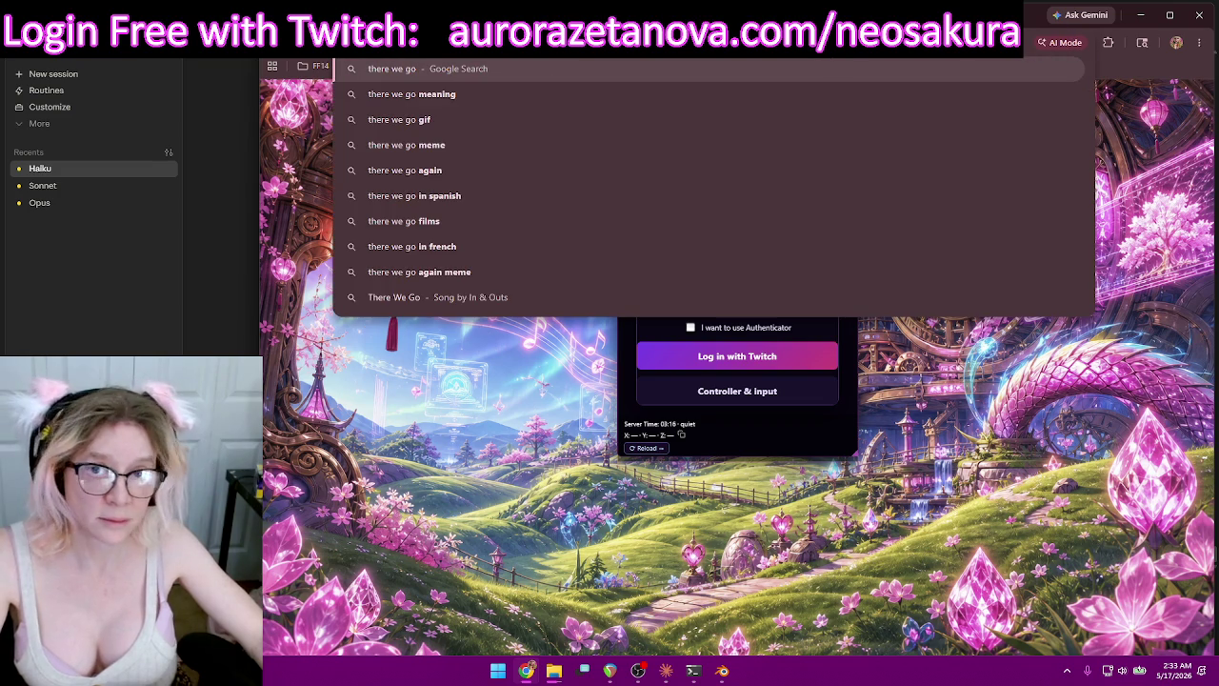
{"action": "key", "text": "Escape"}
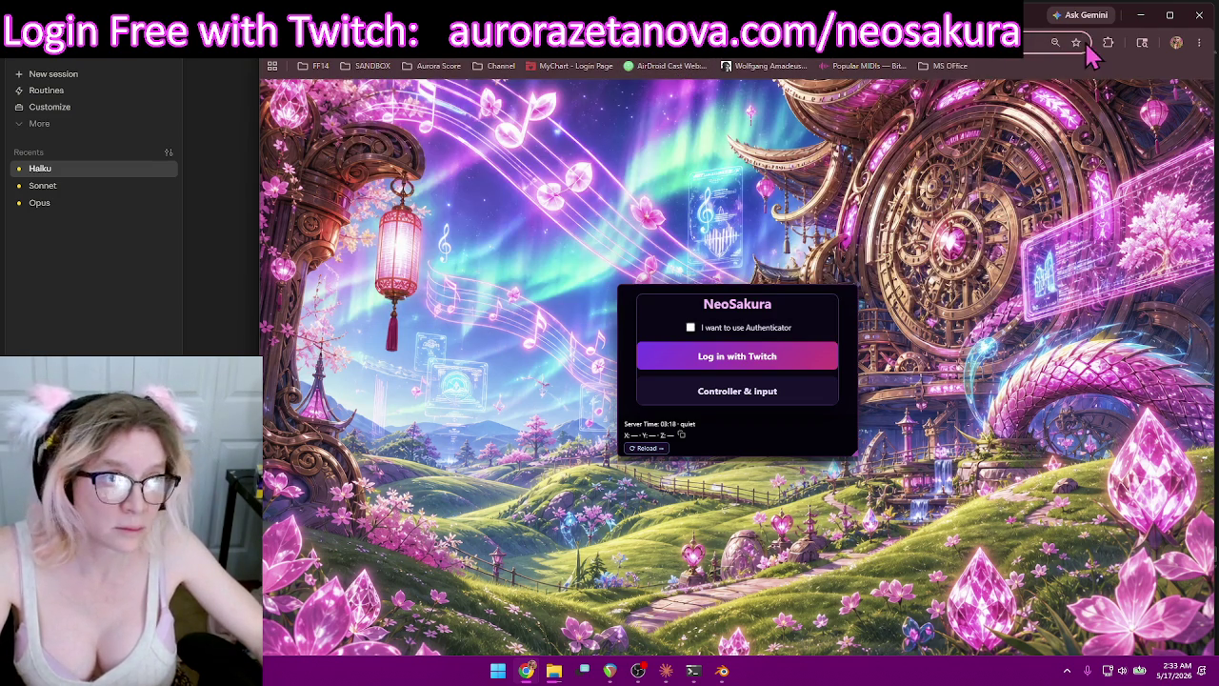
Bookmark the NeoSakura sign-in page into the Aurora Score folder.
{"action": "left_click", "coordinate": [1076, 43]}
{"action": "left_click", "coordinate": [1008, 138]}
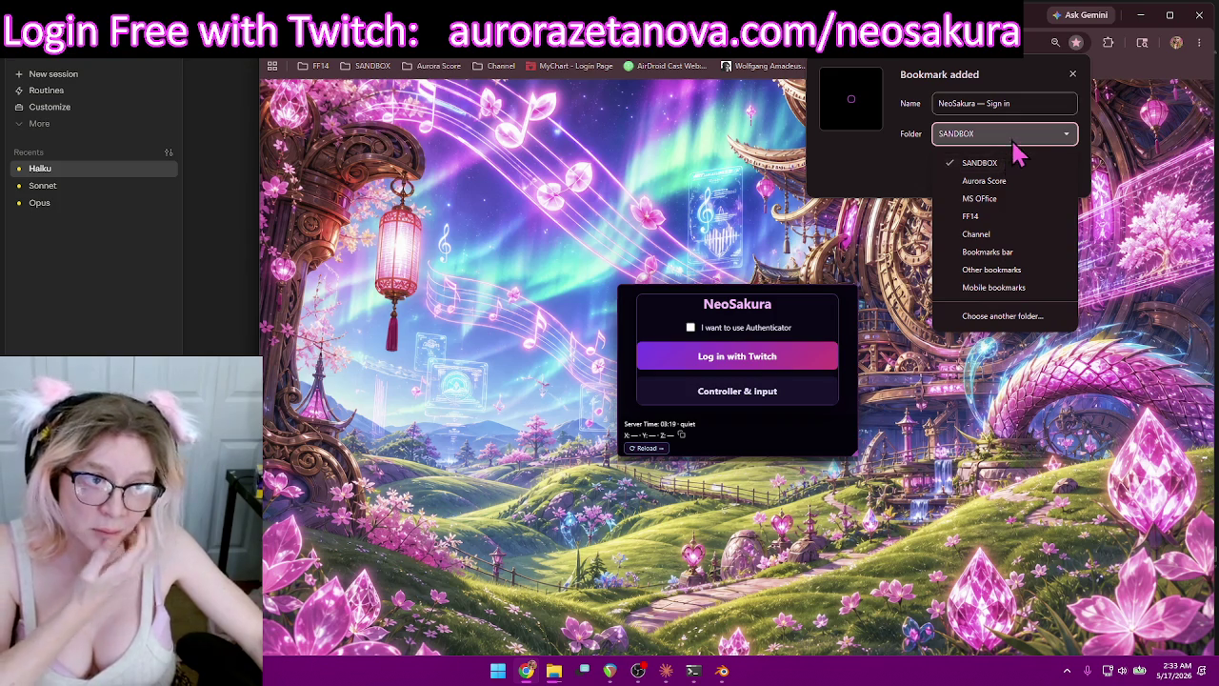
{"action": "left_click", "coordinate": [1015, 145]}
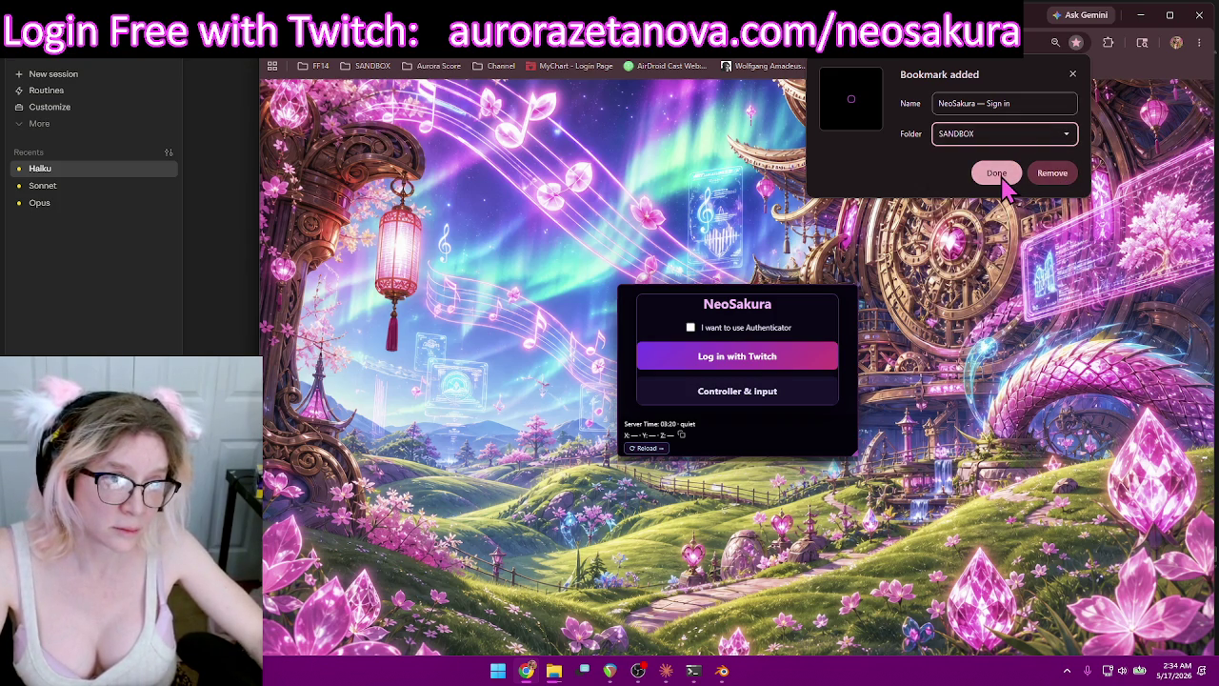
{"action": "left_click", "coordinate": [1049, 141]}
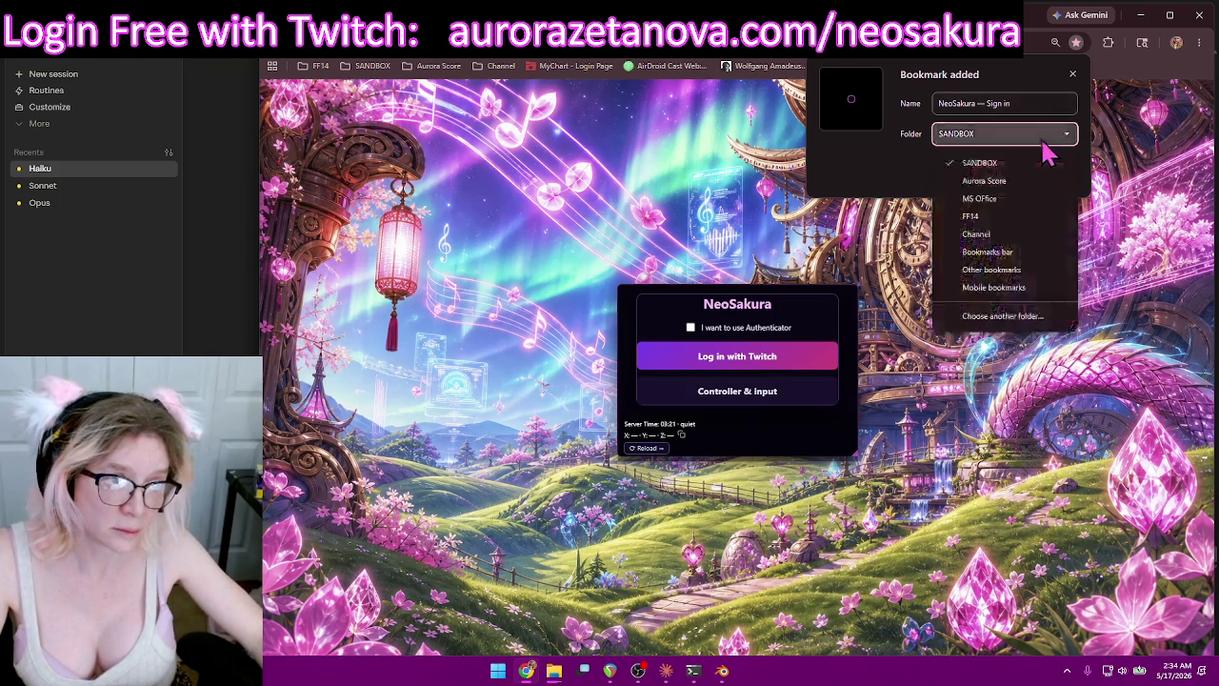
{"action": "left_click", "coordinate": [1015, 182]}
{"action": "left_click", "coordinate": [998, 171]}
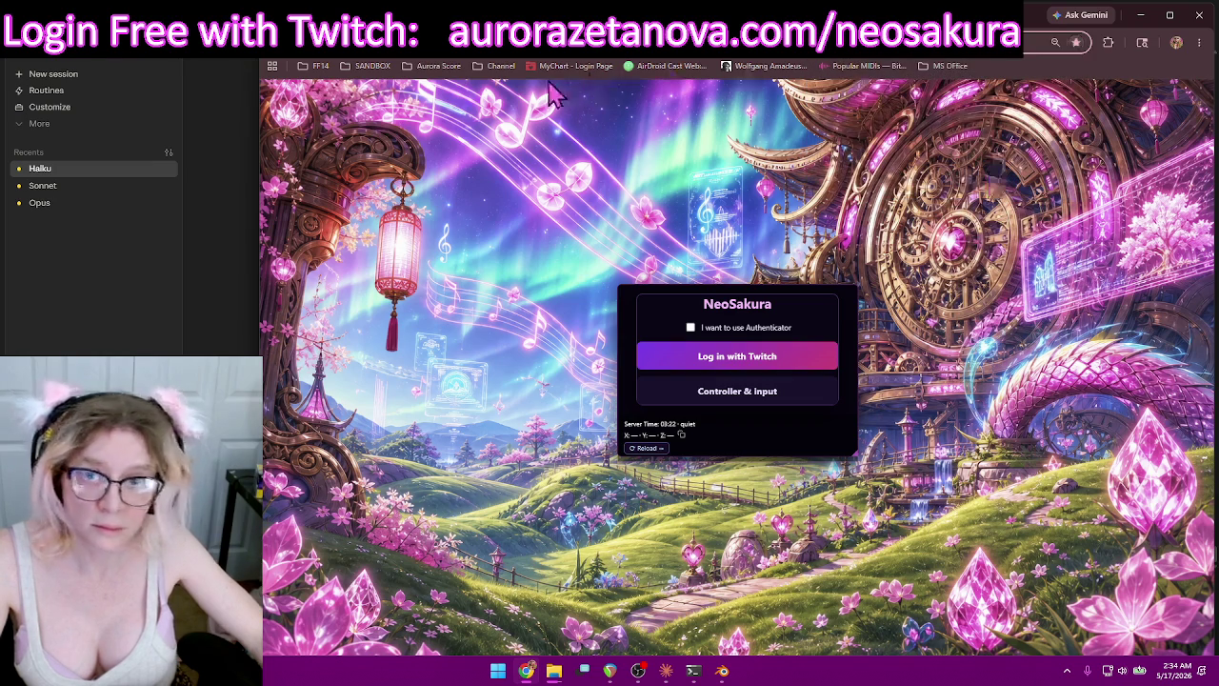
Rename the Aurora Score bookmark folder to NeoSakura.
{"action": "right_click", "coordinate": [426, 69]}
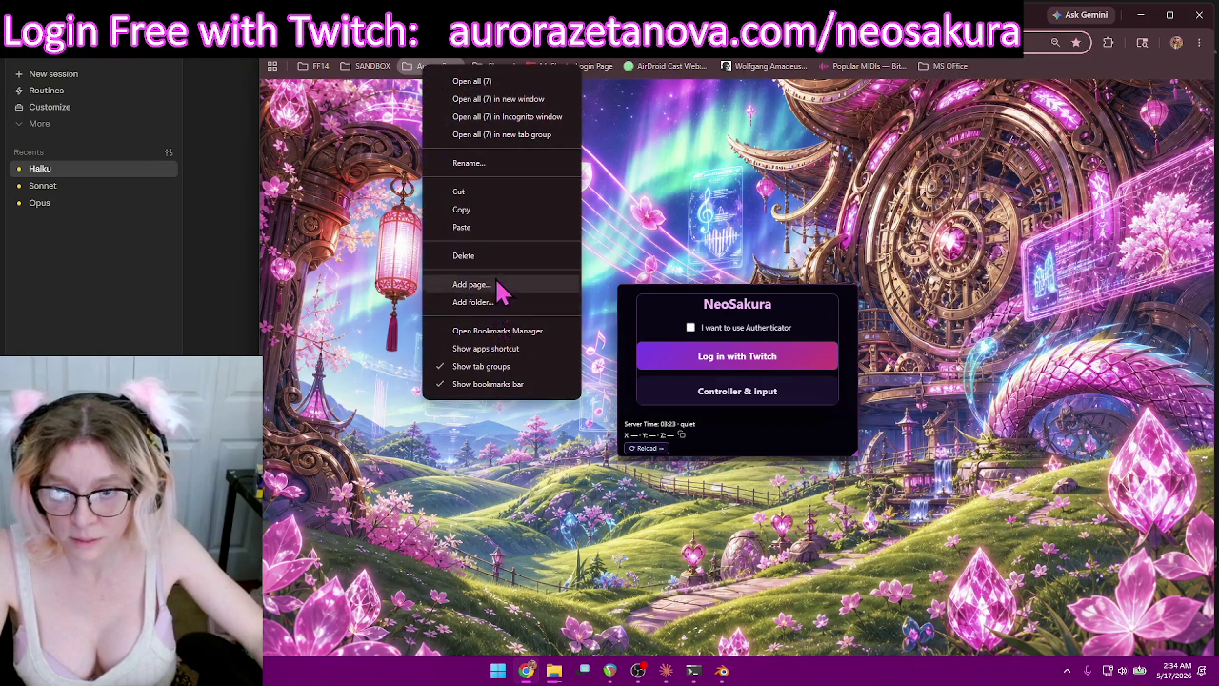
{"action": "left_click", "coordinate": [472, 163]}
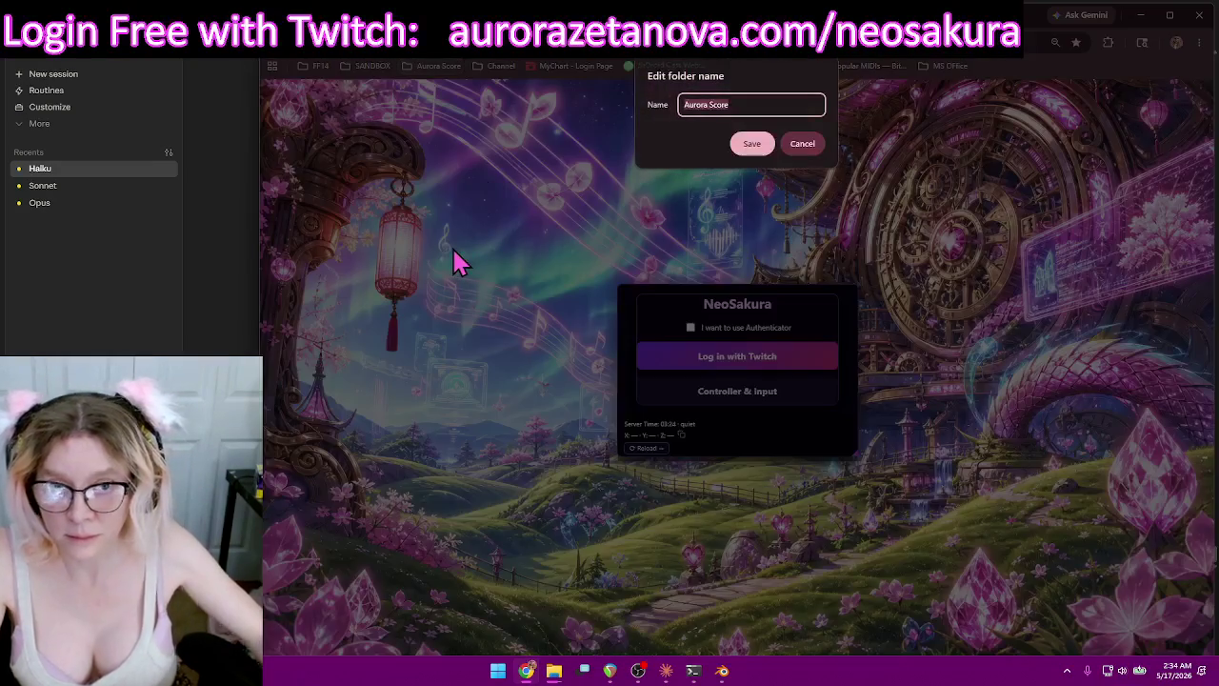
{"action": "type", "text": "NeoSakura"}
{"action": "key", "text": "Return"}
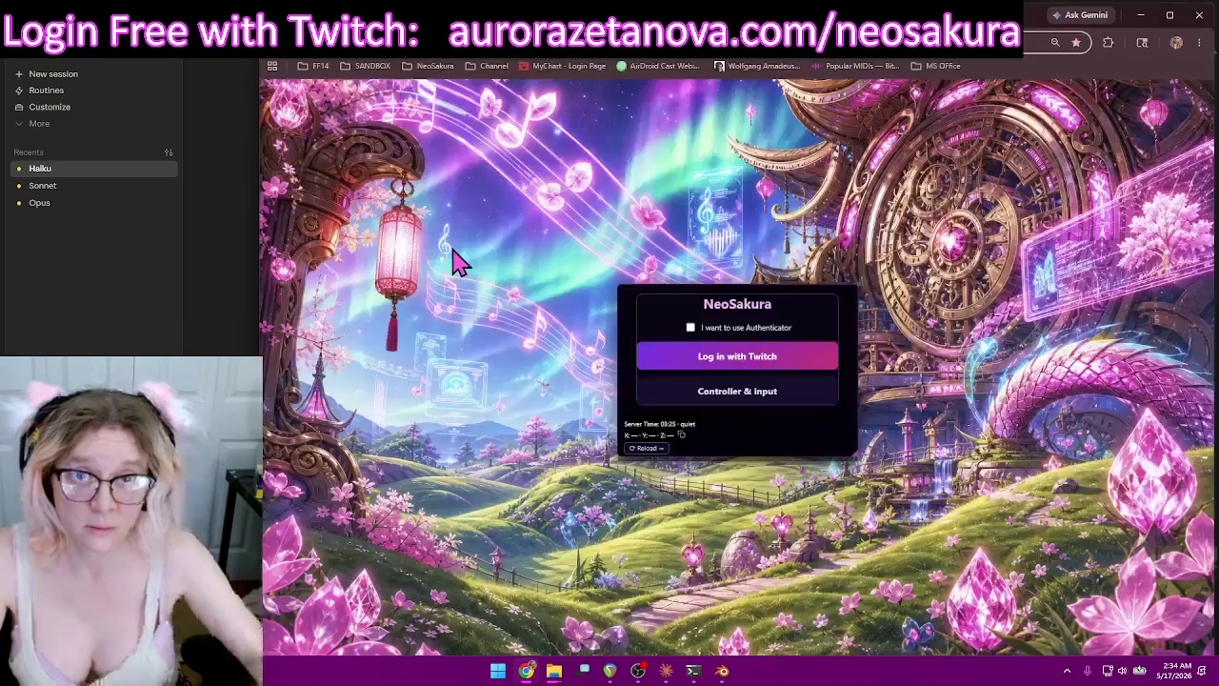
{"action": "left_click", "coordinate": [436, 66]}
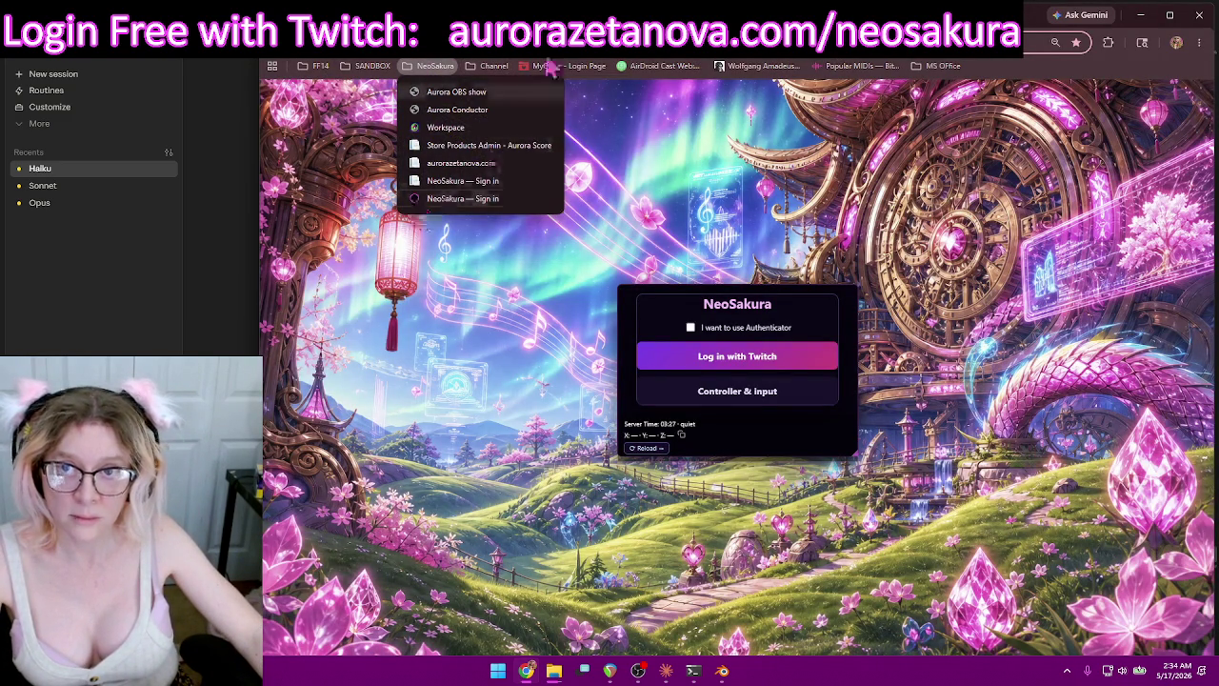
Tick 'I want to use Authenticator', try Log in with Twitch, and close the too-many-redirects error.
{"action": "left_click", "coordinate": [519, 221]}
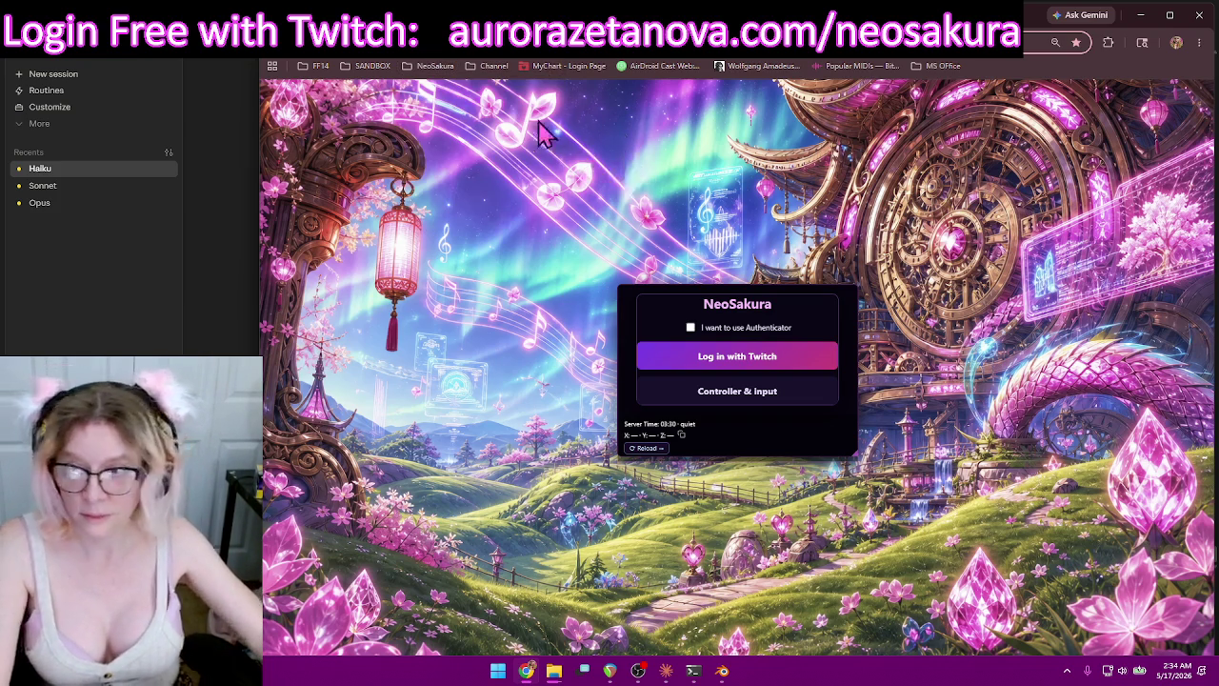
{"action": "left_click", "coordinate": [739, 327]}
{"action": "left_click", "coordinate": [741, 356]}
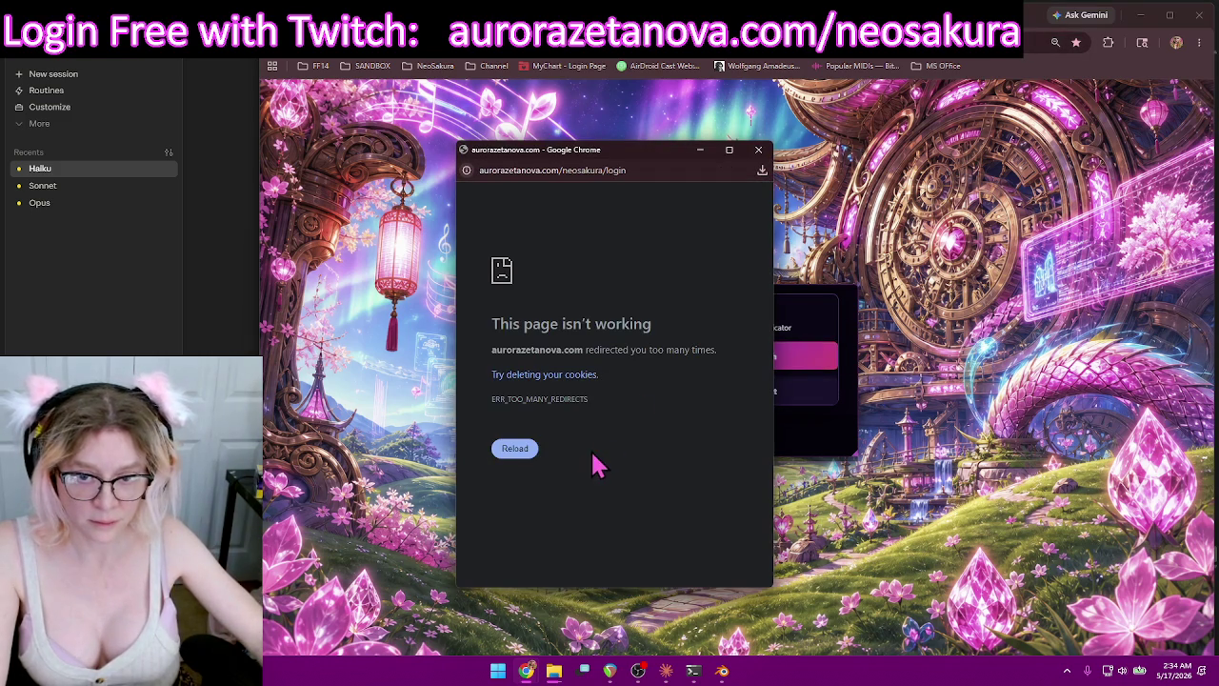
{"action": "left_click", "coordinate": [766, 156]}
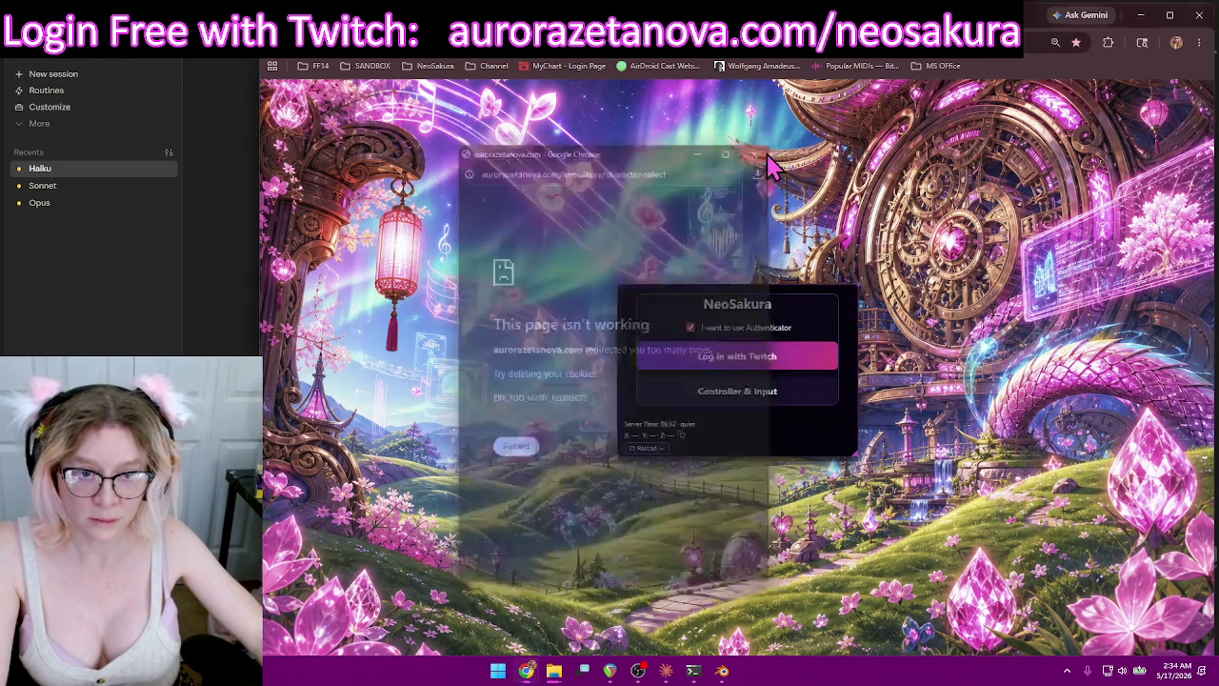
{"action": "left_click_drag", "start_coordinate": [1031, 14], "coordinate": [1009, 19]}
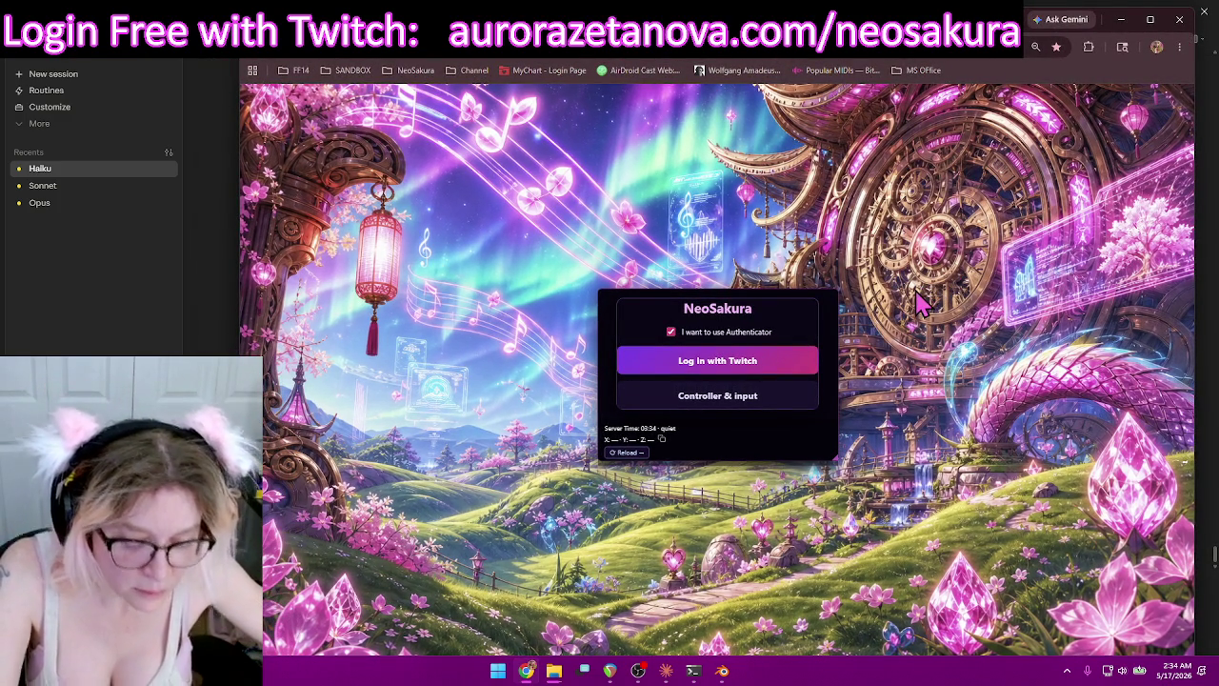
{"action": "key", "text": "F12"}
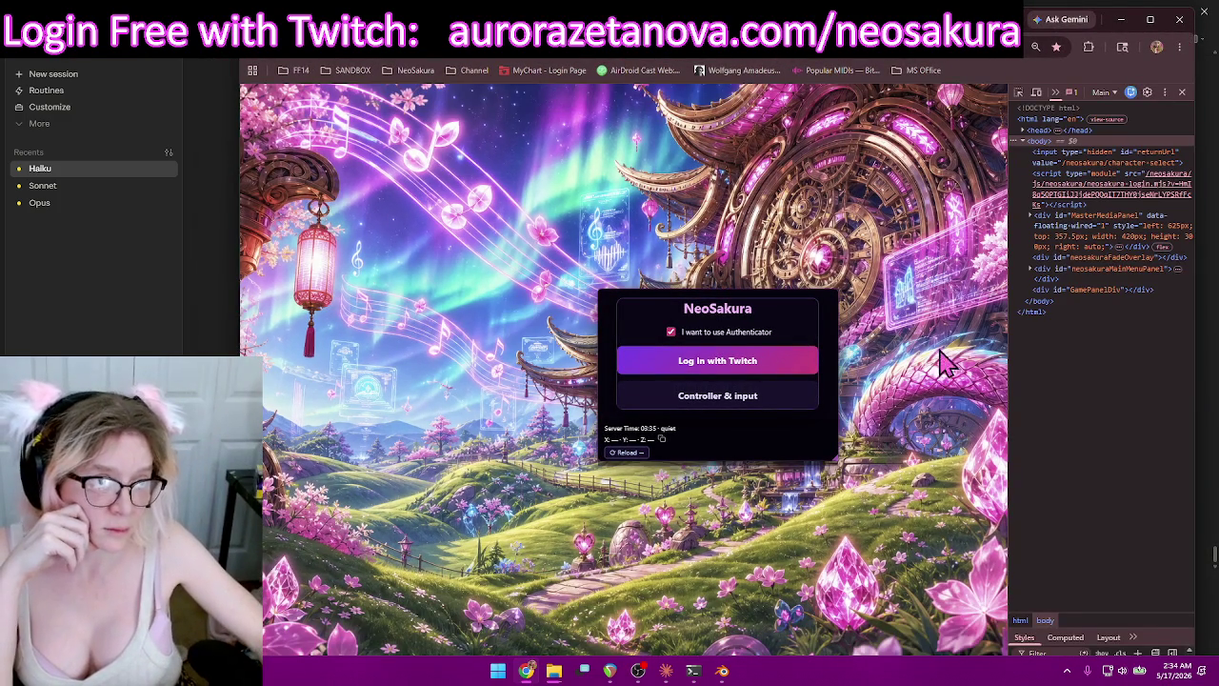
Clear the localhost site's stored data from DevTools Application storage.
{"action": "left_click", "coordinate": [1054, 92]}
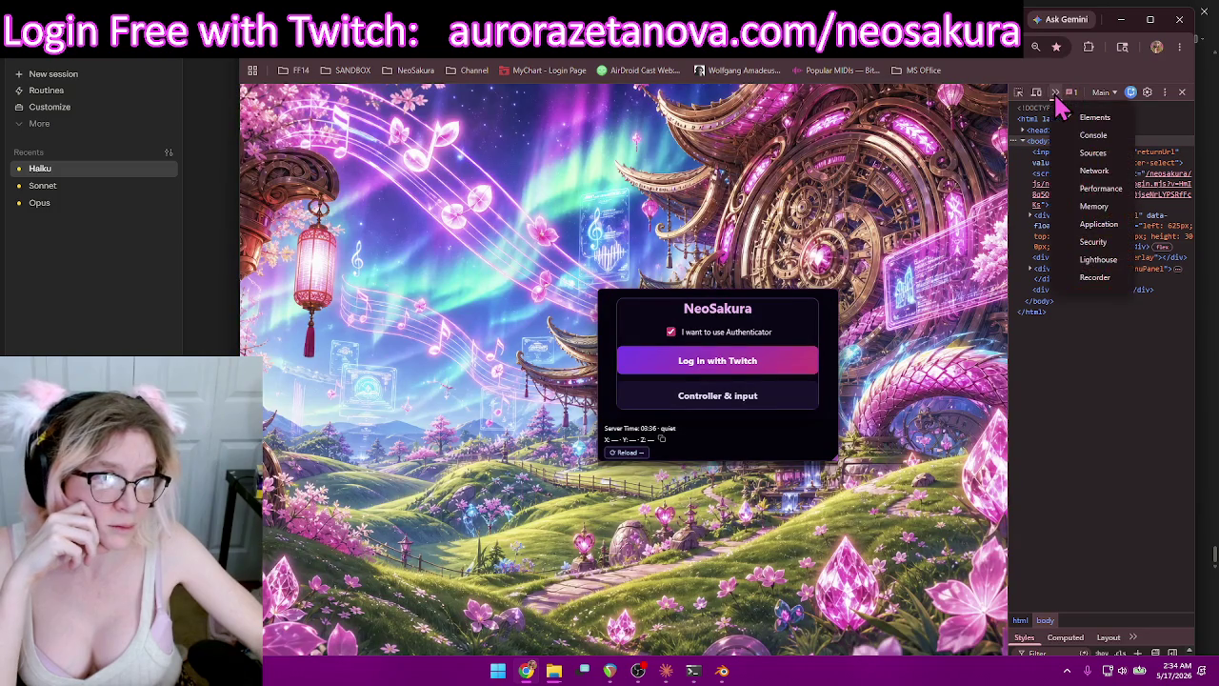
{"action": "left_click", "coordinate": [1091, 141]}
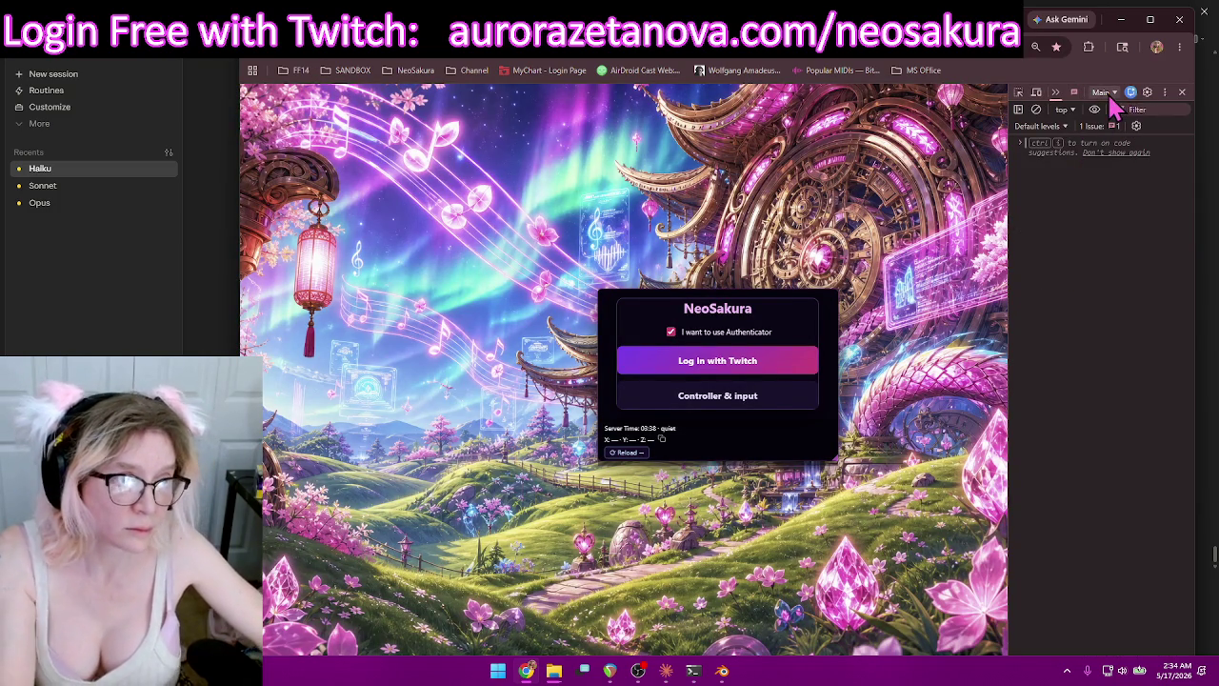
{"action": "left_click", "coordinate": [1054, 94]}
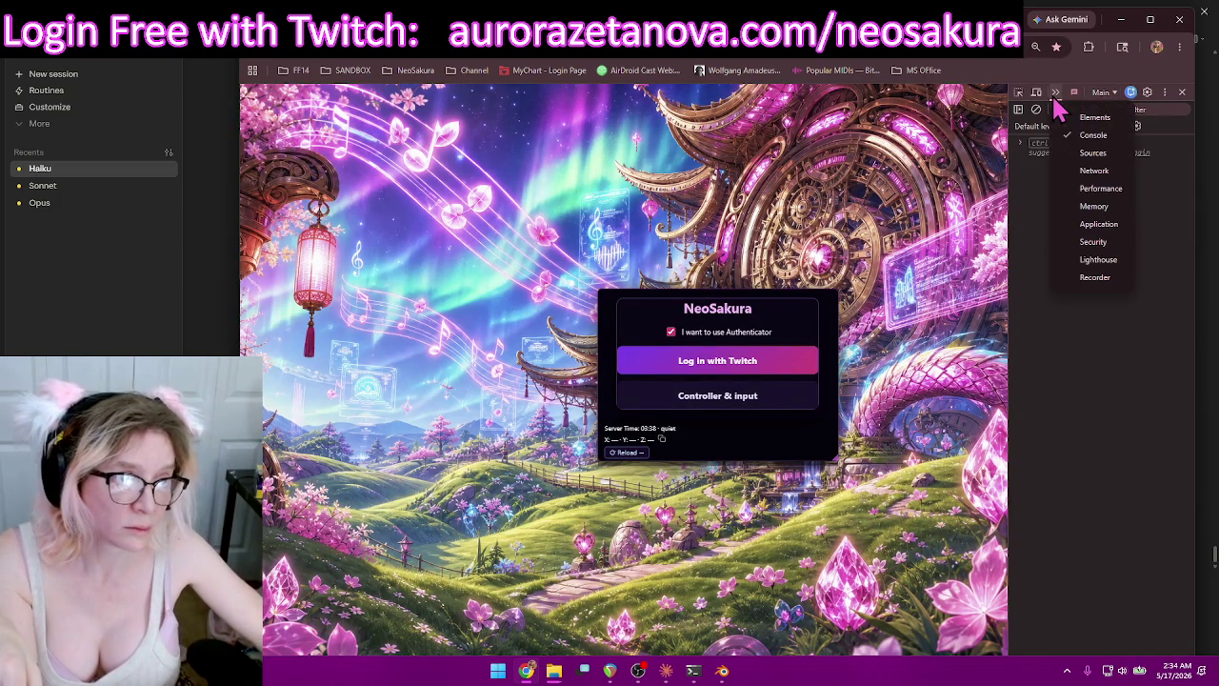
{"action": "left_click", "coordinate": [1110, 225]}
{"action": "left_click", "coordinate": [1169, 164]}
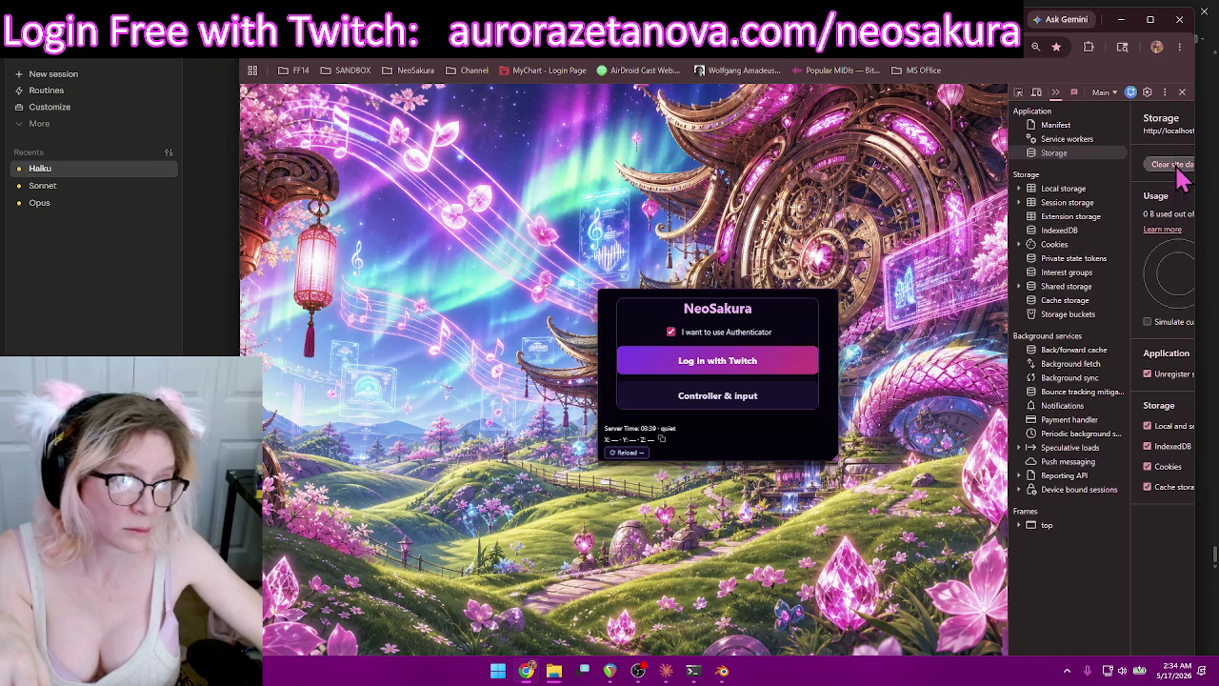
Reload the login page, tick 'I want to use Authenticator', and retry Log in with Twitch.
{"action": "left_click", "coordinate": [307, 66]}
{"action": "left_click", "coordinate": [303, 69]}
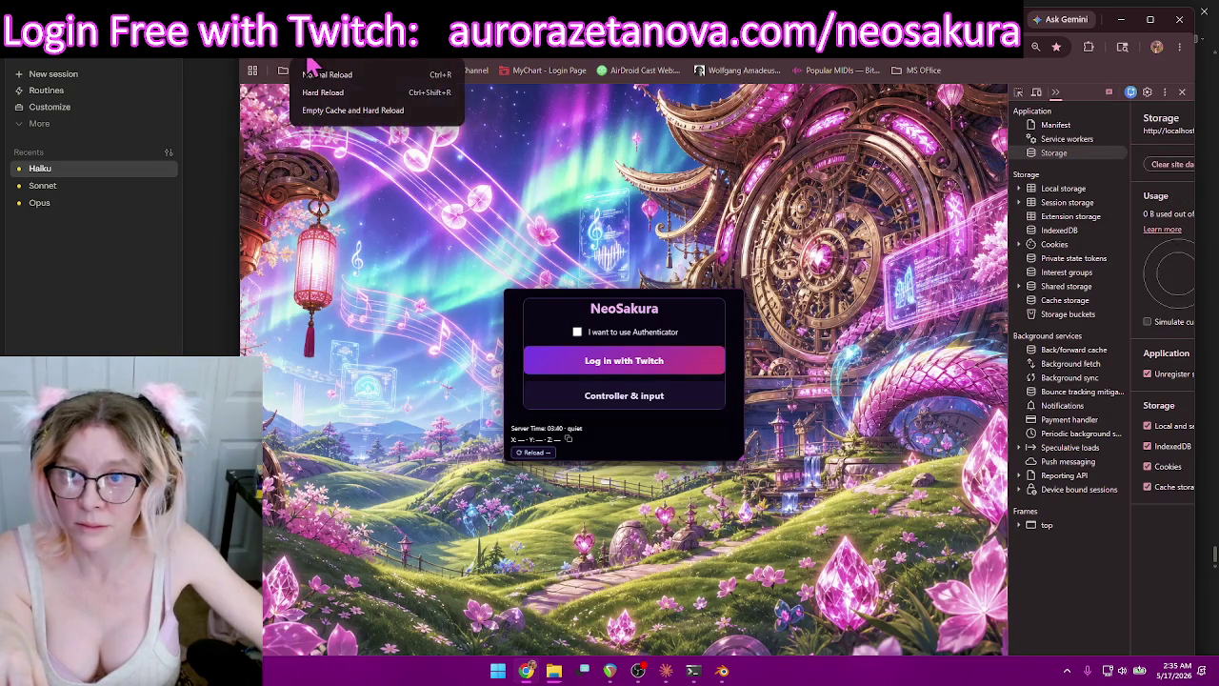
{"action": "left_click", "coordinate": [1181, 171]}
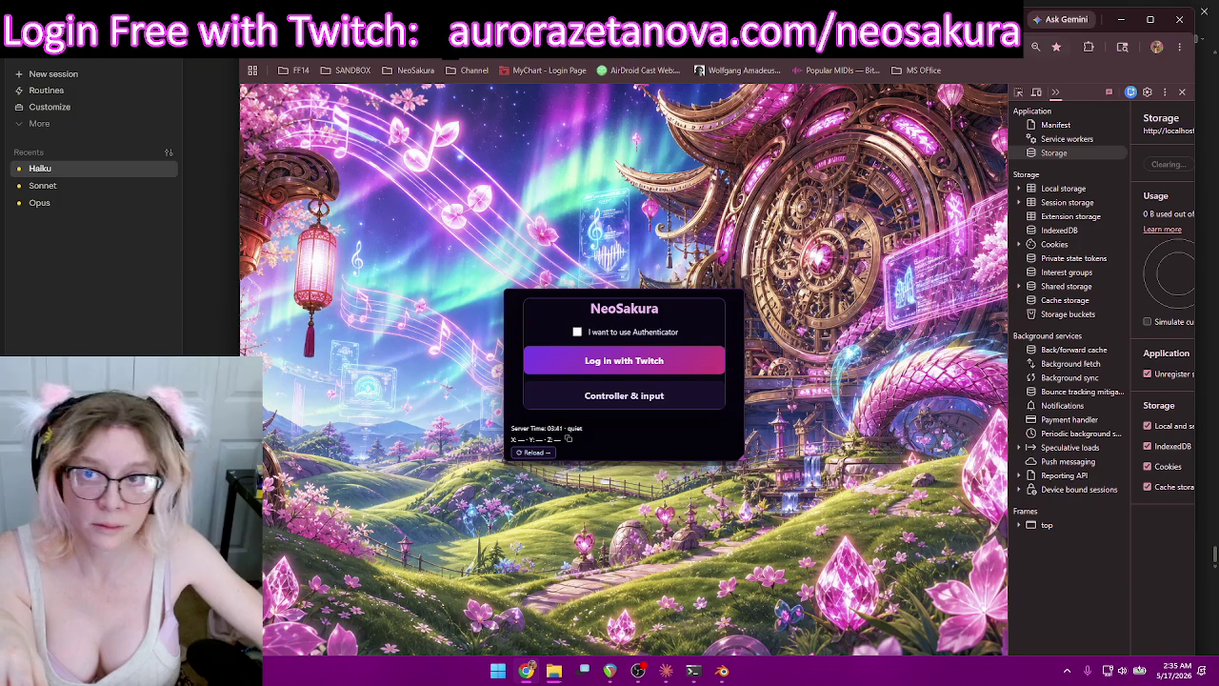
{"action": "left_click", "coordinate": [302, 69]}
{"action": "left_click", "coordinate": [353, 124]}
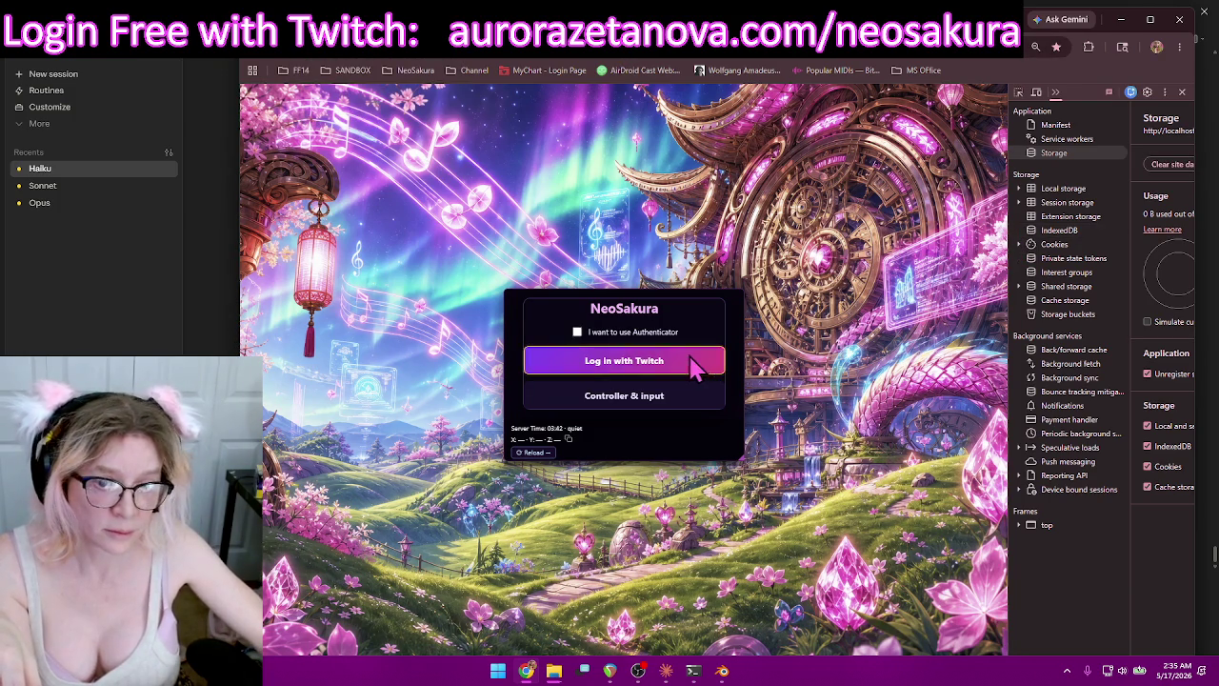
{"action": "left_click", "coordinate": [577, 331]}
{"action": "left_click", "coordinate": [605, 360]}
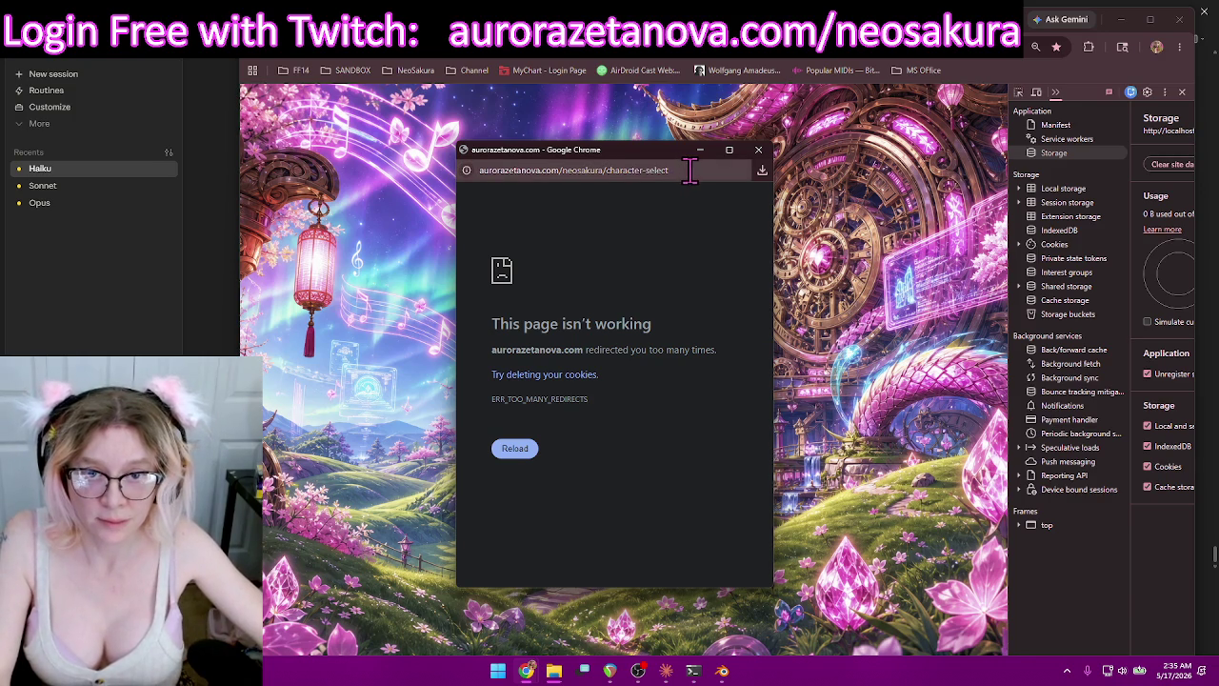
Dismiss the redirect error, hard-reload with empty cache, retry the Twitch login, and select the error text.
{"action": "left_click_drag", "start_coordinate": [676, 149], "coordinate": [903, 139]}
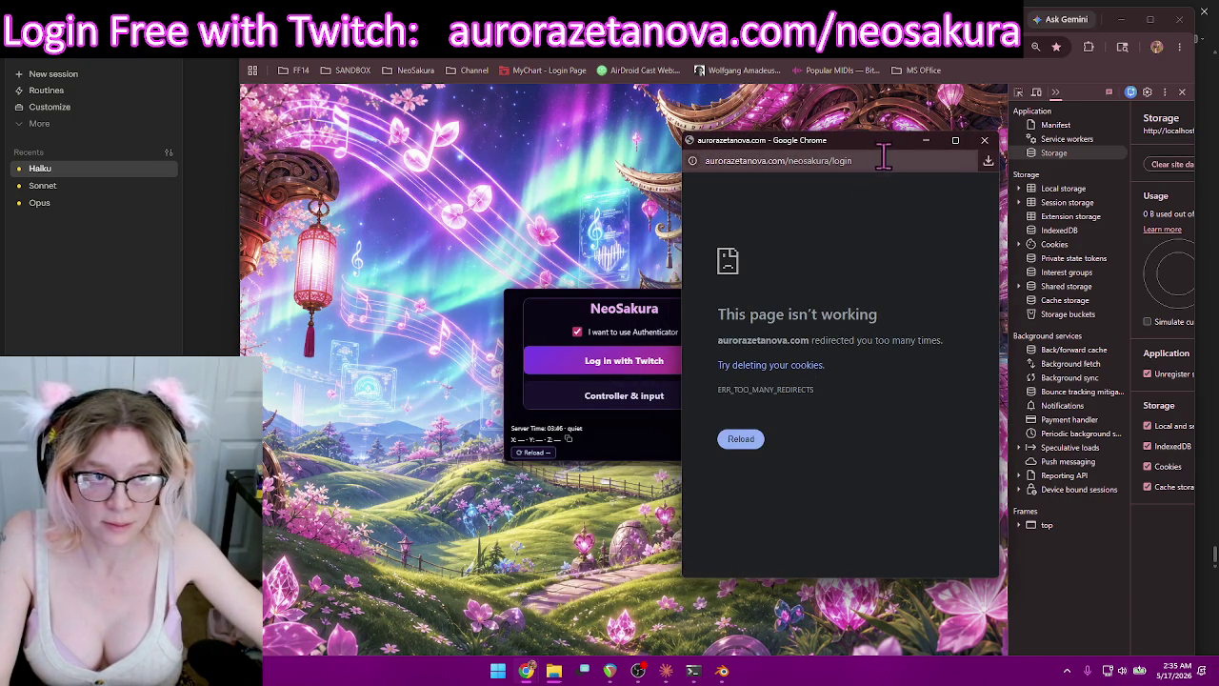
{"action": "left_click", "coordinate": [984, 141]}
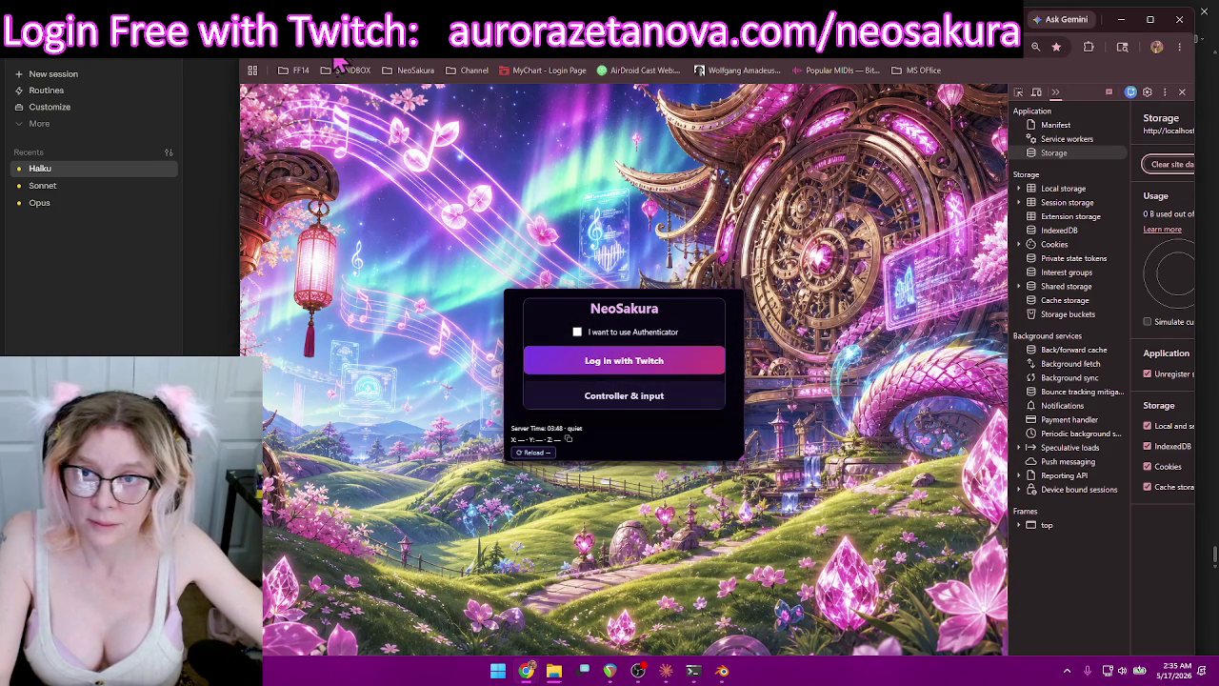
{"action": "right_click", "coordinate": [303, 46]}
{"action": "left_click", "coordinate": [329, 110]}
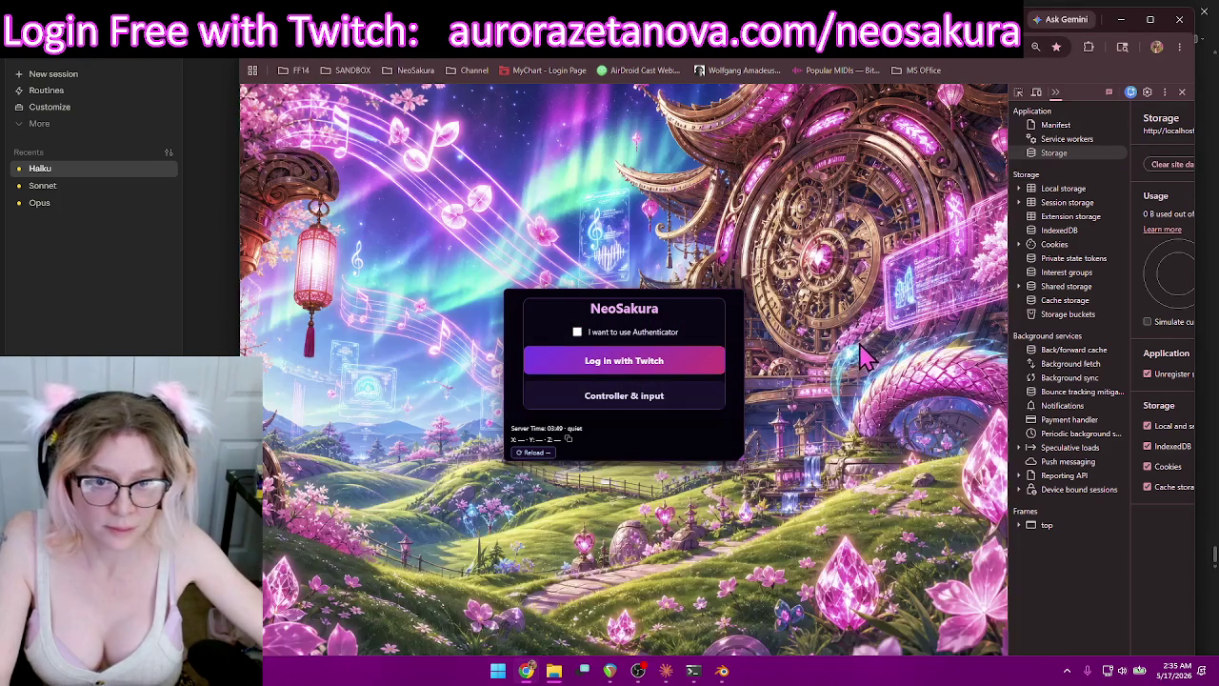
{"action": "left_click", "coordinate": [653, 360]}
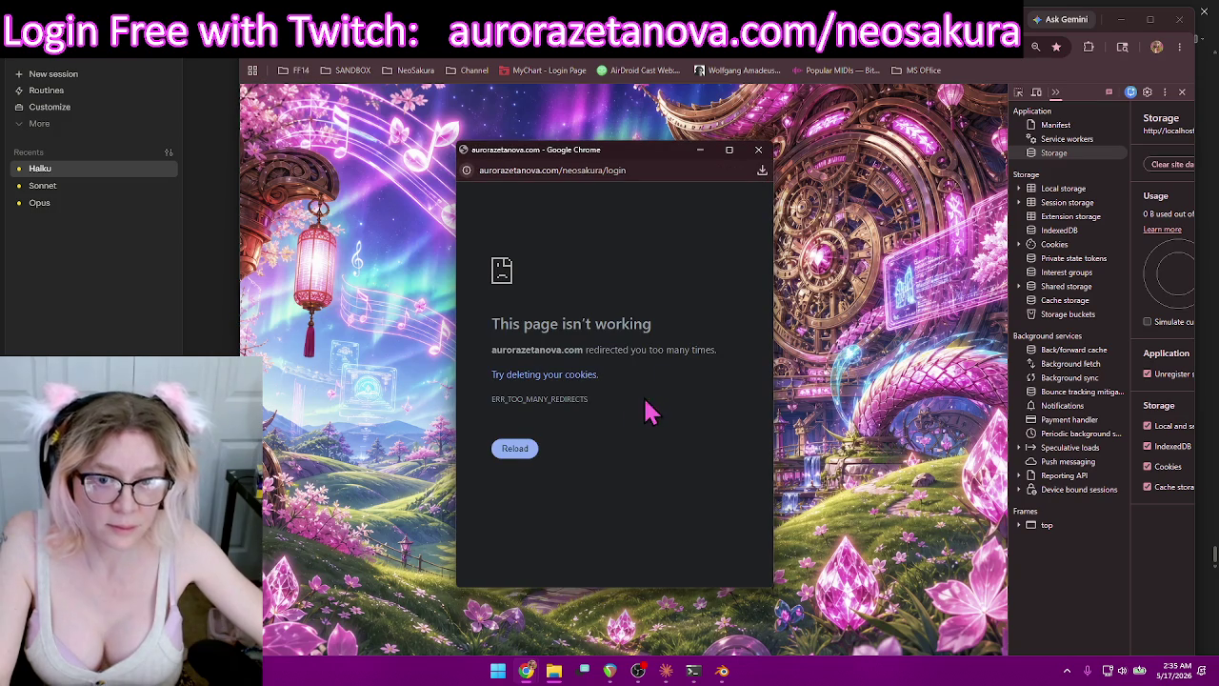
{"action": "left_click_drag", "start_coordinate": [604, 407], "coordinate": [457, 333]}
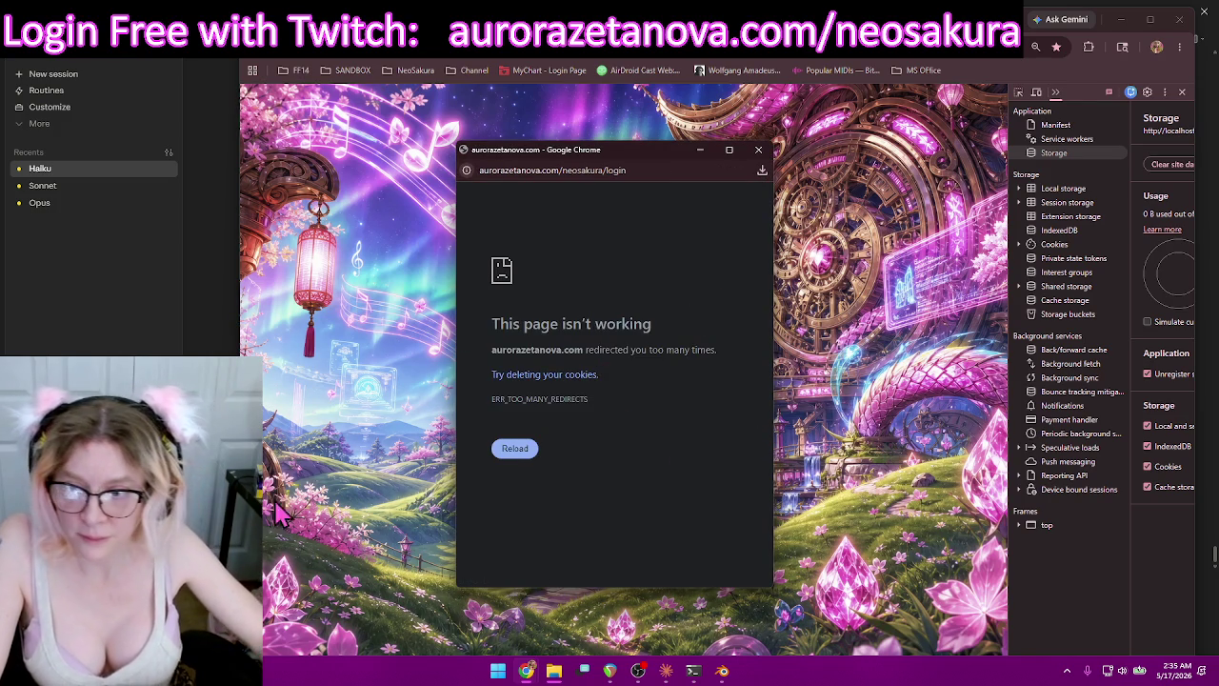
{"action": "left_click", "coordinate": [552, 609]}
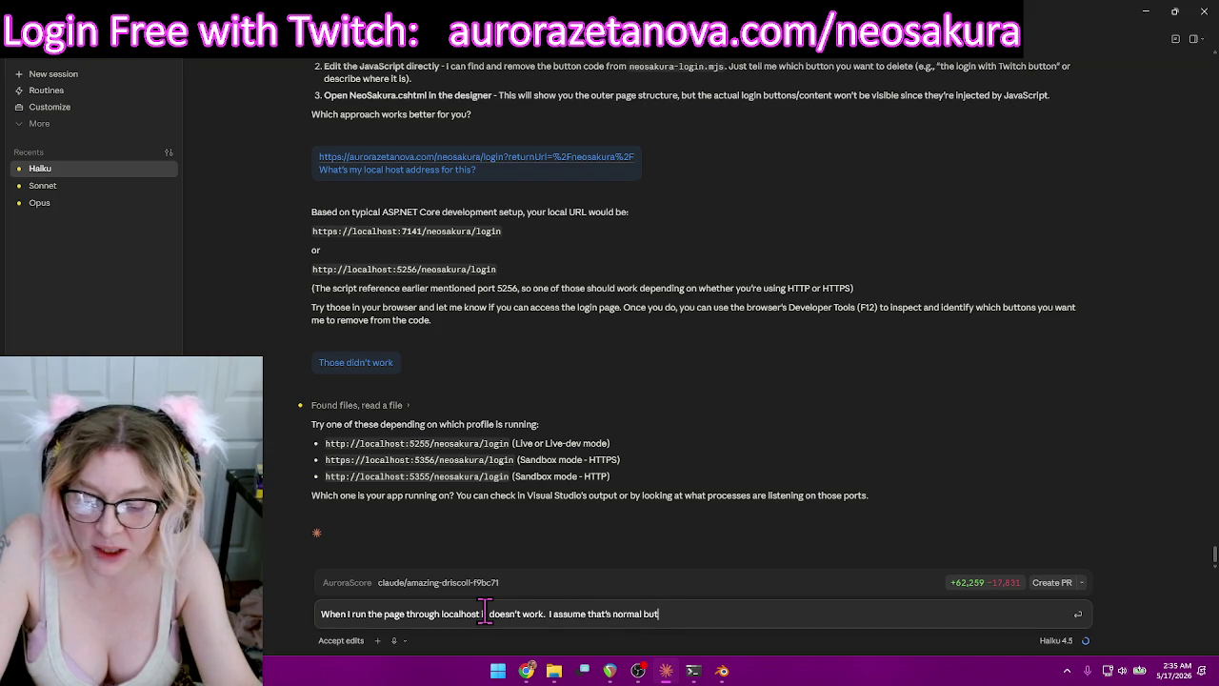
Draft 'is there a way we can configure it so it works' in Claude, unsent, and set the chat aside.
{"action": "type", "text": " is there a way we can configure it so i"}
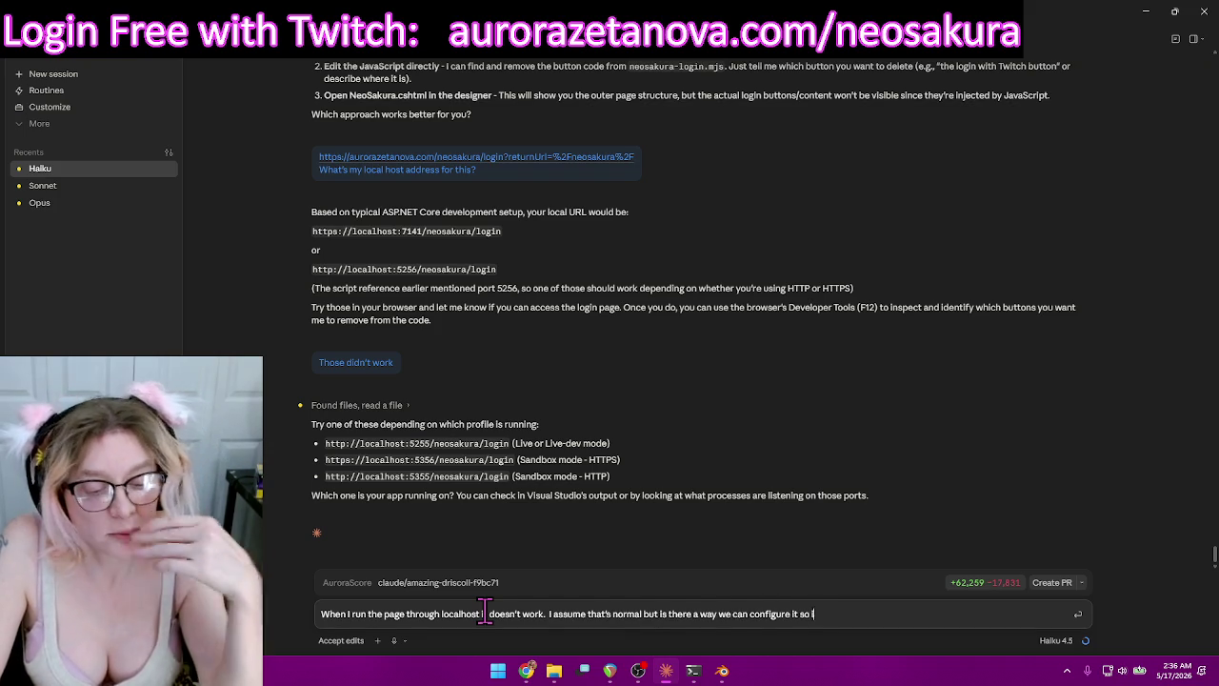
{"action": "type", "text": "t works"}
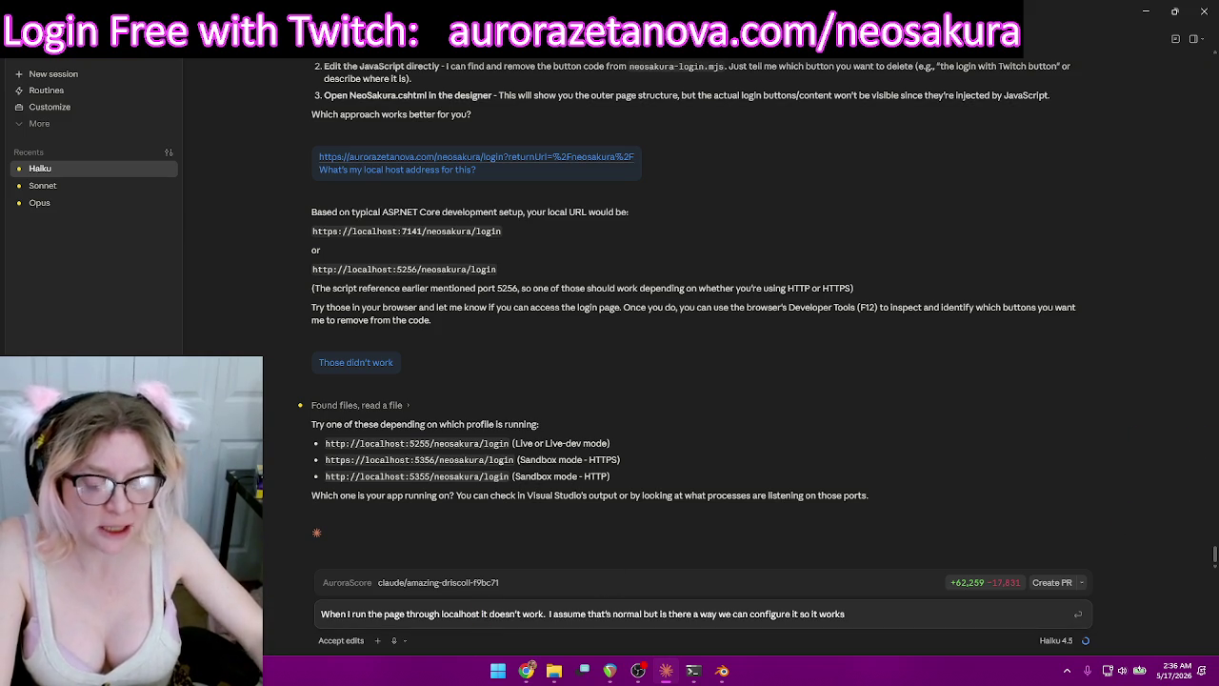
{"action": "mouse_move", "coordinate": [942, 440]}
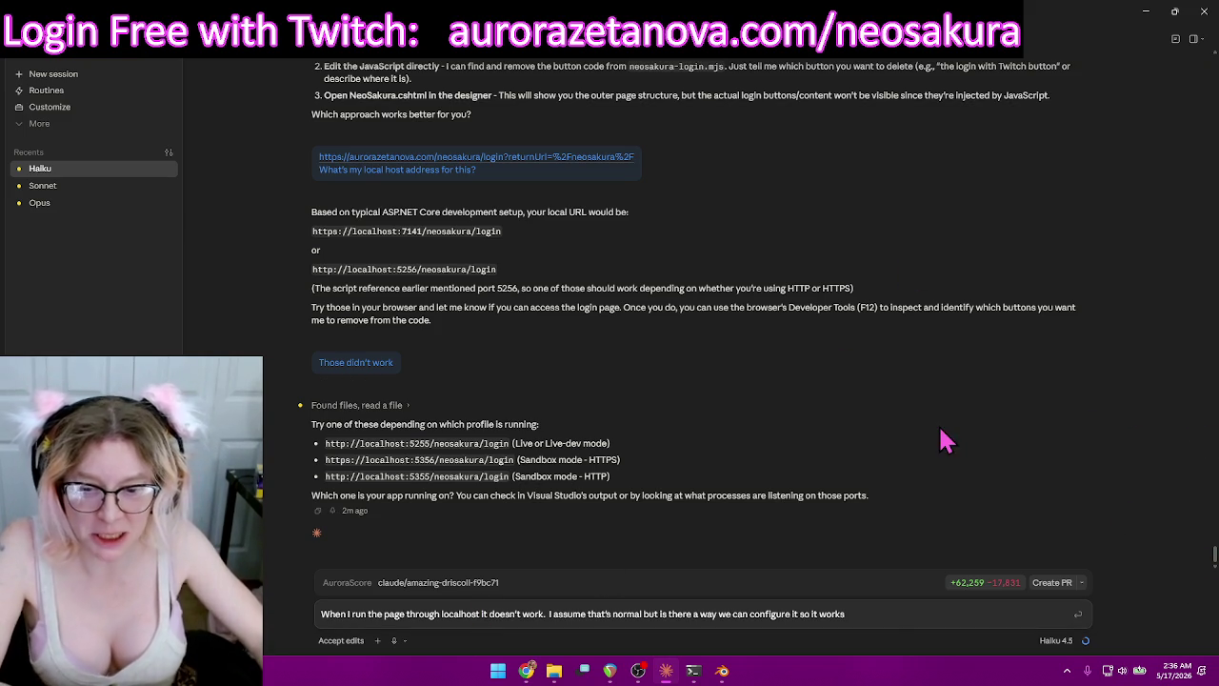
{"action": "left_click", "coordinate": [1145, 12]}
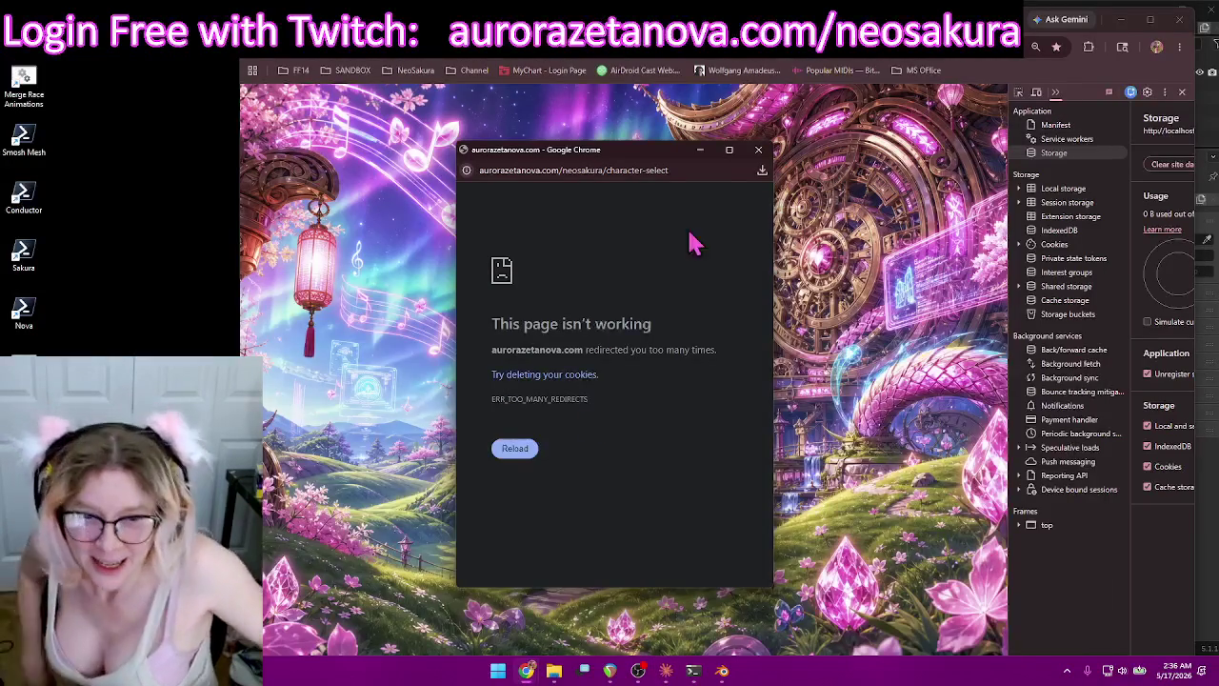
Dismiss the redirect error and select the authenticator code, Verify button and 'Invalid code' error text.
{"action": "left_click", "coordinate": [758, 149]}
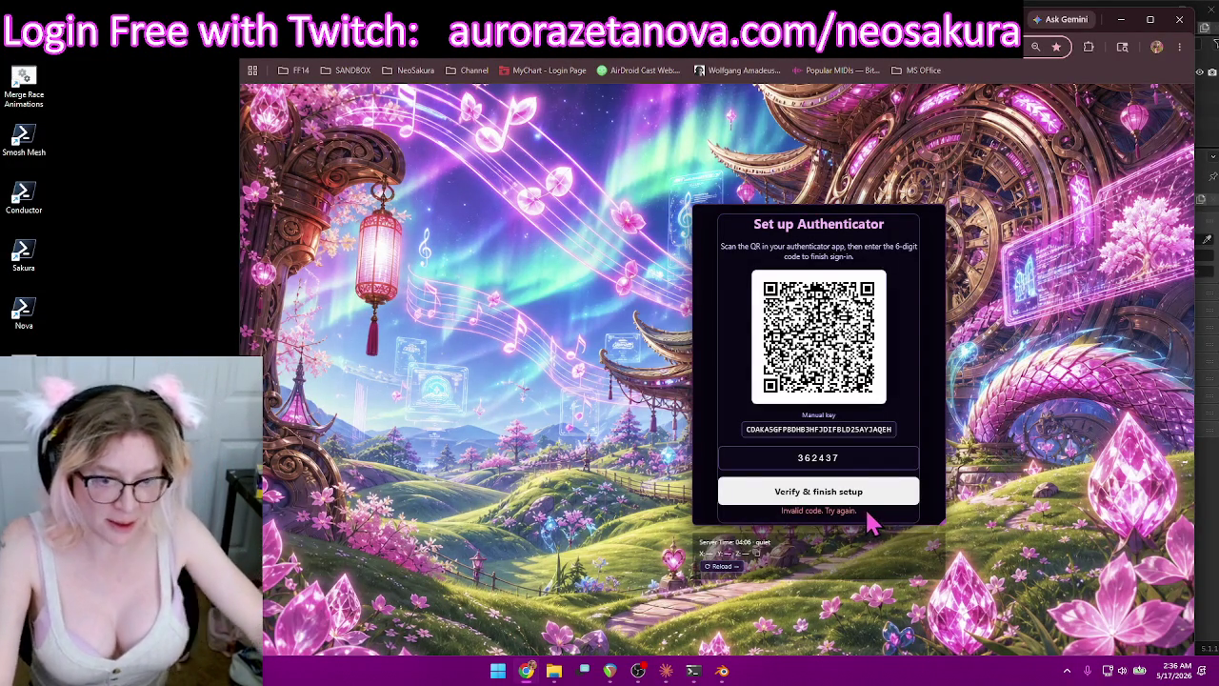
{"action": "left_click_drag", "start_coordinate": [864, 526], "coordinate": [762, 503]}
{"action": "left_click_drag", "start_coordinate": [859, 519], "coordinate": [742, 444]}
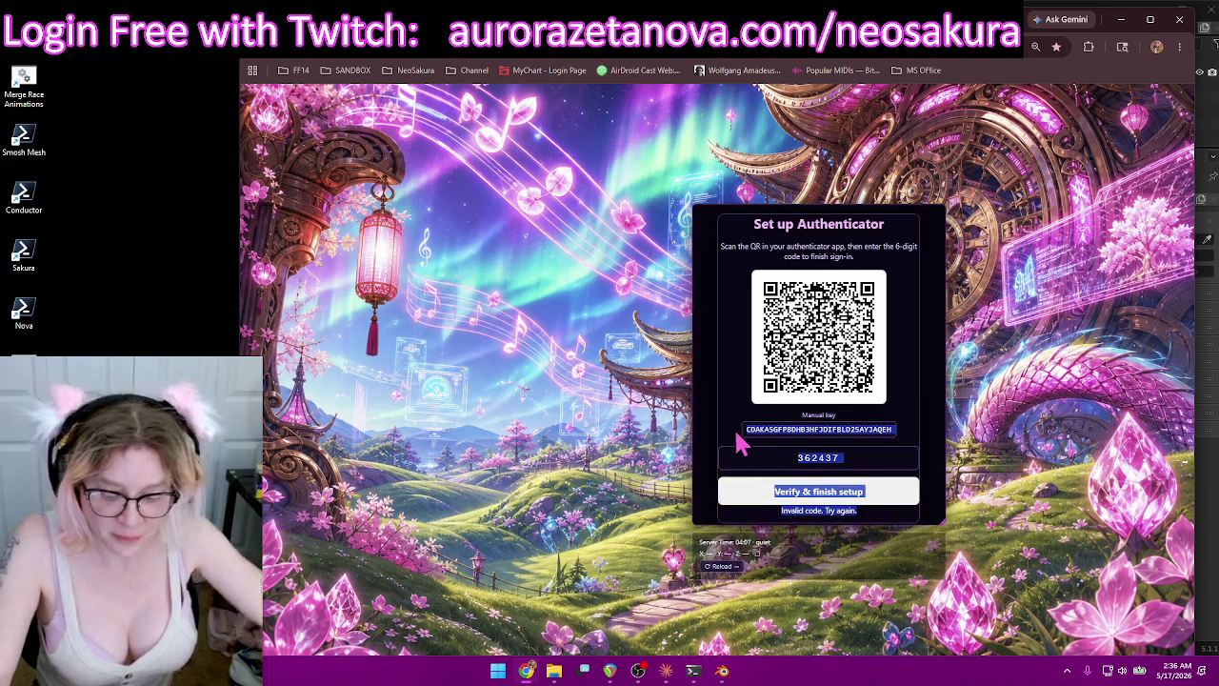
{"action": "left_click", "coordinate": [671, 669]}
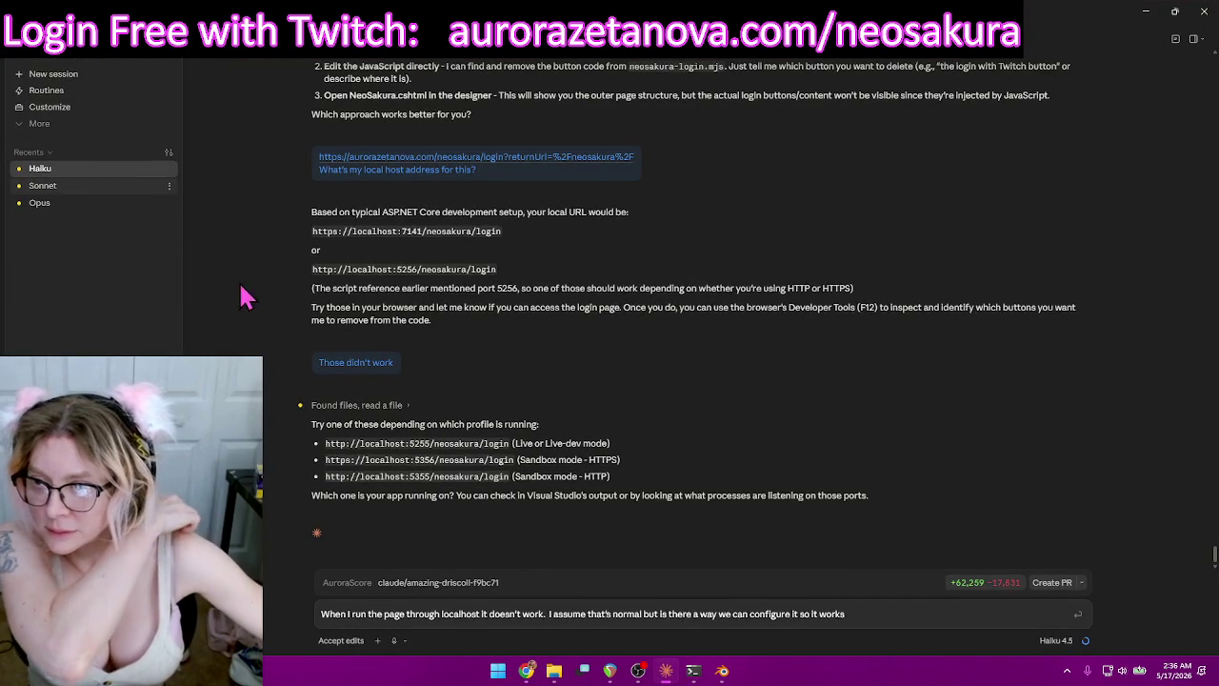
Paste the authenticator setup details and invalid-code error into the Opus chat.
{"action": "left_click", "coordinate": [45, 184]}
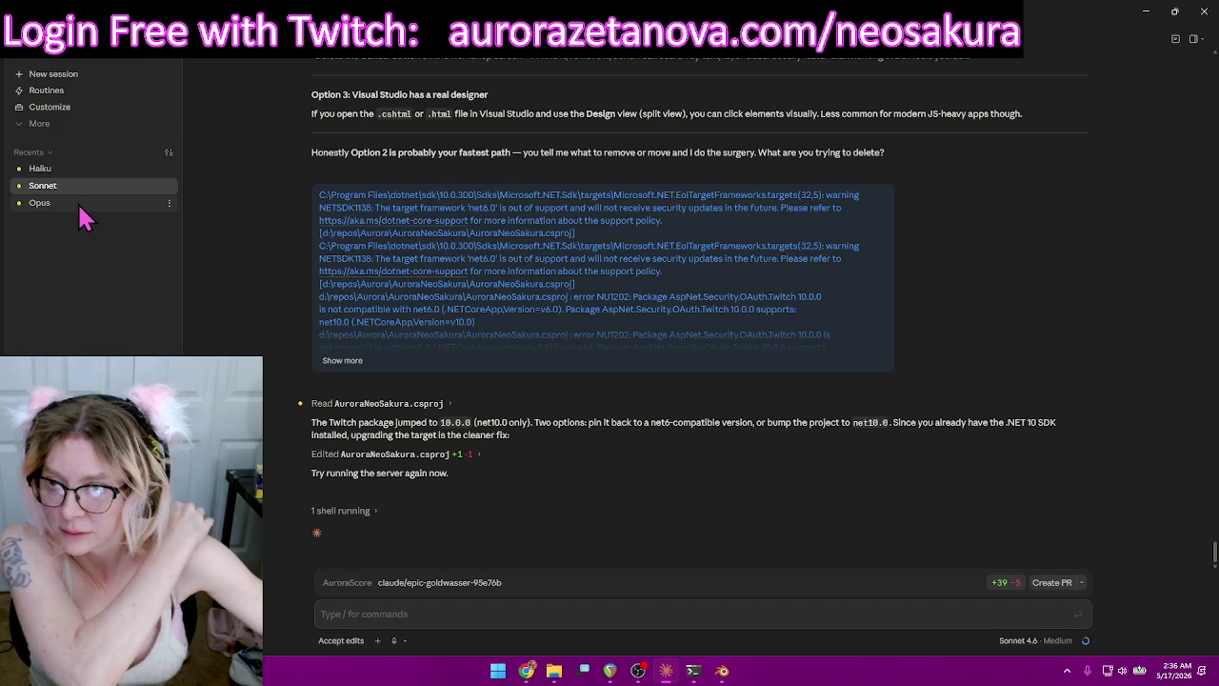
{"action": "left_click", "coordinate": [57, 202]}
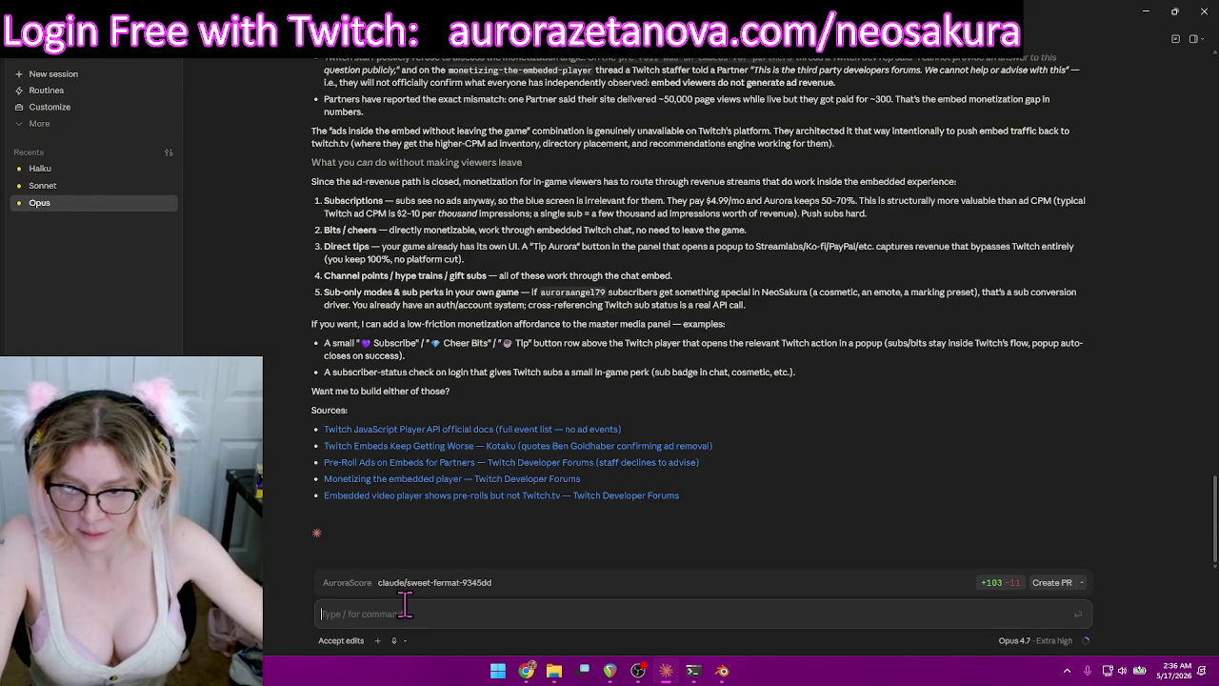
{"action": "key", "text": "ctrl+v"}
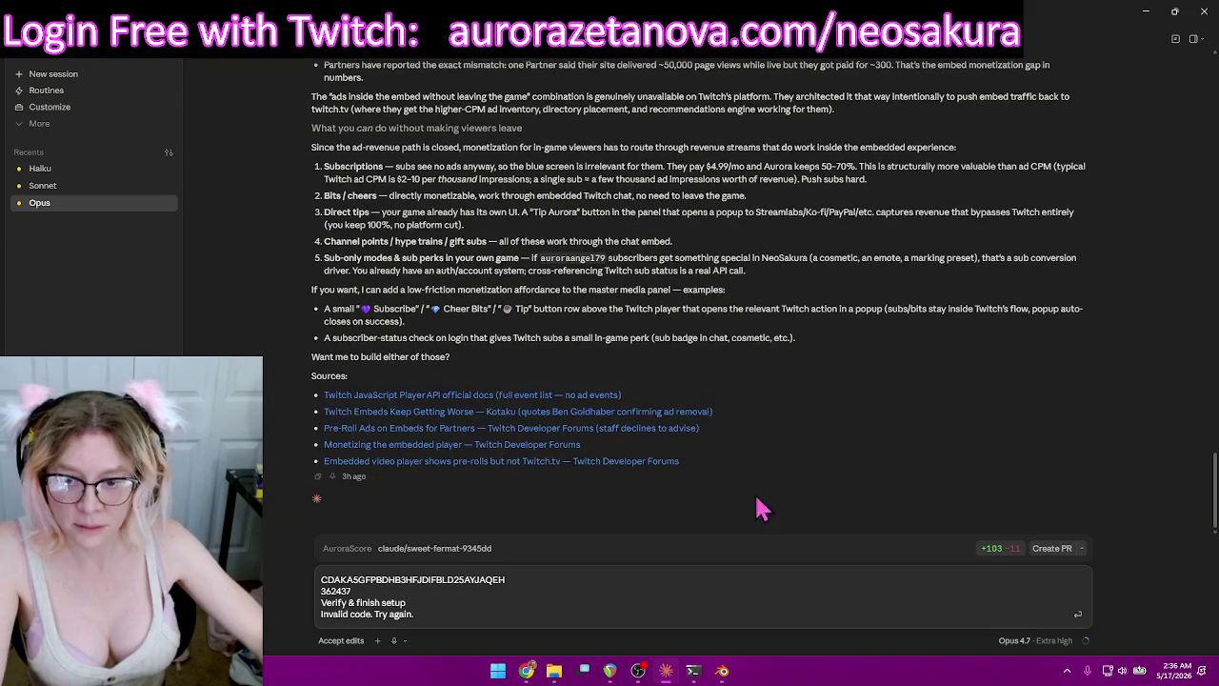
Open the bookmarked localhost NeoSakura login page in a new Chrome tab.
{"action": "left_click", "coordinate": [529, 672]}
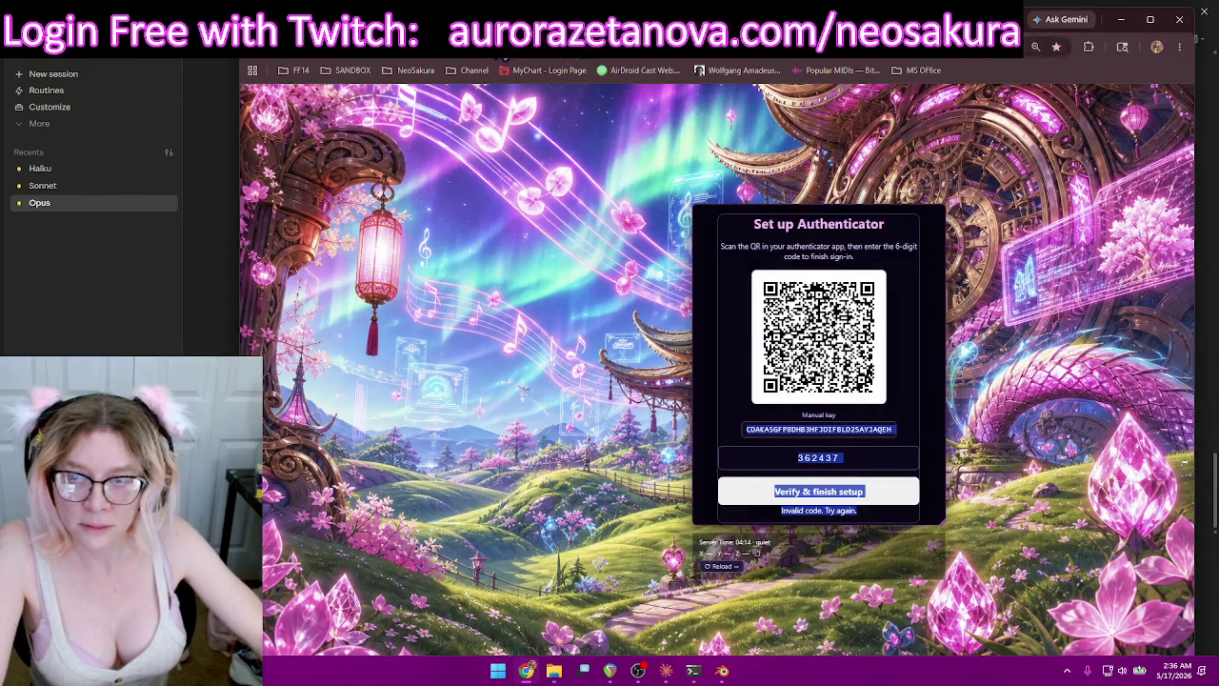
{"action": "key", "text": "ctrl+t"}
{"action": "left_click", "coordinate": [407, 69]}
{"action": "left_click", "coordinate": [430, 198]}
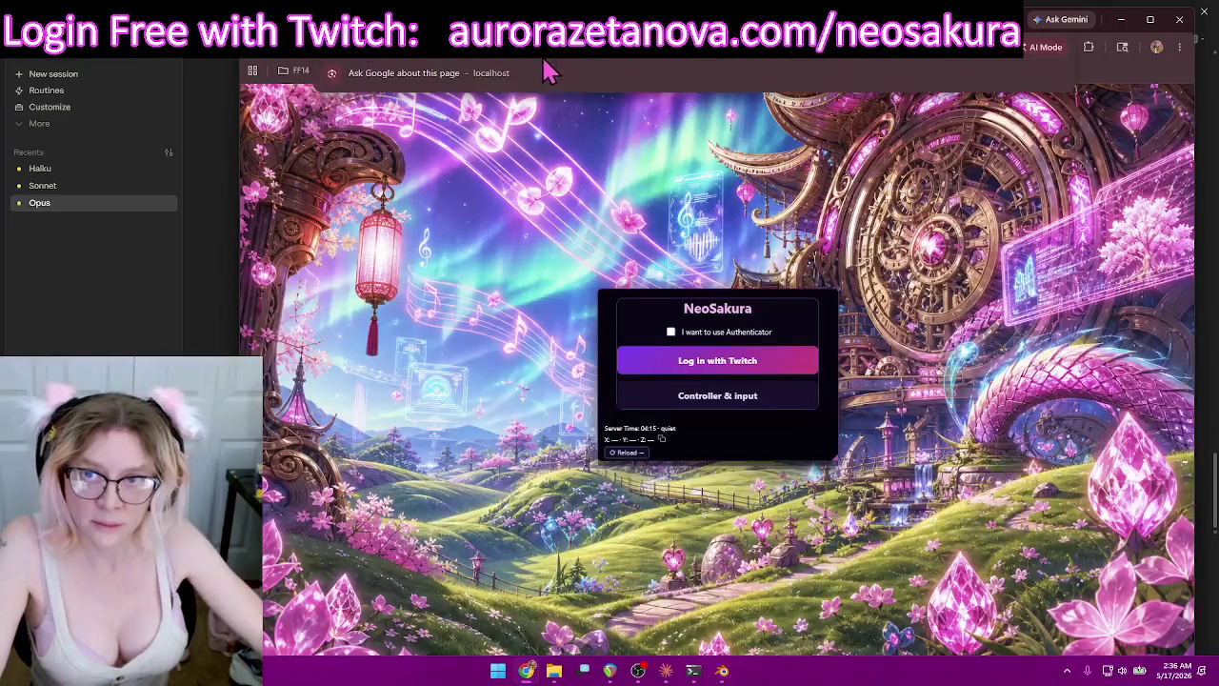
Put the port 5255 login address on the message's first line and send it to Opus.
{"action": "key", "text": "alt+Tab"}
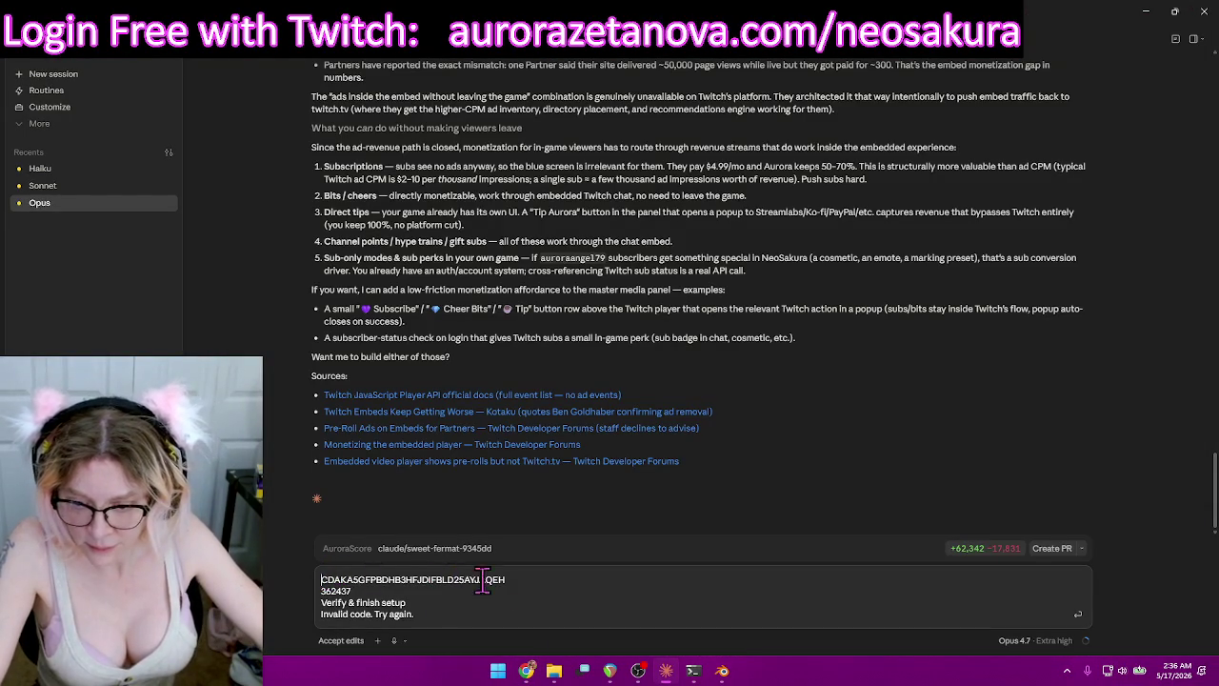
{"action": "double_click", "coordinate": [502, 578]}
{"action": "key", "text": "Up"}
{"action": "type", "text": "http://localhost:5255/neosakura/login"}
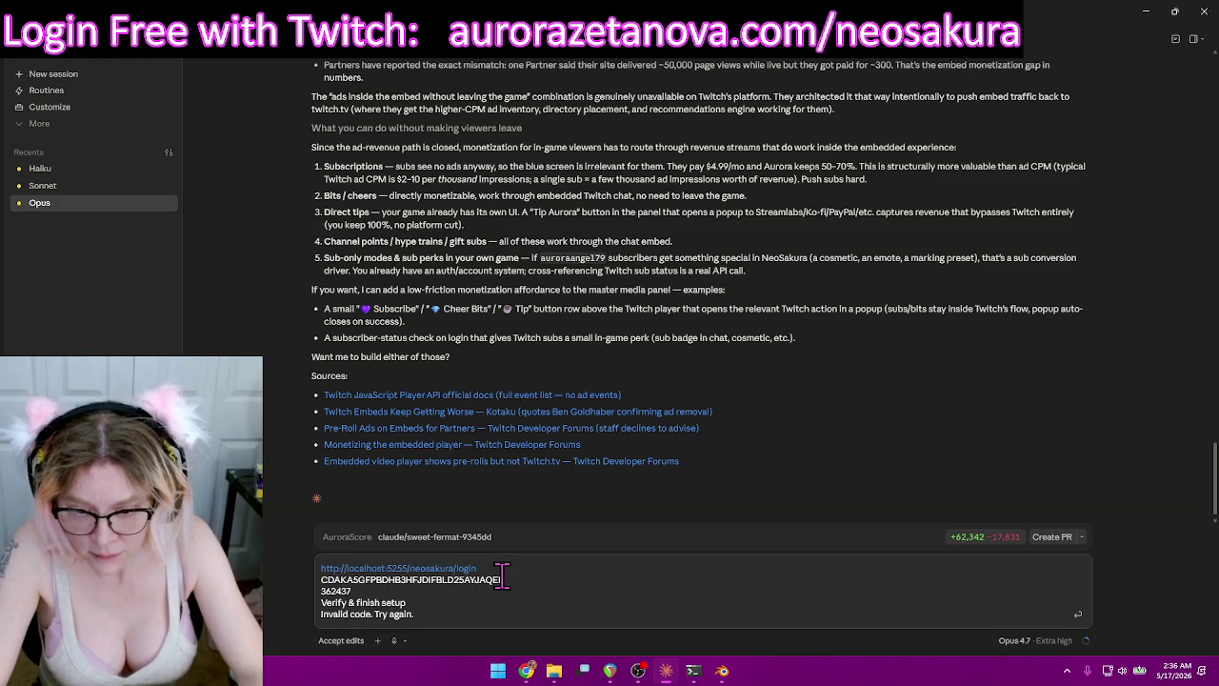
{"action": "key", "text": "Return"}
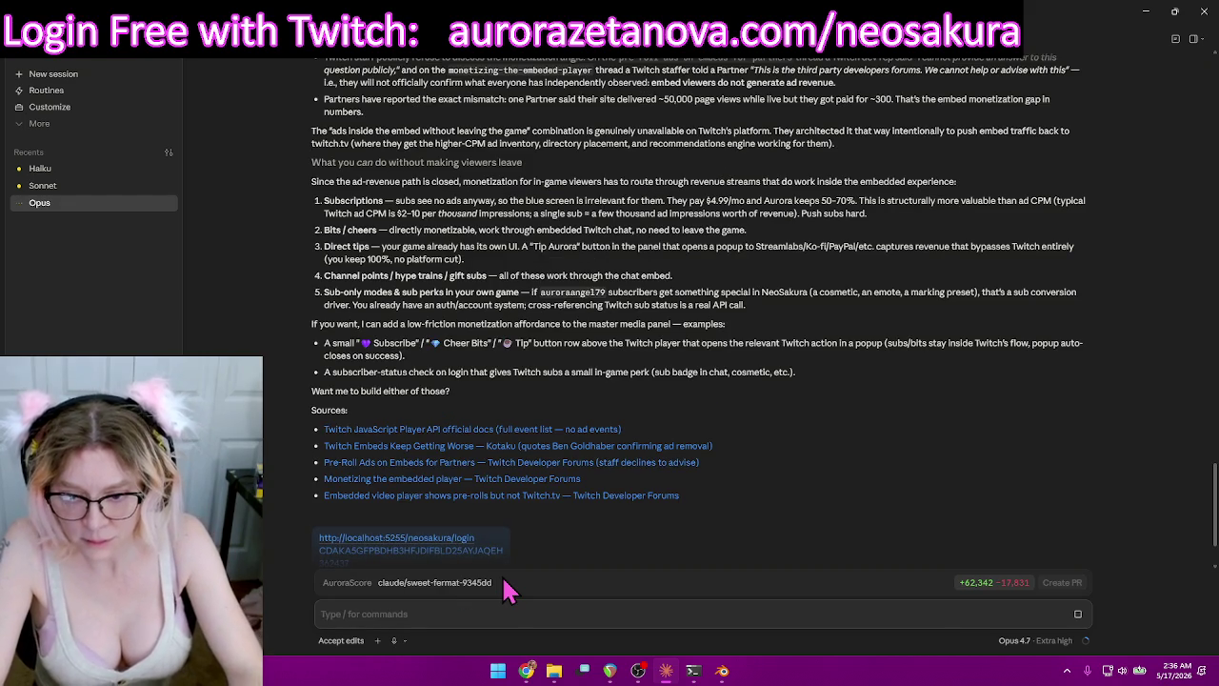
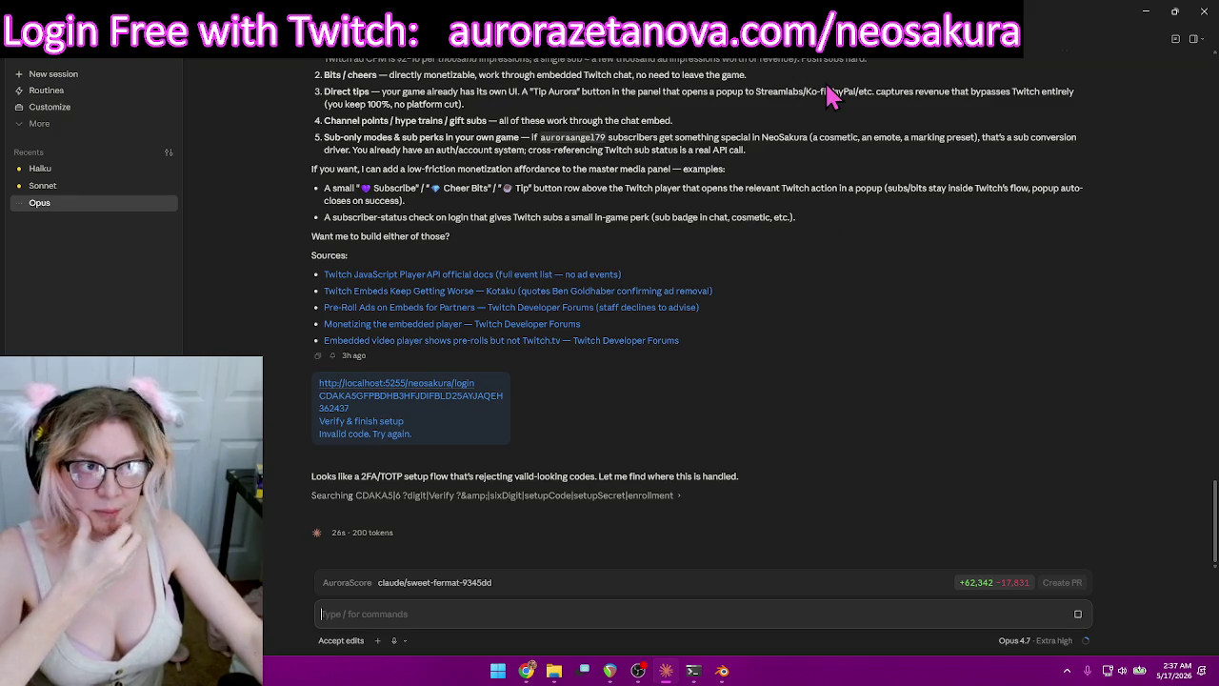
Move the Claude window aside, minimize Chrome, and bring Blender and the extract dialog forward.
{"action": "left_click", "coordinate": [1174, 12]}
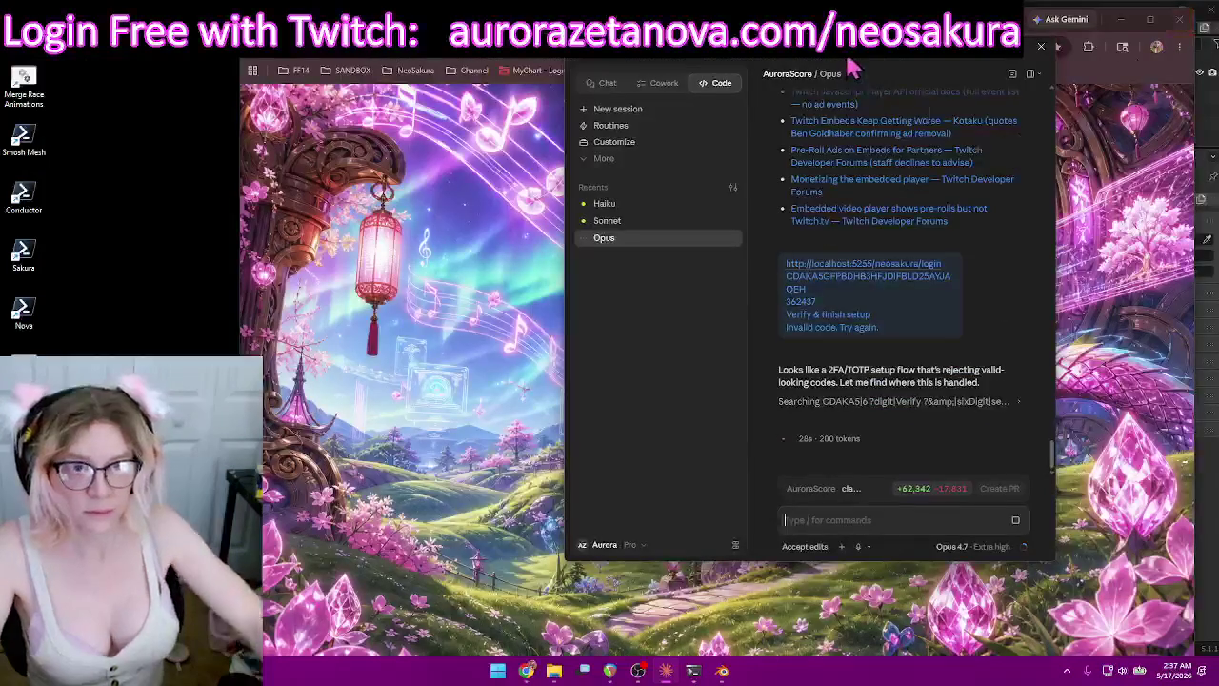
{"action": "left_click_drag", "start_coordinate": [752, 47], "coordinate": [170, 149]}
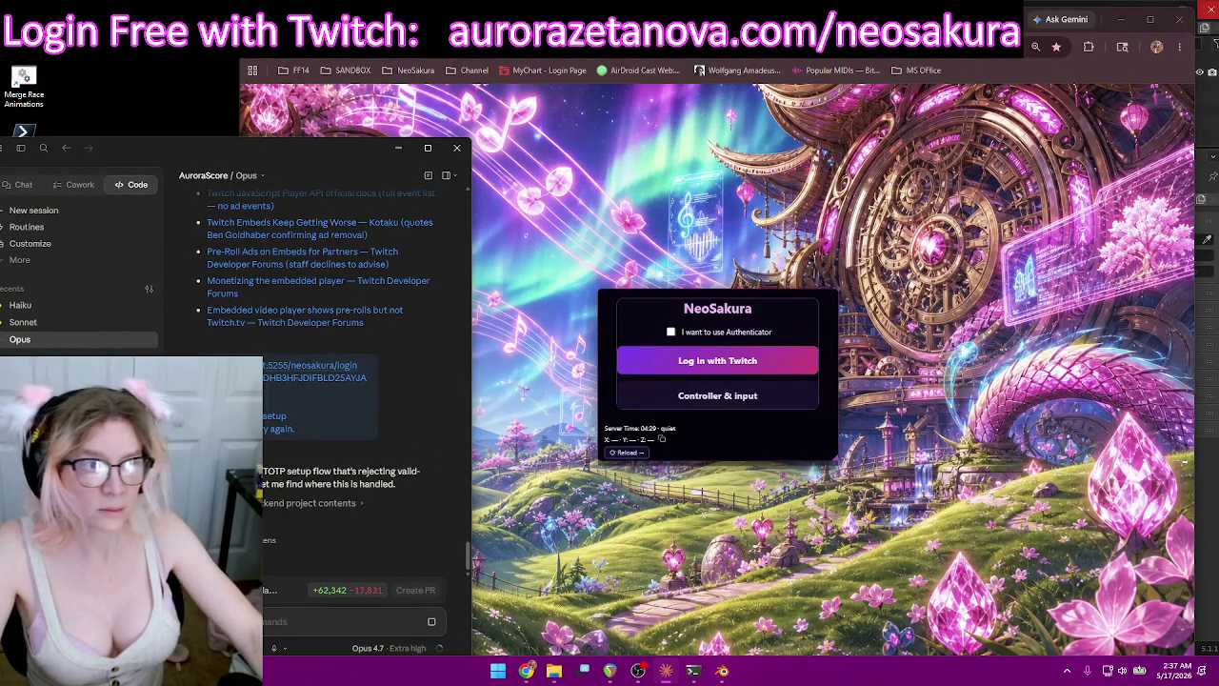
{"action": "left_click", "coordinate": [1133, 28]}
{"action": "double_click", "coordinate": [1124, 35]}
{"action": "left_click", "coordinate": [999, 144]}
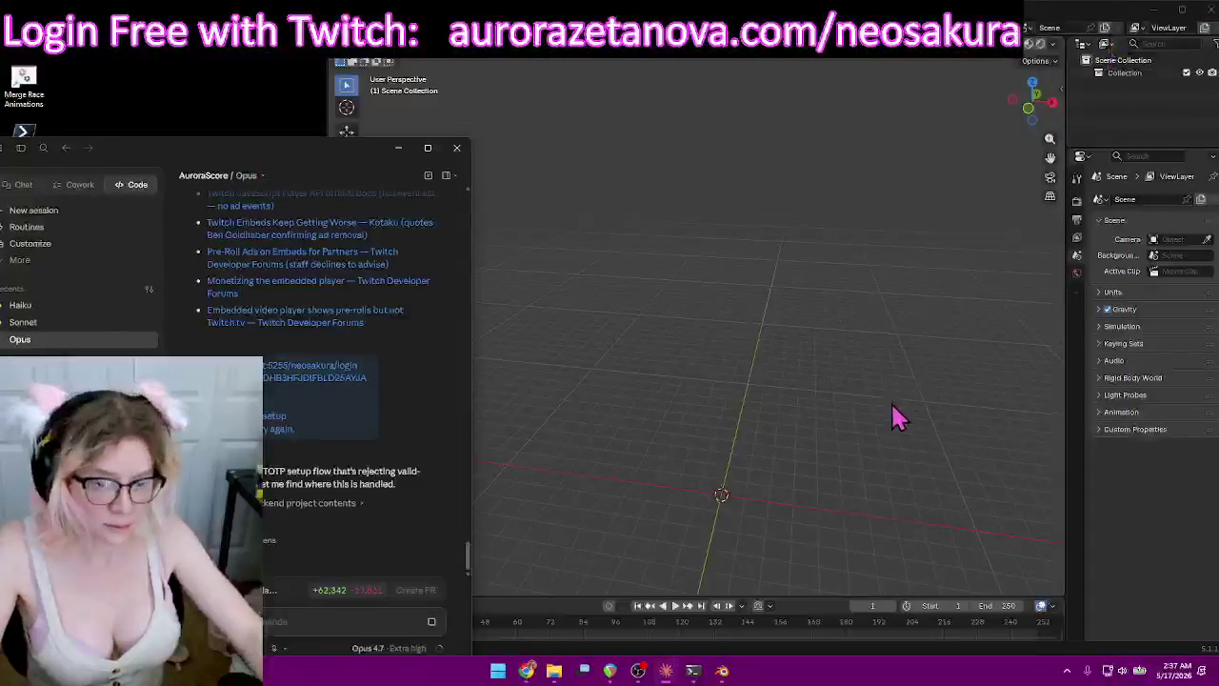
{"action": "left_click", "coordinate": [823, 315]}
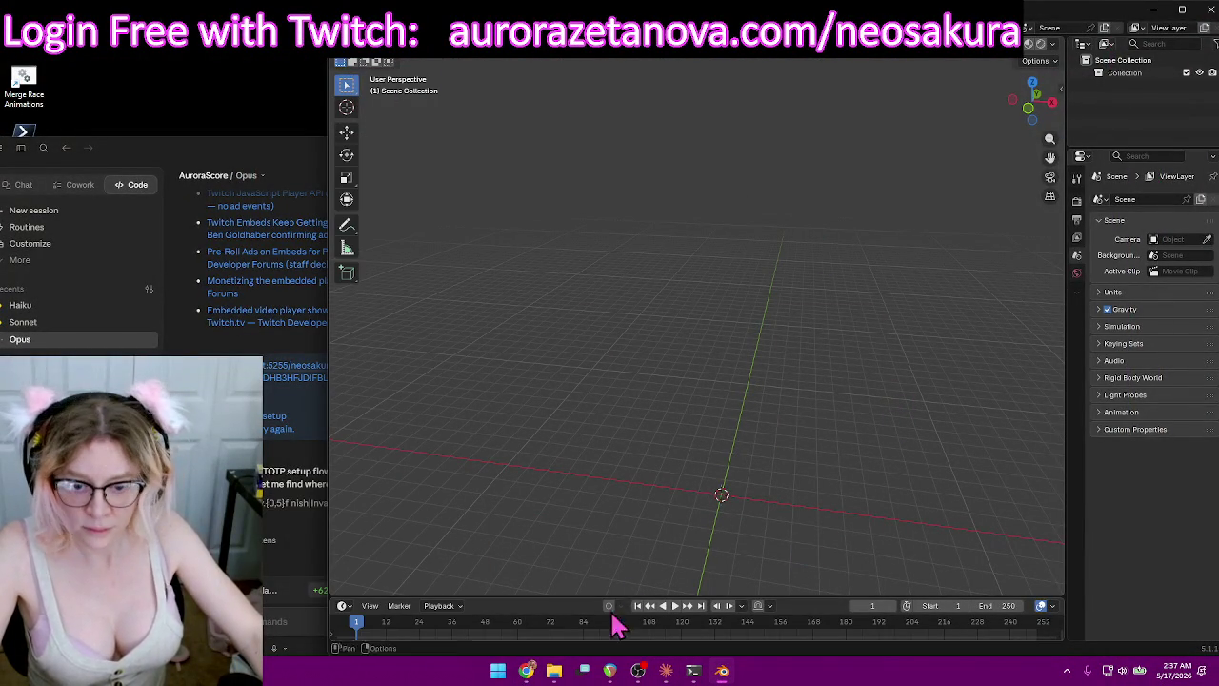
{"action": "mouse_move", "coordinate": [554, 670]}
{"action": "left_click", "coordinate": [633, 610]}
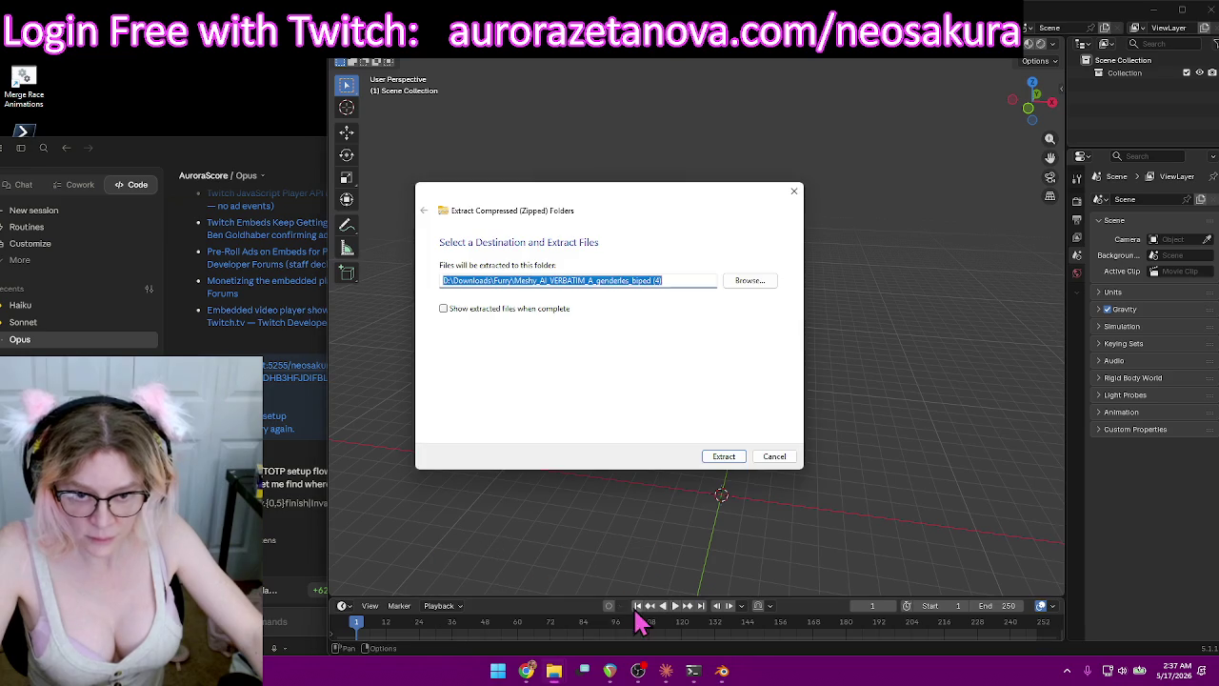
Extract the Meshy biped zip into its folder under Downloads\Furry, moving the progress window aside.
{"action": "left_click", "coordinate": [724, 456]}
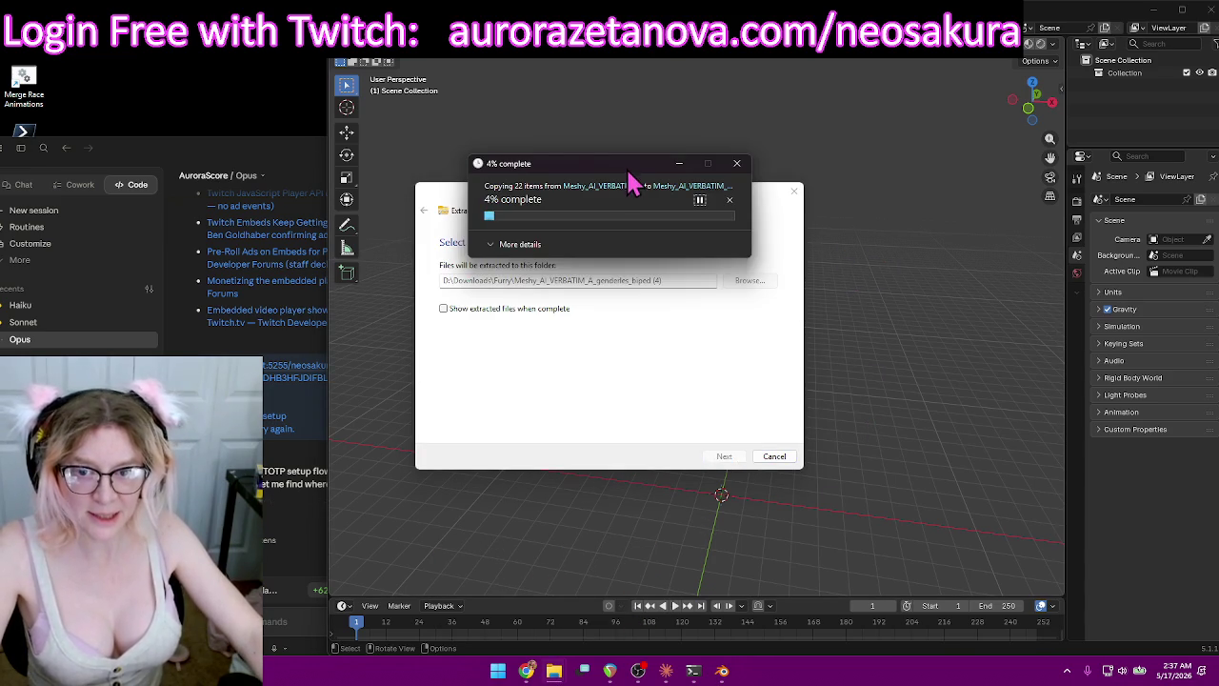
{"action": "left_click_drag", "start_coordinate": [629, 174], "coordinate": [214, 50]}
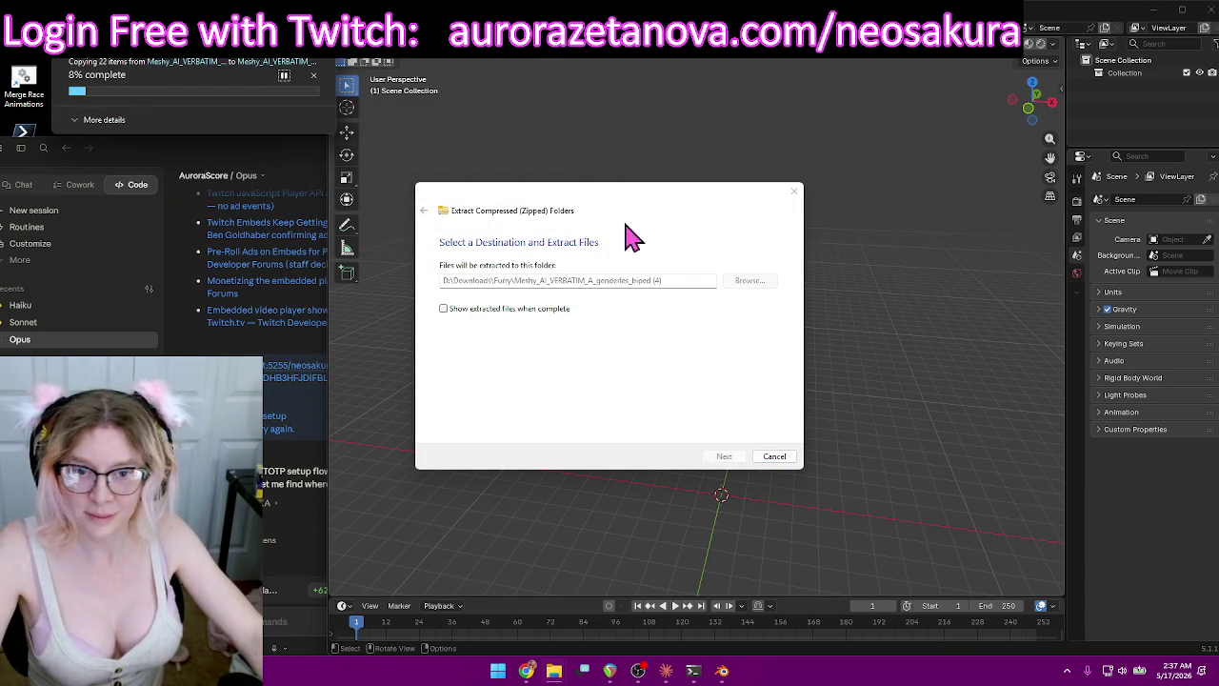
{"action": "left_click", "coordinate": [360, 43]}
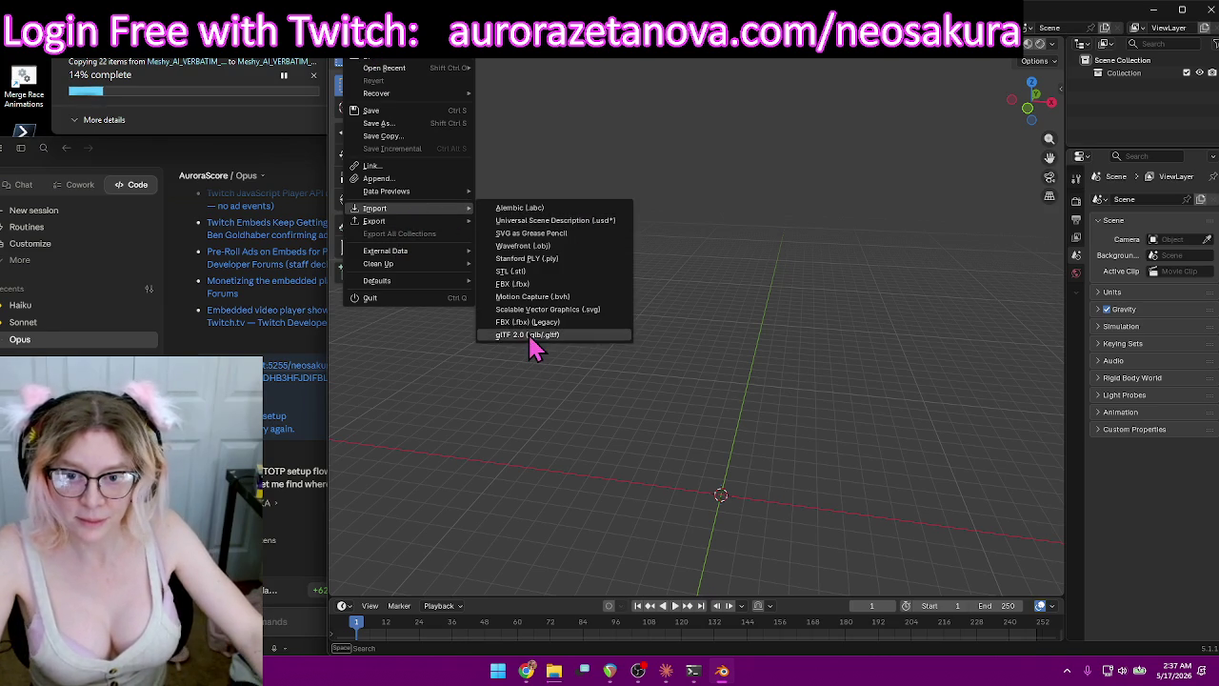
Import the Character_output .glb from the Meshy biped folder as glTF 2.0.
{"action": "left_click", "coordinate": [534, 340]}
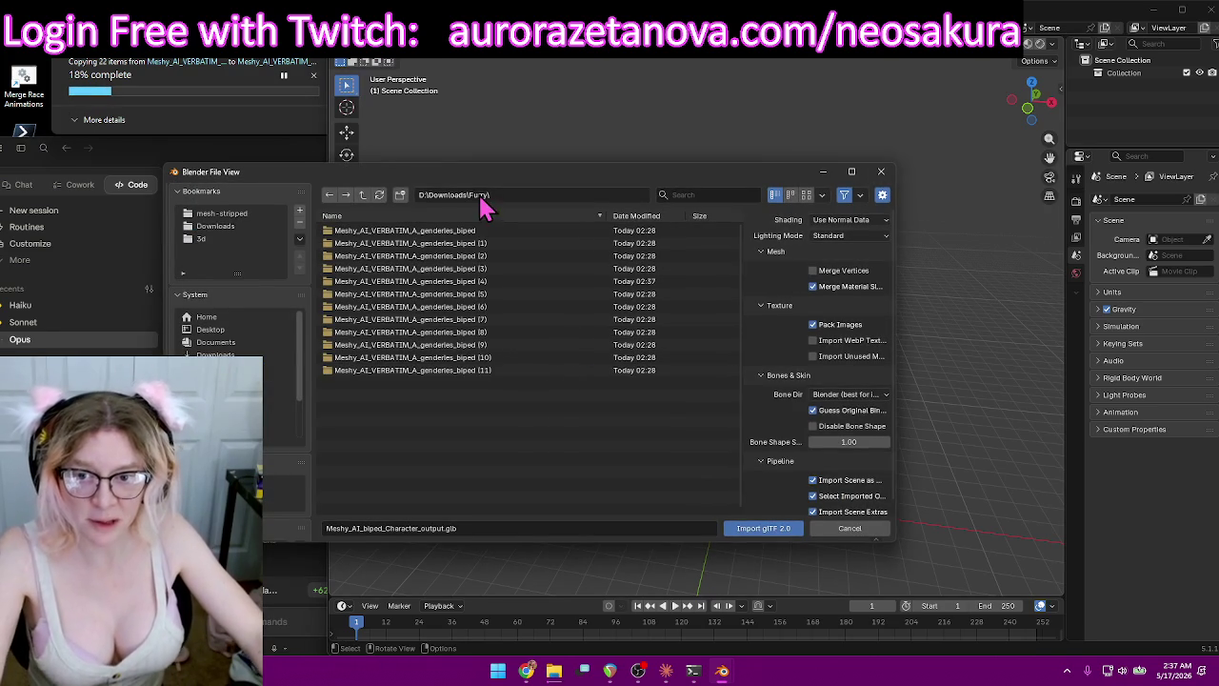
{"action": "double_click", "coordinate": [480, 231]}
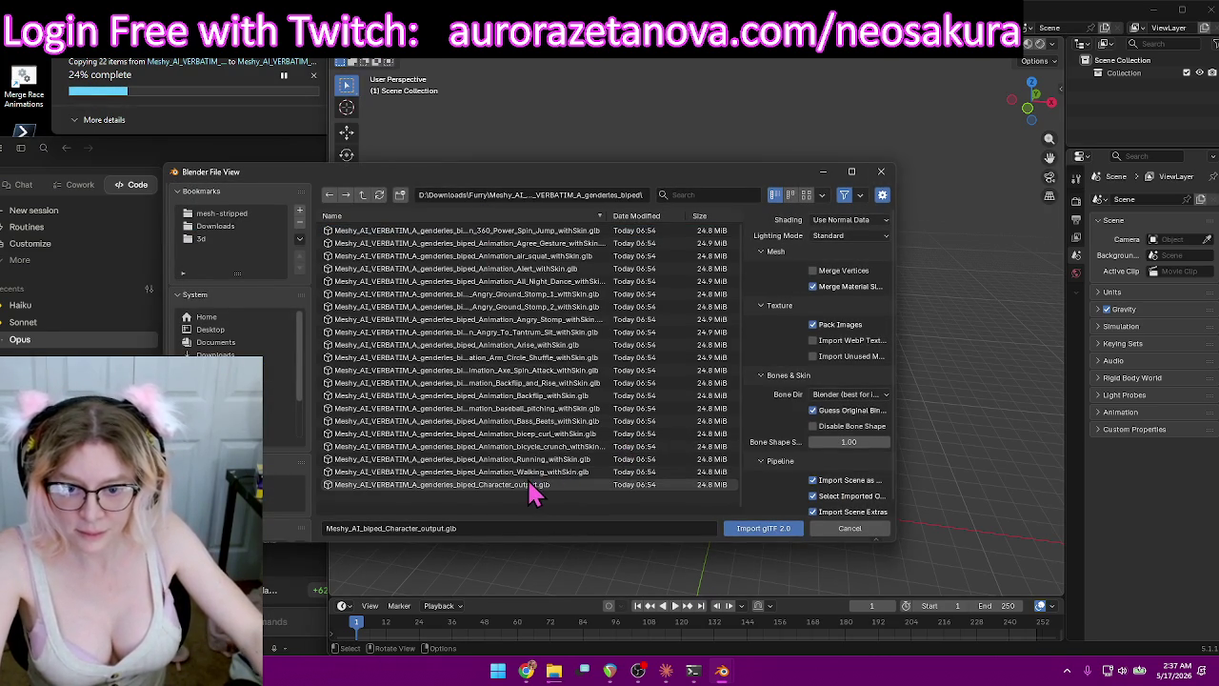
{"action": "double_click", "coordinate": [532, 486]}
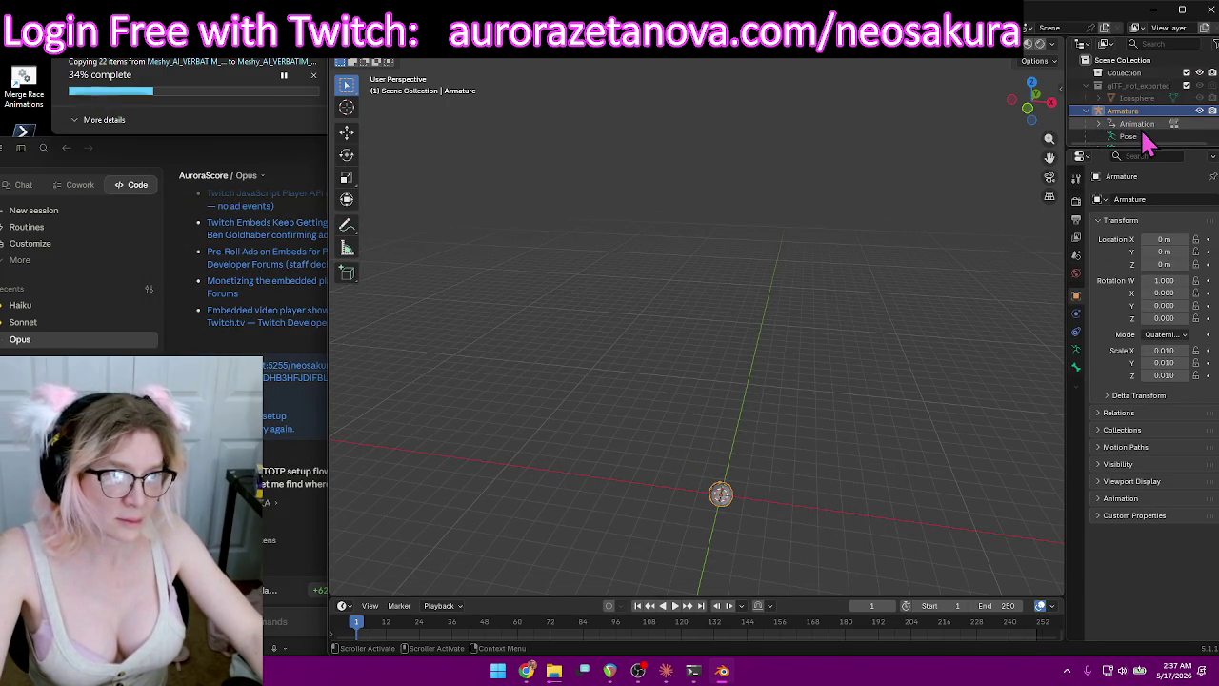
Remove the extra armatures in the Outliner, leaving the char1 winged model.
{"action": "scroll", "coordinate": [1145, 133], "scroll_direction": "down", "scroll_amount": 1}
{"action": "right_click", "coordinate": [1140, 110]}
{"action": "key", "text": "Escape"}
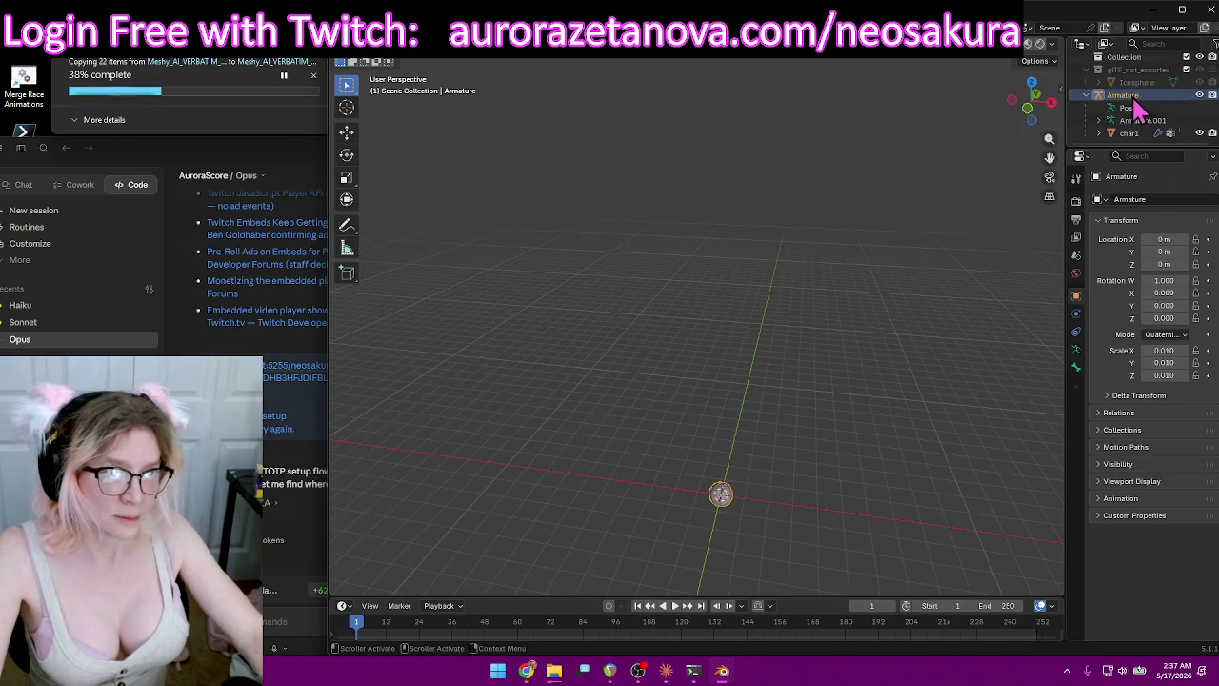
{"action": "right_click", "coordinate": [1137, 121]}
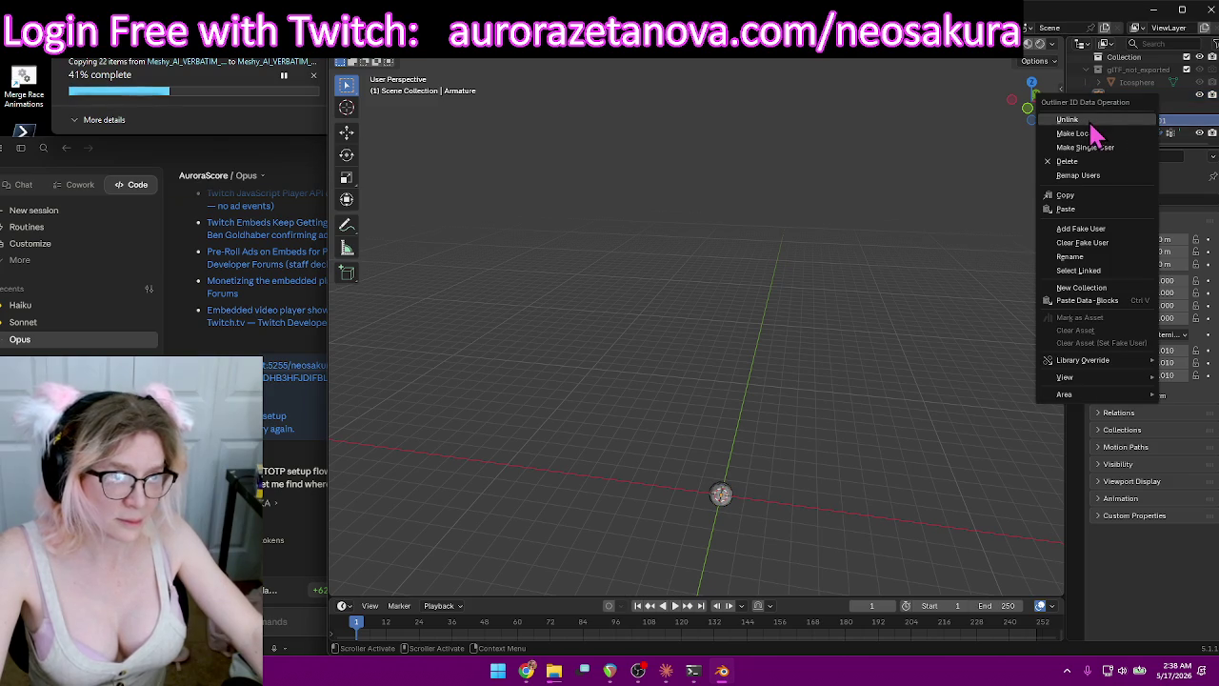
{"action": "left_click", "coordinate": [1091, 122]}
{"action": "right_click", "coordinate": [1139, 125]}
{"action": "left_click", "coordinate": [1191, 133]}
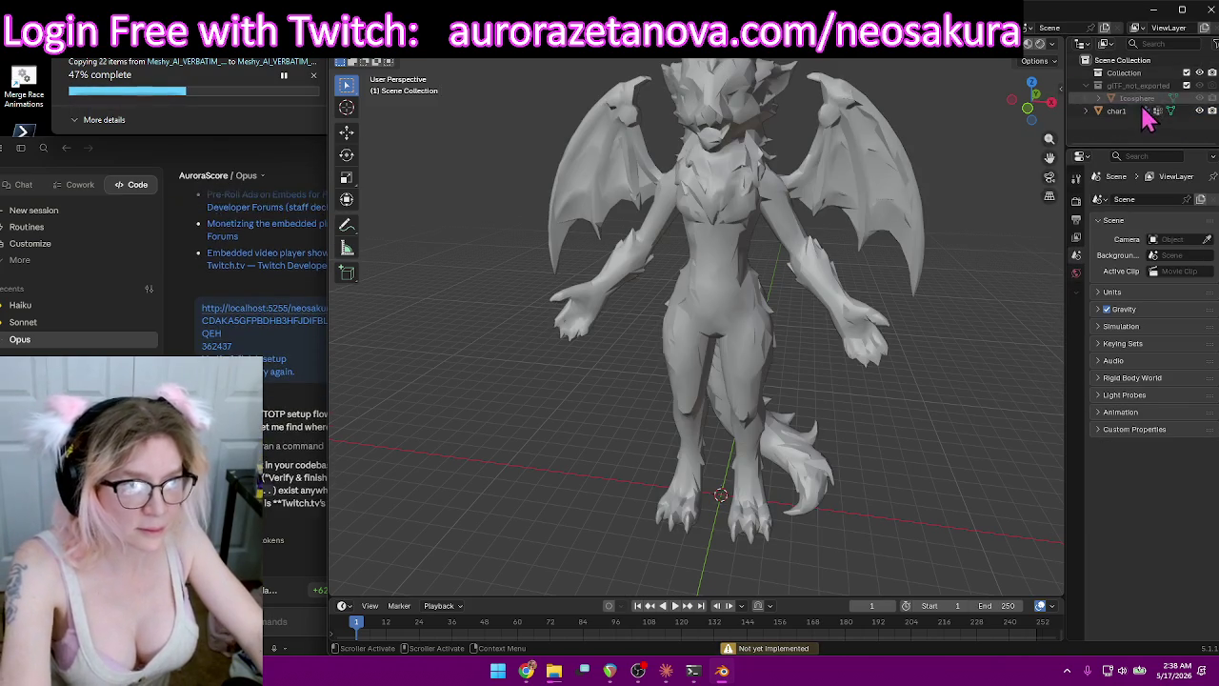
Delete the gltf_not_exported collection and the Icosphere object.
{"action": "left_click", "coordinate": [1133, 86]}
{"action": "key", "text": "Delete"}
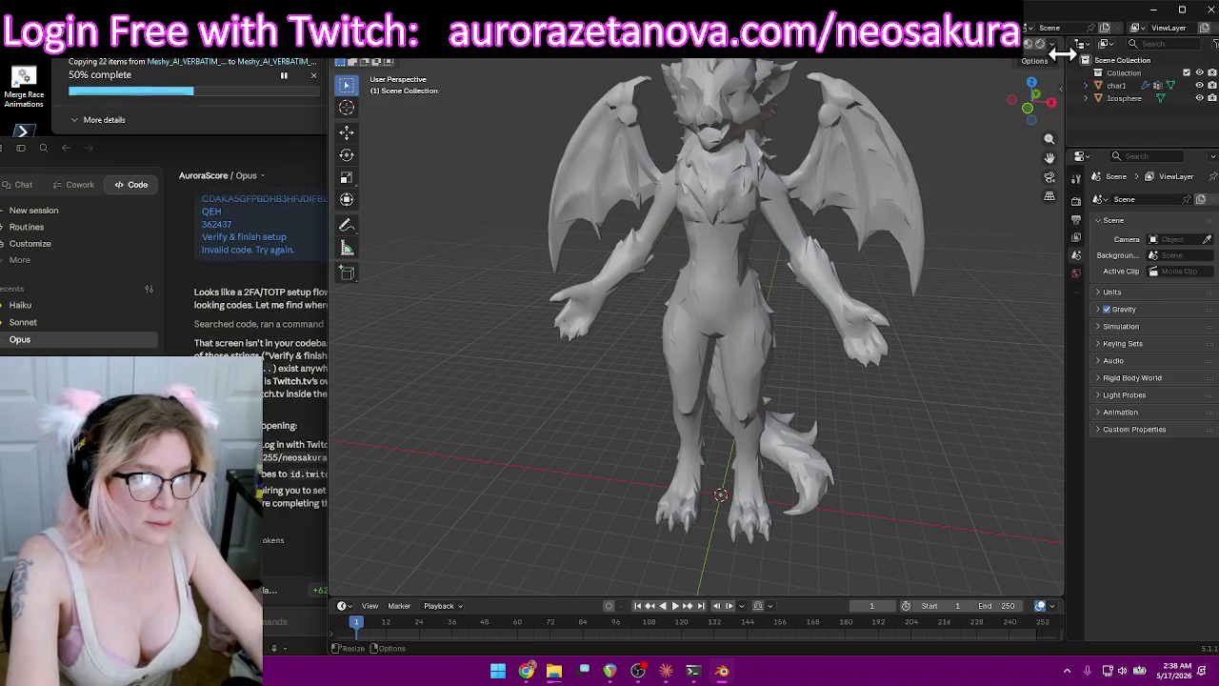
{"action": "left_click", "coordinate": [1124, 98]}
{"action": "key", "text": "Delete"}
Merge char1's vertices by distance in Edit Mode, removing 6700, then return to Object Mode.
{"action": "left_click", "coordinate": [1116, 86]}
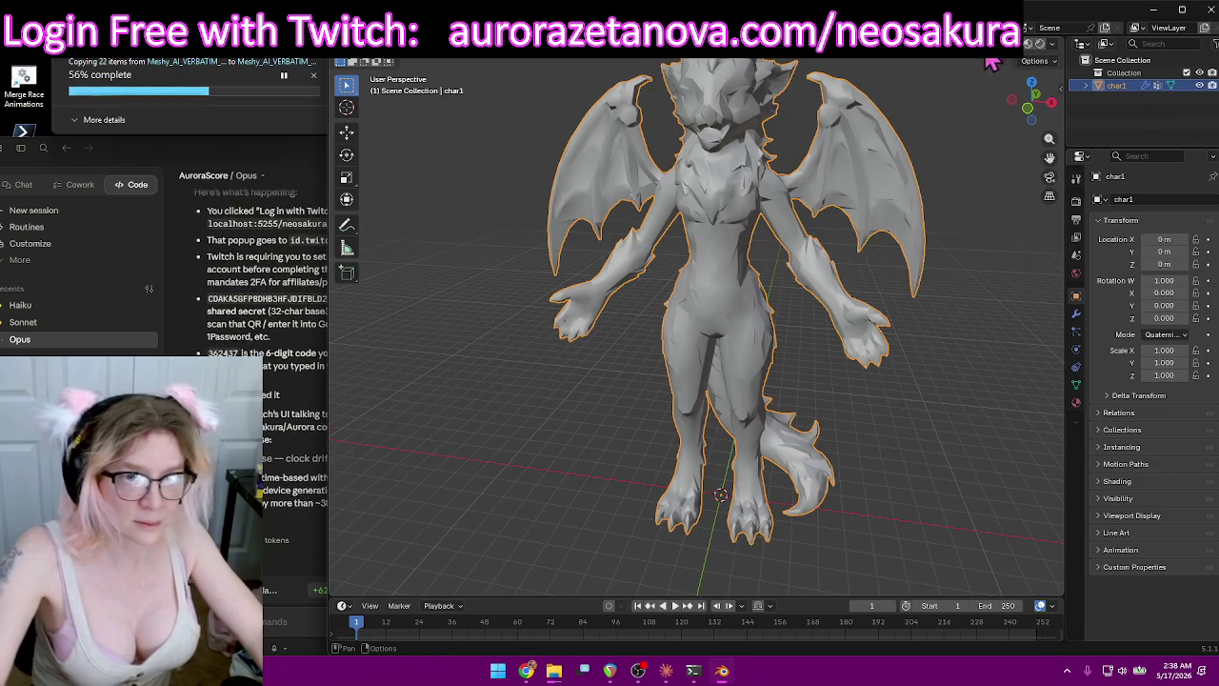
{"action": "left_click", "coordinate": [417, 65]}
{"action": "left_click", "coordinate": [408, 85]}
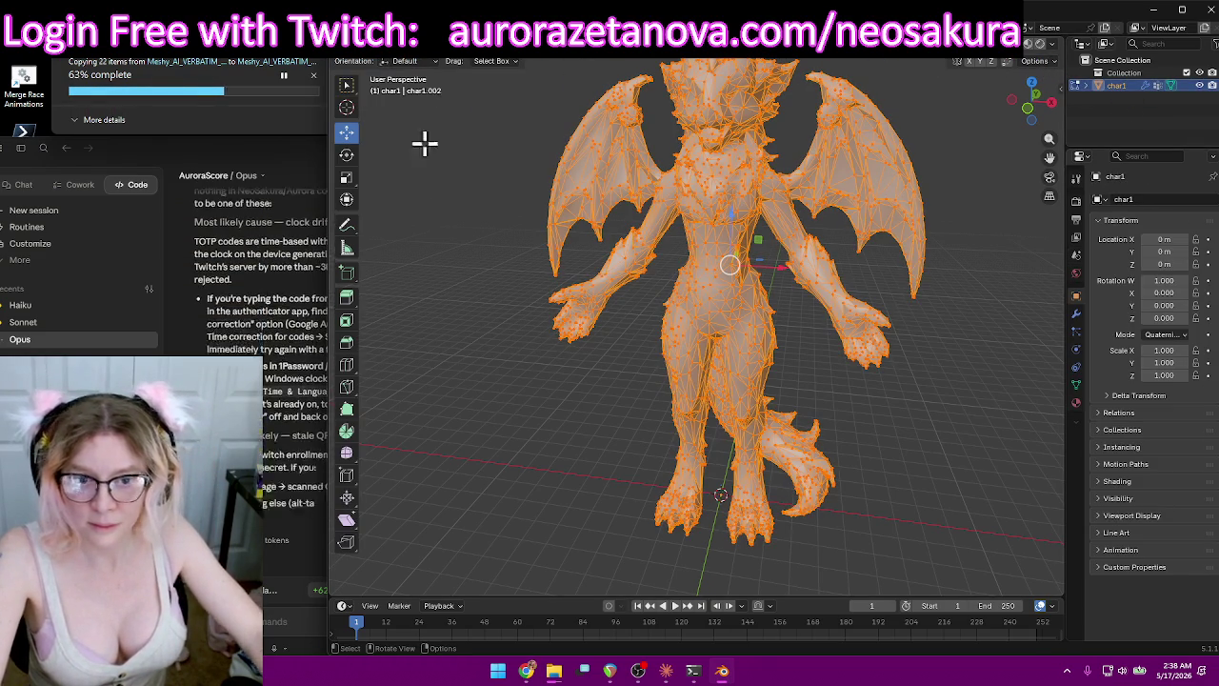
{"action": "key", "text": "m"}
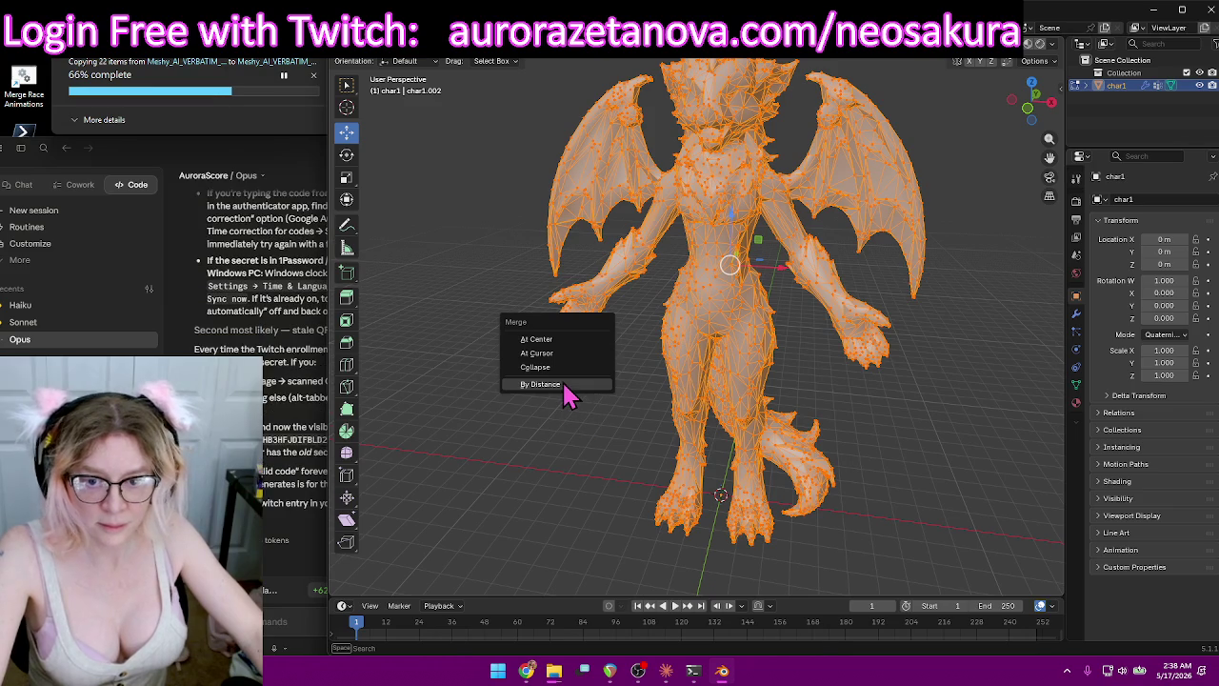
{"action": "left_click", "coordinate": [562, 383]}
{"action": "left_click", "coordinate": [422, 62]}
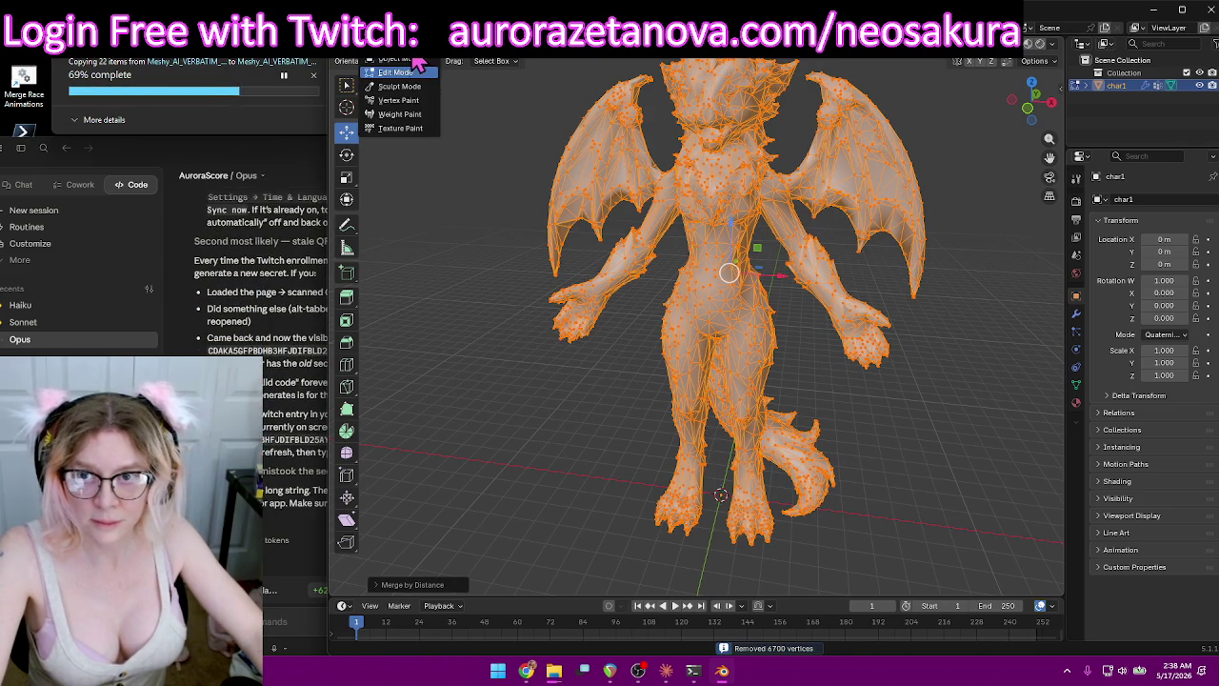
{"action": "left_click", "coordinate": [410, 73]}
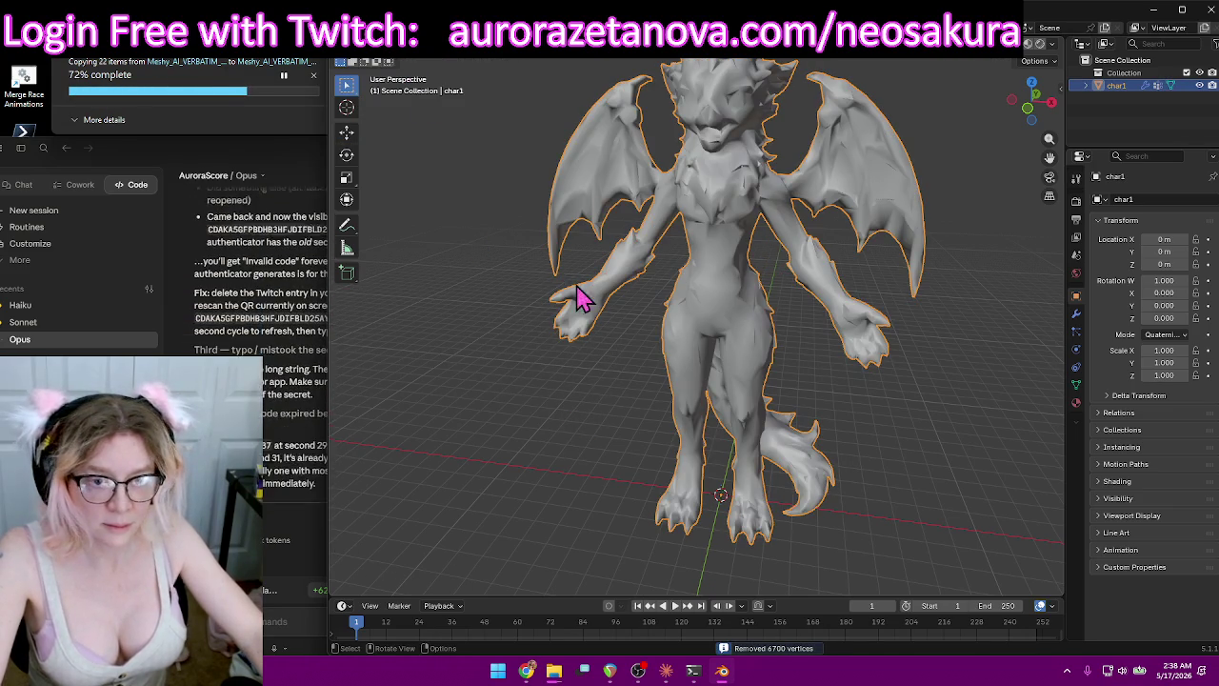
{"action": "mouse_move", "coordinate": [852, 245]}
{"action": "middle_mouse_down"}
{"action": "mouse_move", "coordinate": [829, 239]}
{"action": "mouse_move", "coordinate": [769, 313]}
{"action": "mouse_move", "coordinate": [780, 297]}
{"action": "middle_mouse_up"}
{"action": "scroll", "coordinate": [781, 297], "scroll_direction": "down", "scroll_amount": 1}
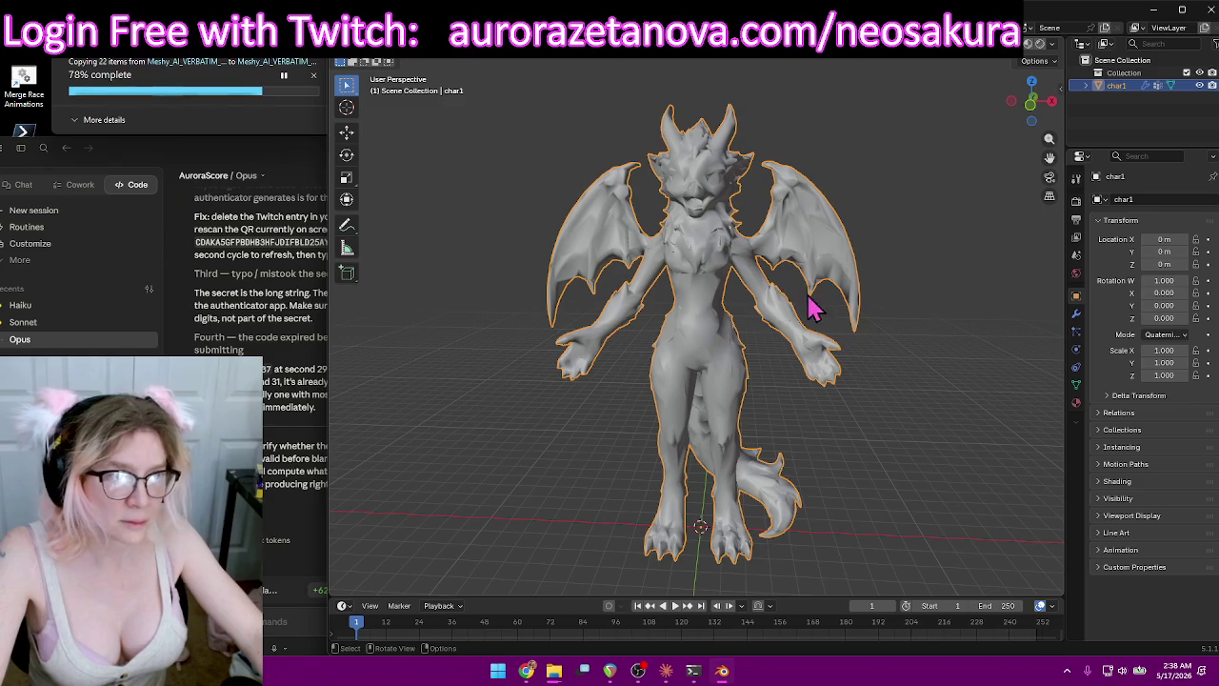
Inspect char1 in the Outliner and in Edit Mode from a three-quarter view.
{"action": "left_click", "coordinate": [1085, 86]}
{"action": "left_click", "coordinate": [1085, 85]}
{"action": "middle_click_drag", "start_coordinate": [895, 238], "coordinate": [844, 264]}
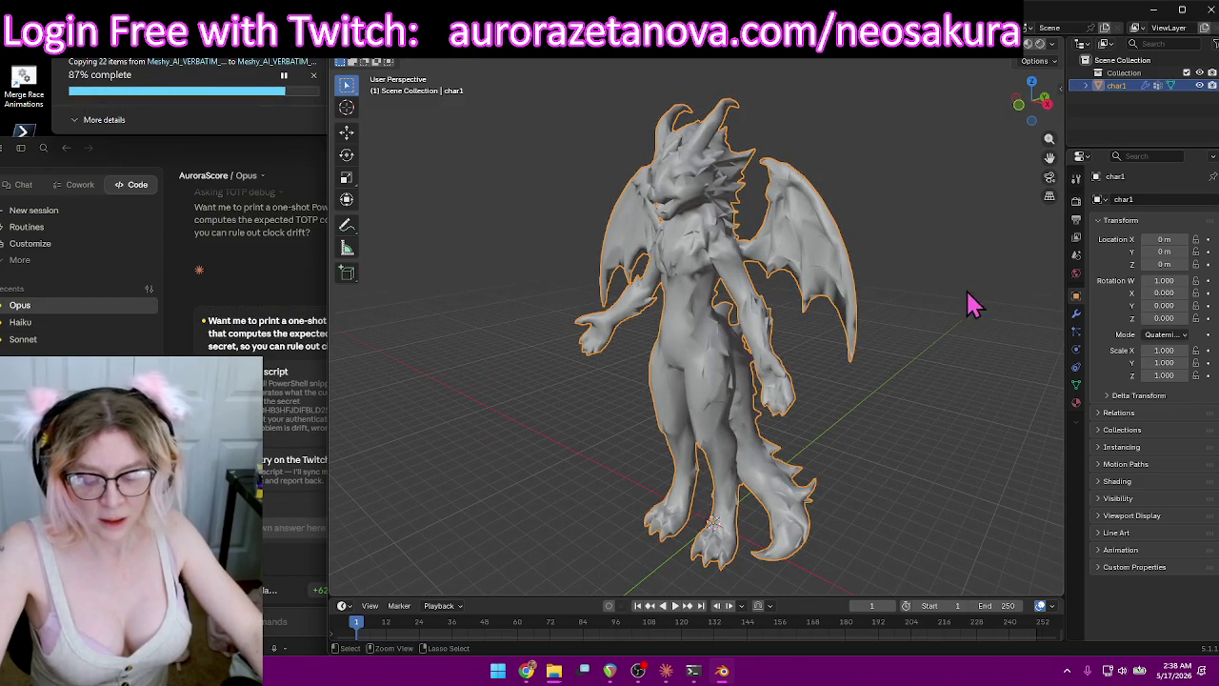
{"action": "key", "text": "Tab"}
{"action": "key", "text": "Tab"}
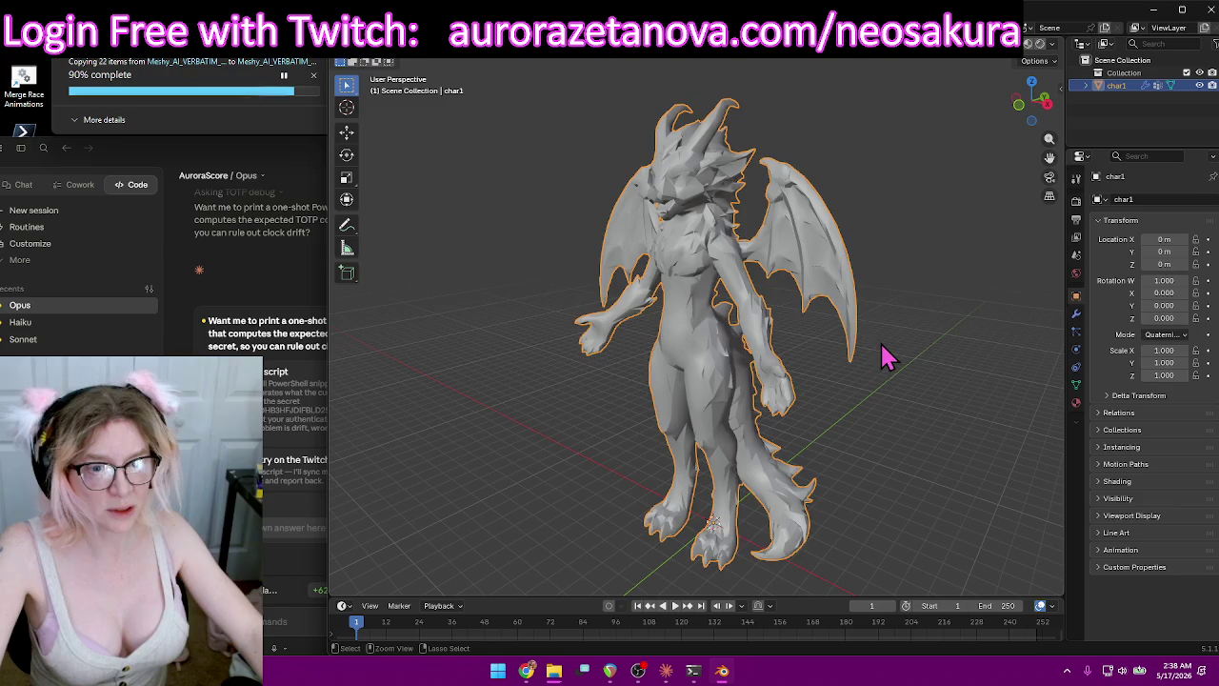
{"action": "left_click", "coordinate": [933, 362]}
Undo repeatedly past the import until only the empty Collection remains.
{"action": "key", "text": "ctrl+z"}
{"action": "left_click", "coordinate": [933, 362]}
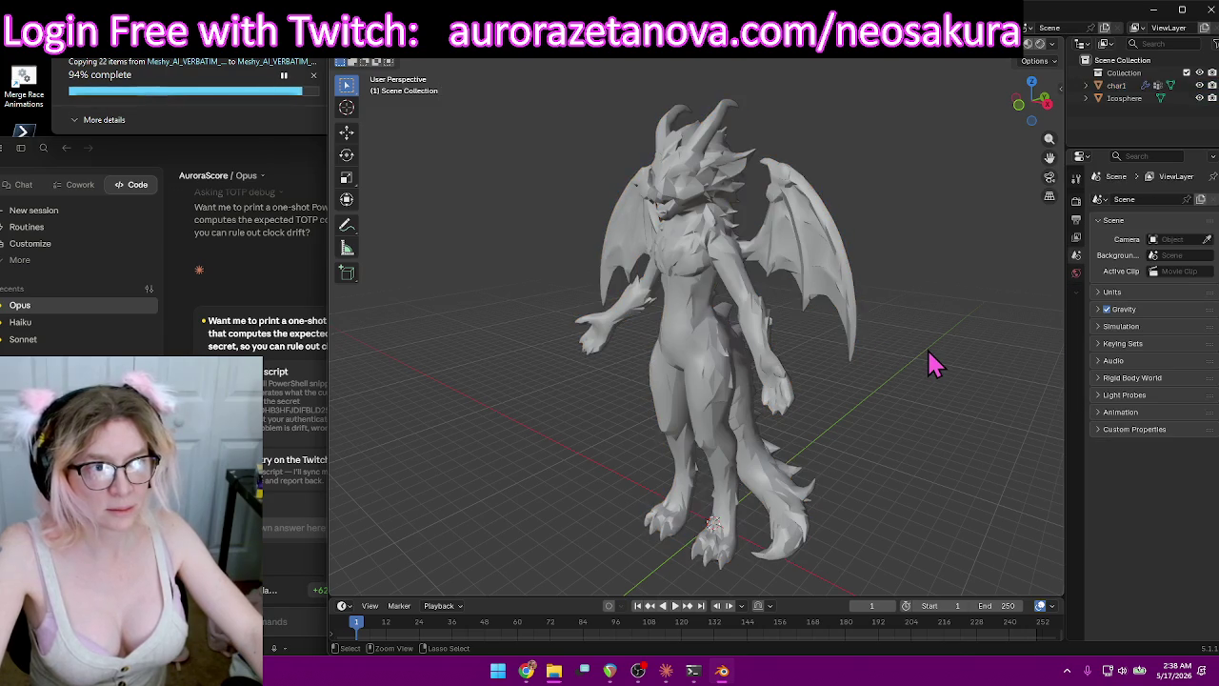
{"action": "key", "text": "ctrl+z"}
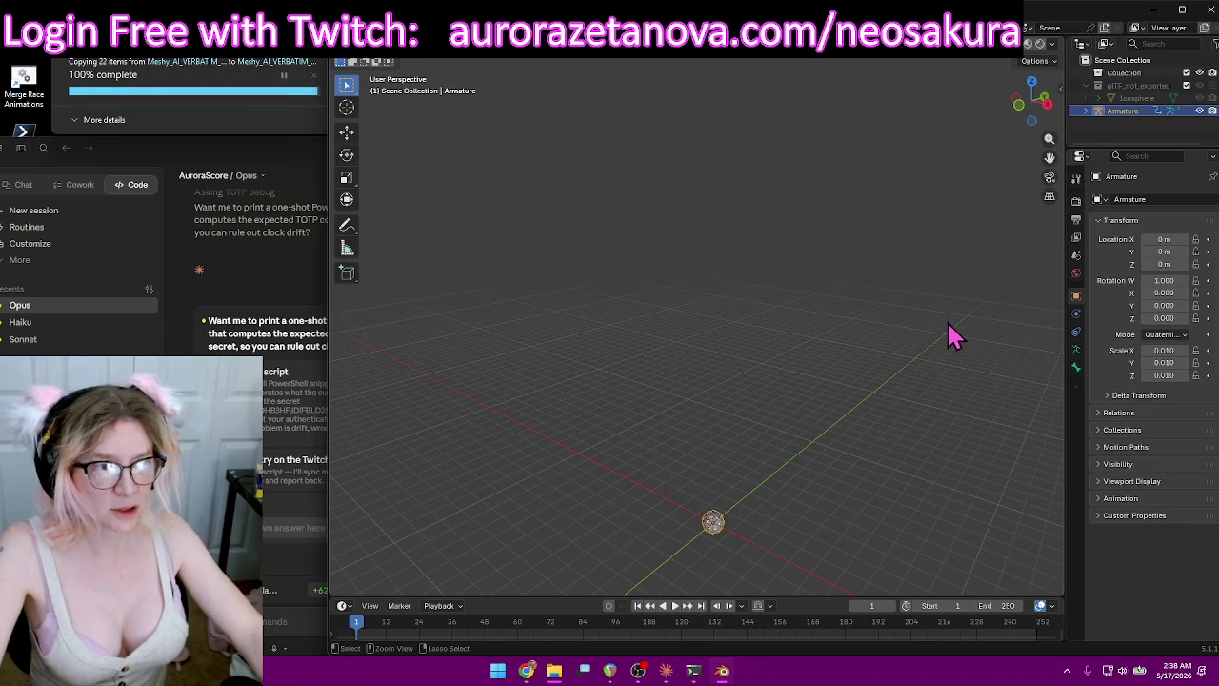
{"action": "key", "text": "ctrl+z"}
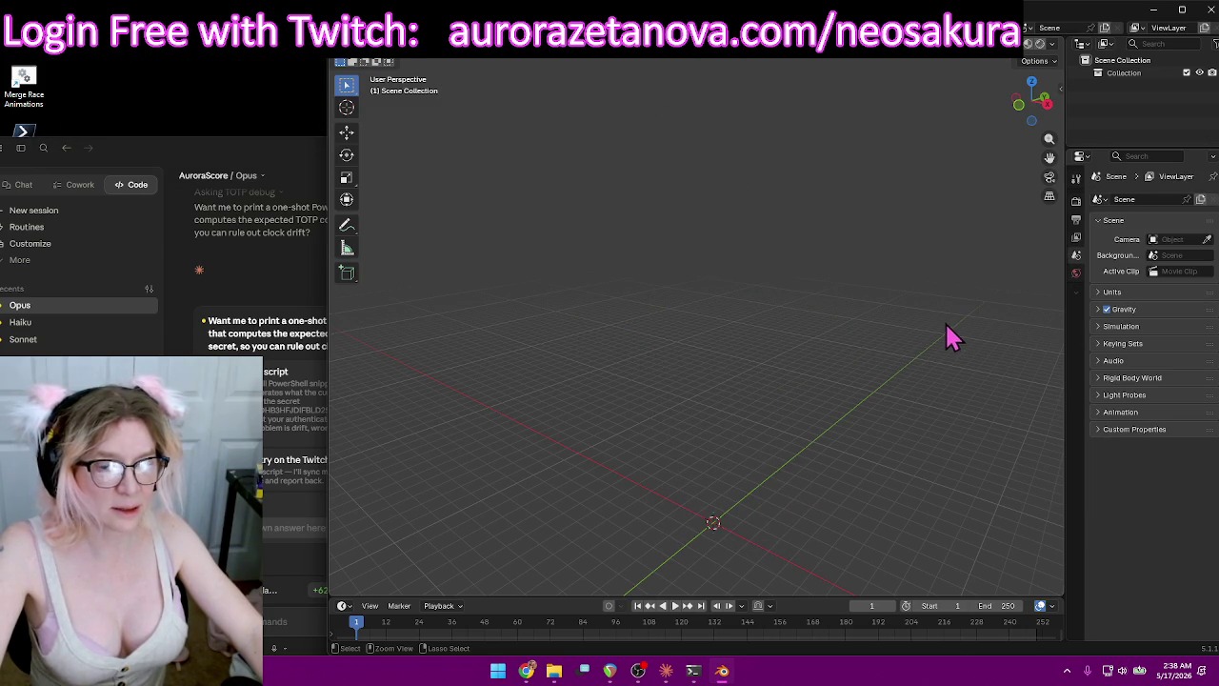
Delete the char1 mesh that reappeared, leaving only the empty Collection.
{"action": "key", "text": "ctrl+z"}
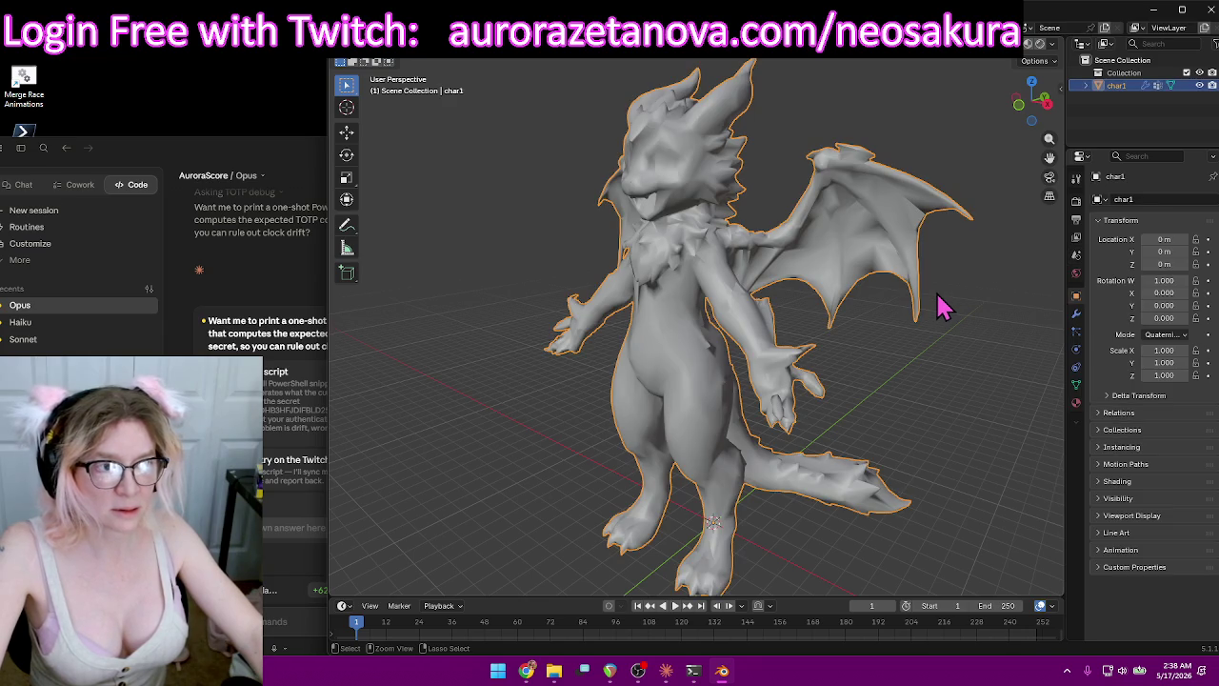
{"action": "middle_click_drag", "start_coordinate": [708, 321], "coordinate": [748, 318]}
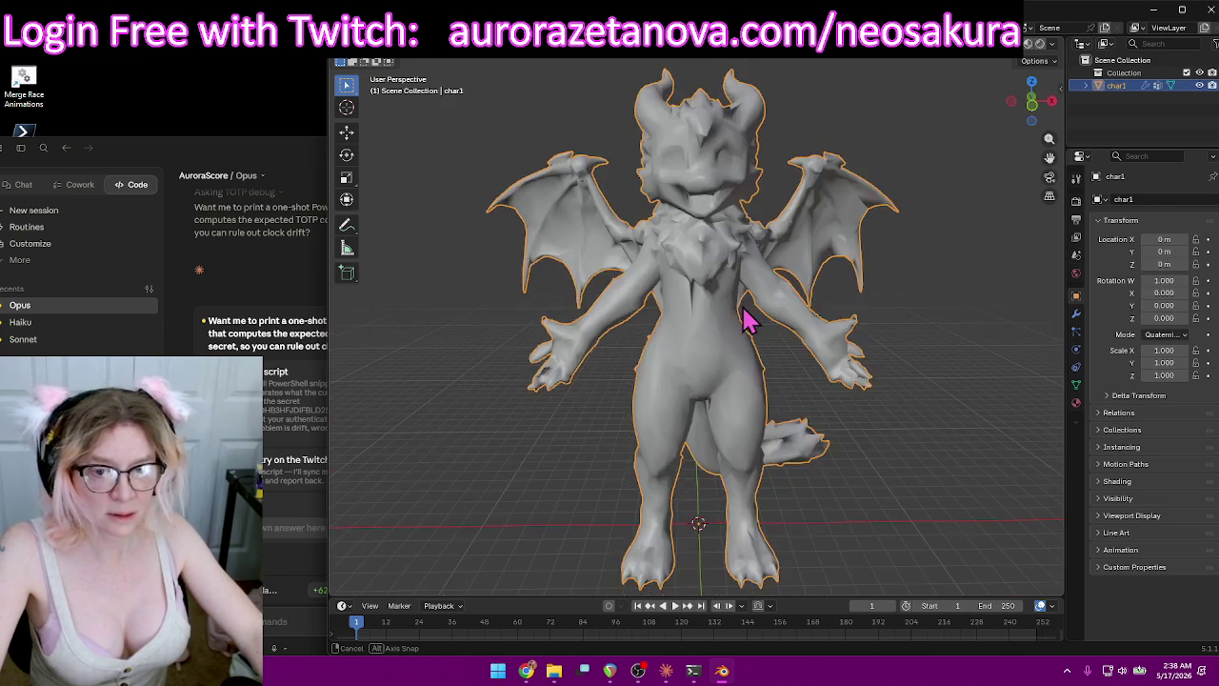
{"action": "key", "text": "Delete"}
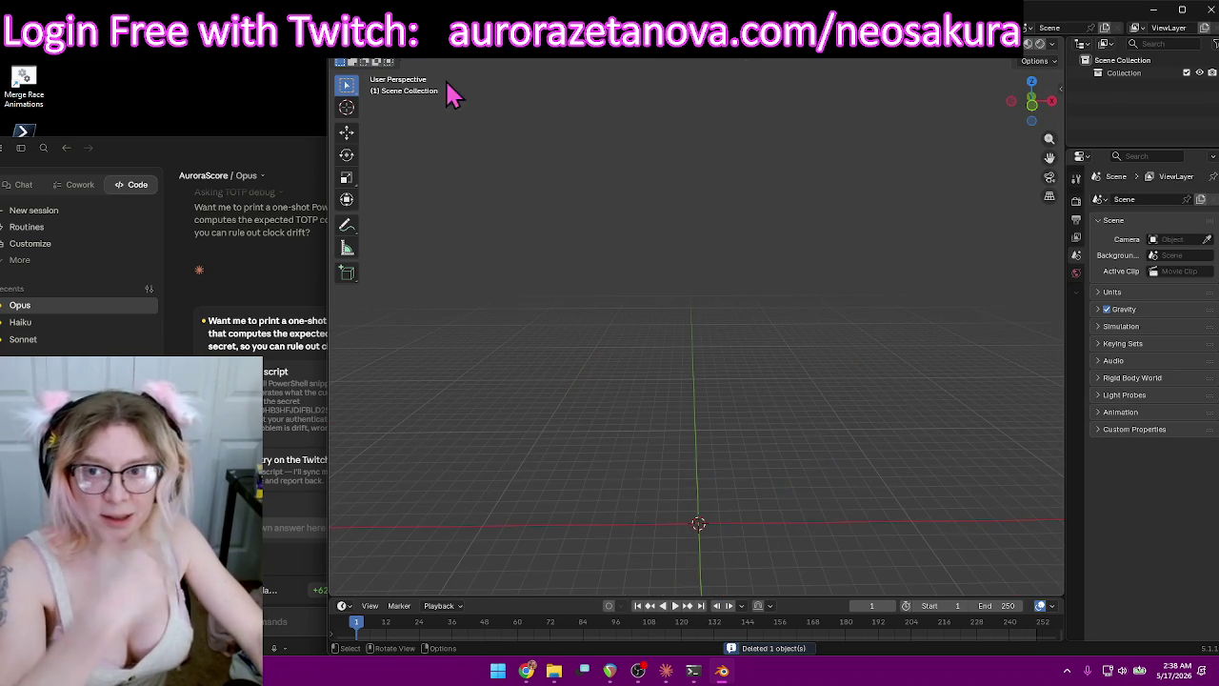
{"action": "left_click", "coordinate": [367, 47]}
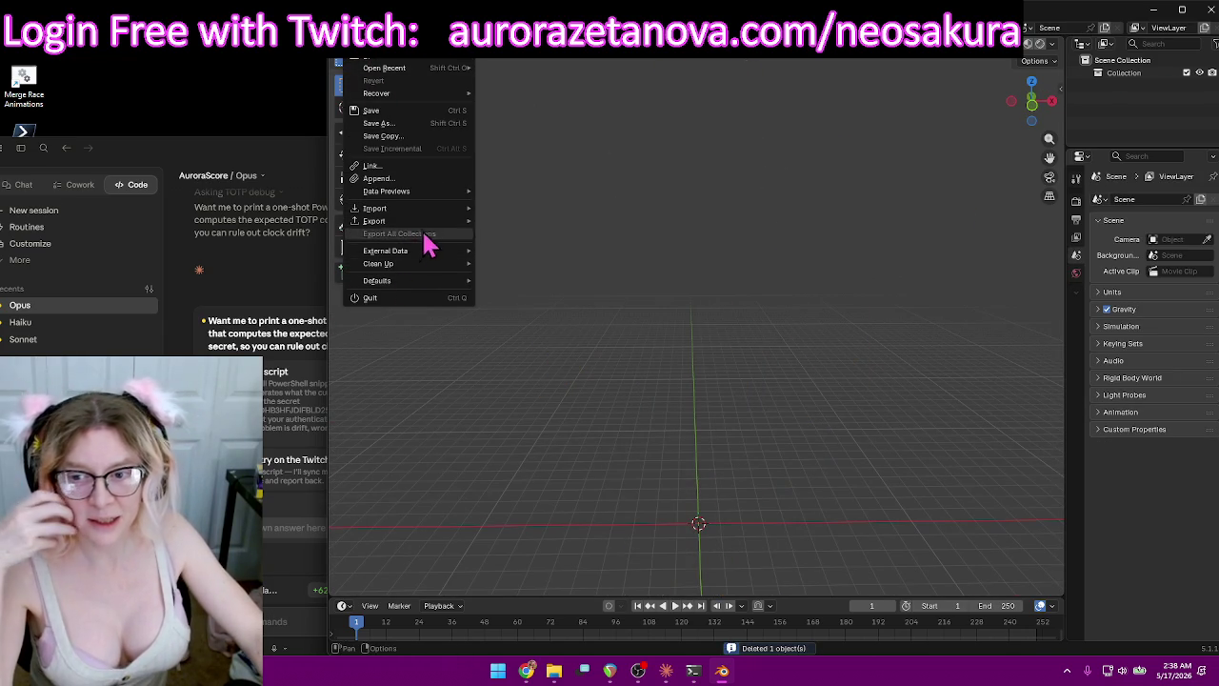
Re-import Character_output.glb as glTF 2.0, adding an Armature at 0.010 scale and an Icosphere.
{"action": "mouse_move", "coordinate": [375, 207]}
{"action": "left_click", "coordinate": [511, 336]}
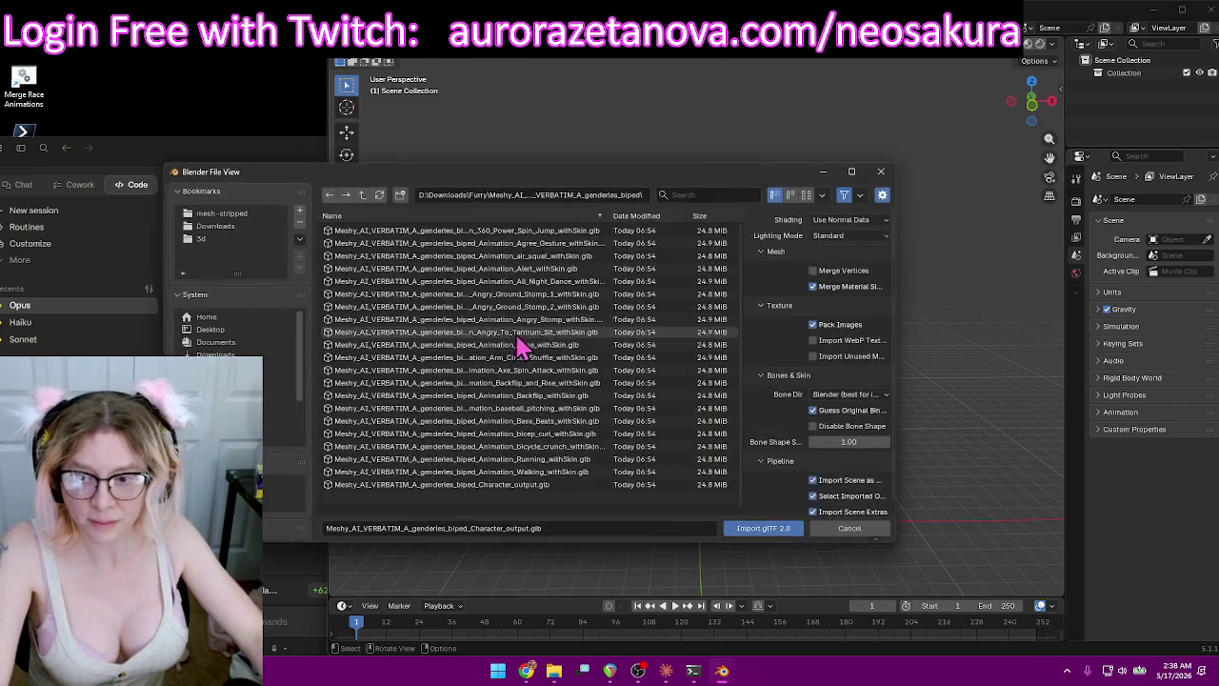
{"action": "double_click", "coordinate": [520, 485]}
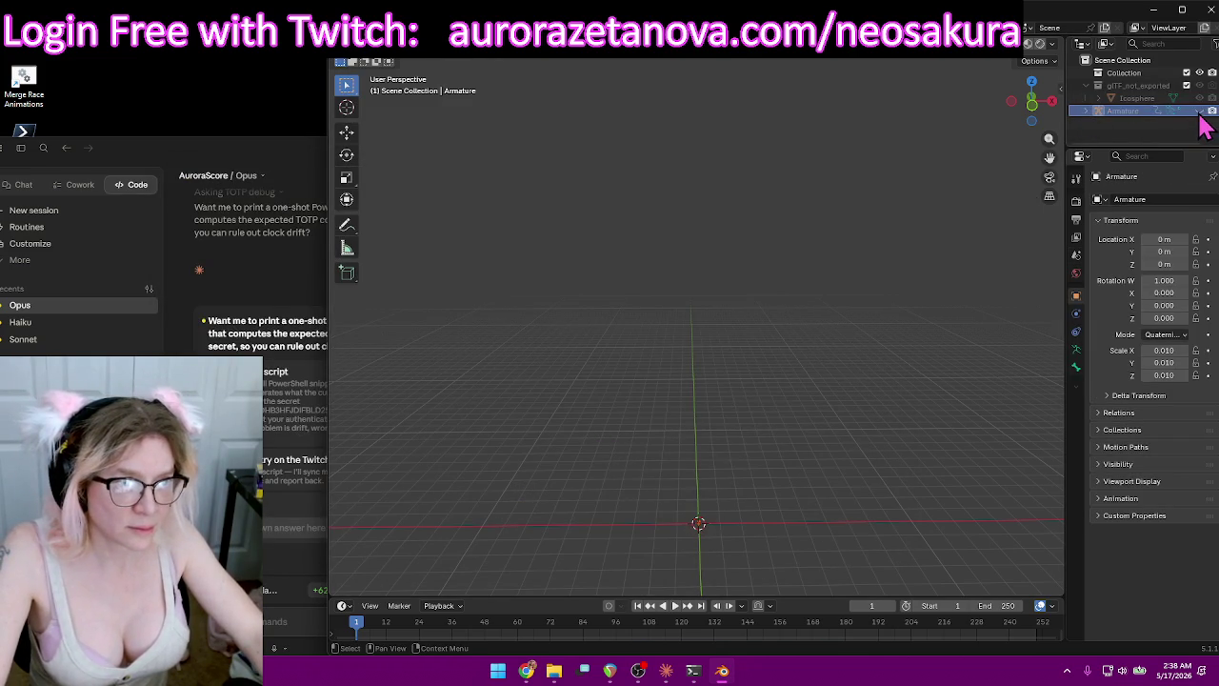
{"action": "mouse_move", "coordinate": [756, 402]}
{"action": "middle_mouse_down"}
{"action": "mouse_move", "coordinate": [762, 495]}
{"action": "mouse_move", "coordinate": [743, 561]}
{"action": "mouse_move", "coordinate": [775, 389]}
{"action": "mouse_move", "coordinate": [739, 400]}
{"action": "mouse_move", "coordinate": [757, 395]}
{"action": "mouse_move", "coordinate": [707, 444]}
{"action": "mouse_move", "coordinate": [730, 402]}
{"action": "mouse_move", "coordinate": [786, 380]}
{"action": "mouse_move", "coordinate": [767, 460]}
{"action": "mouse_move", "coordinate": [790, 333]}
{"action": "mouse_move", "coordinate": [797, 353]}
{"action": "mouse_move", "coordinate": [772, 429]}
{"action": "mouse_move", "coordinate": [769, 398]}
{"action": "middle_mouse_up"}
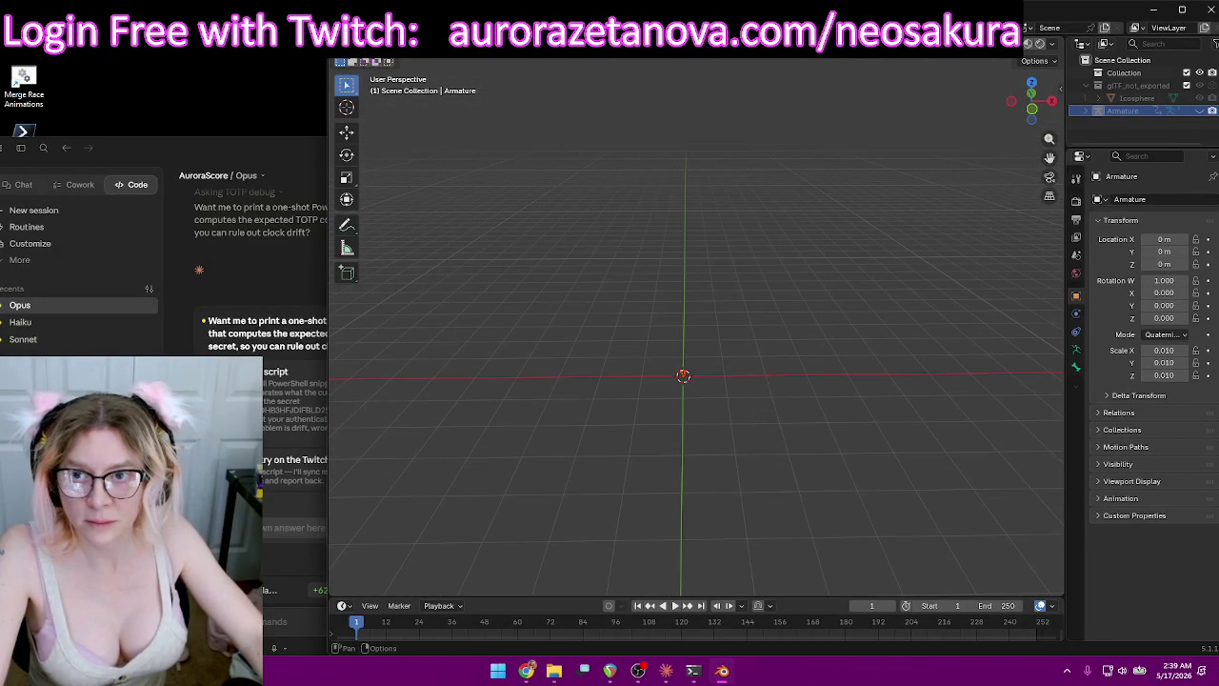
Start a new General file without saving and delete the default camera, cube and light.
{"action": "left_click", "coordinate": [360, 48]}
{"action": "left_click", "coordinate": [514, 64]}
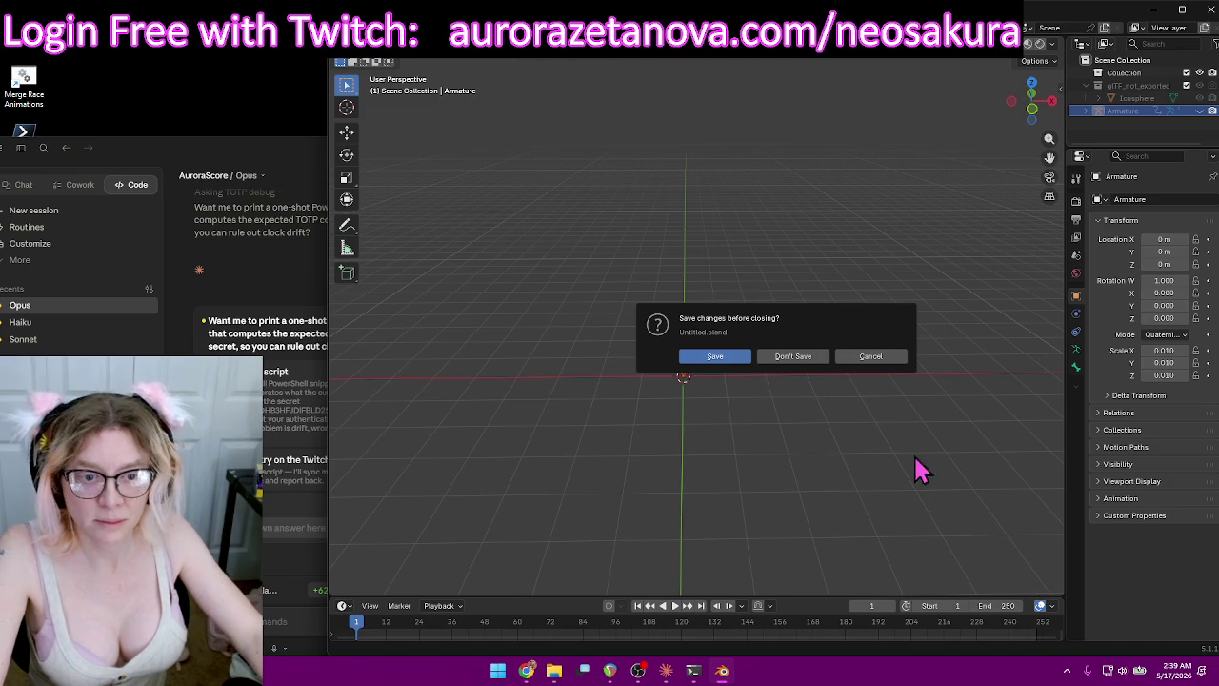
{"action": "left_click", "coordinate": [815, 359]}
{"action": "mouse_move", "coordinate": [456, 460]}
{"action": "left_mouse_down"}
{"action": "mouse_move", "coordinate": [817, 212]}
{"action": "mouse_move", "coordinate": [883, 141]}
{"action": "left_mouse_up"}
{"action": "key", "text": "Delete"}
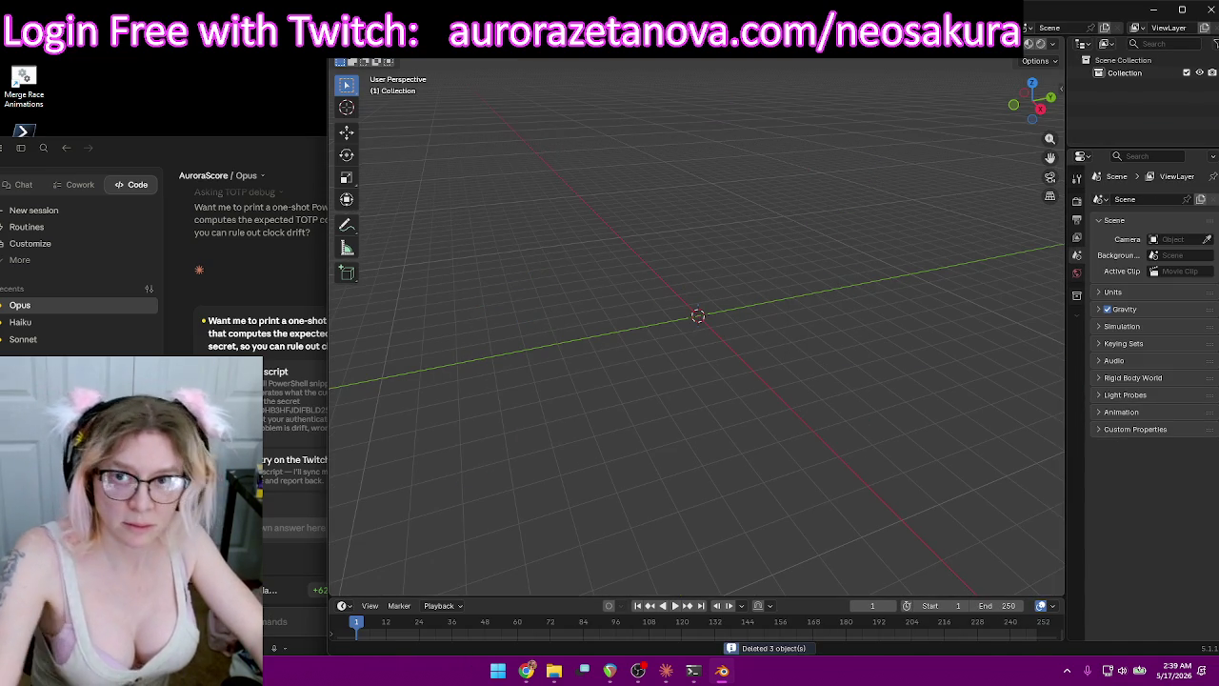
Import Character_output.glb as glTF 2.0 from the Meshy folder in D:\Downloads\Furry.
{"action": "left_click", "coordinate": [360, 47]}
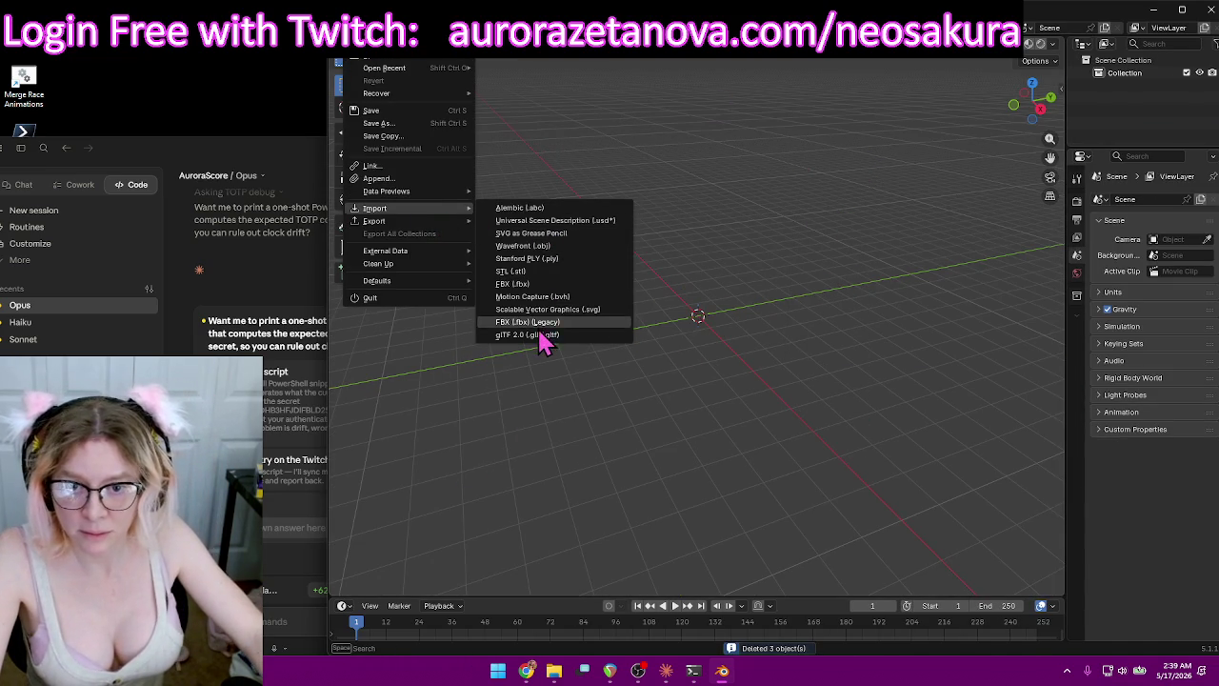
{"action": "left_click", "coordinate": [539, 336]}
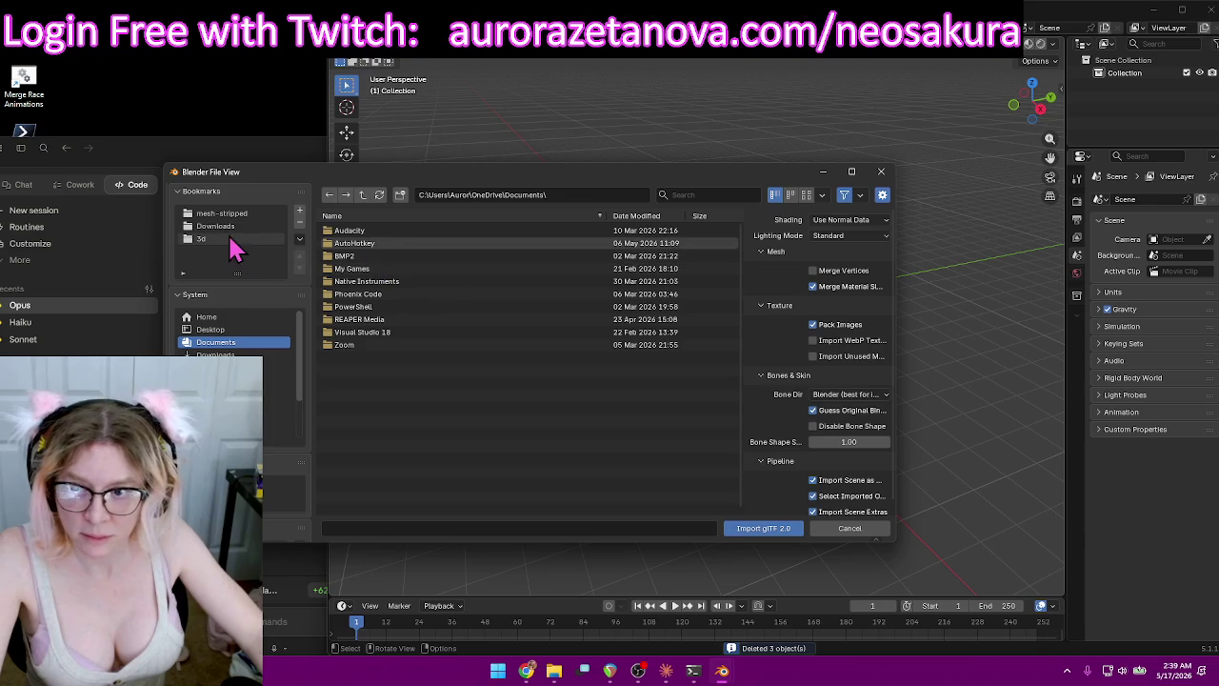
{"action": "left_click", "coordinate": [226, 228]}
{"action": "left_click", "coordinate": [347, 239]}
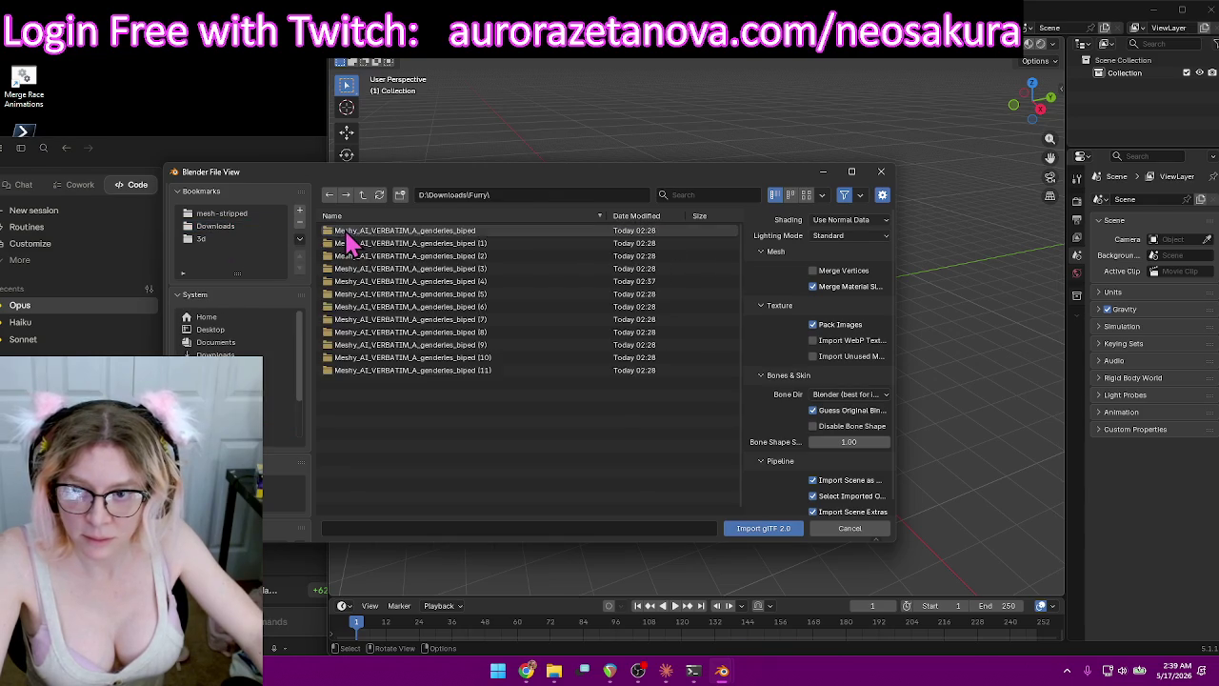
{"action": "double_click", "coordinate": [372, 233]}
{"action": "double_click", "coordinate": [422, 235]}
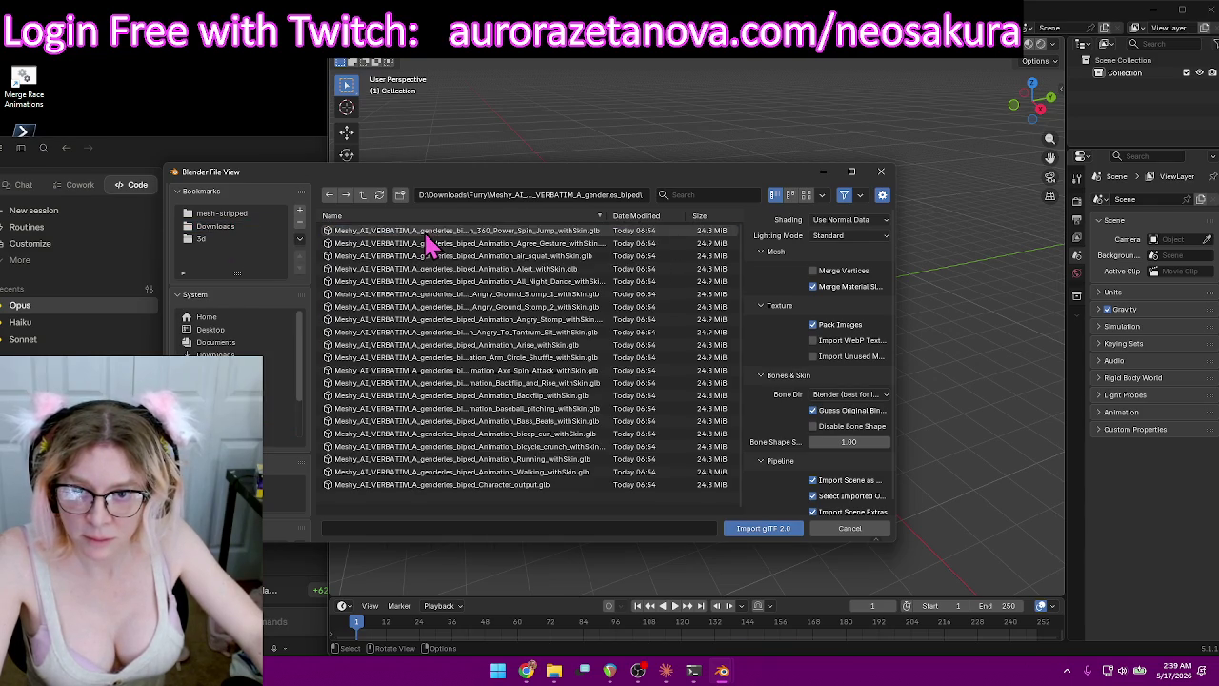
{"action": "left_click", "coordinate": [512, 486]}
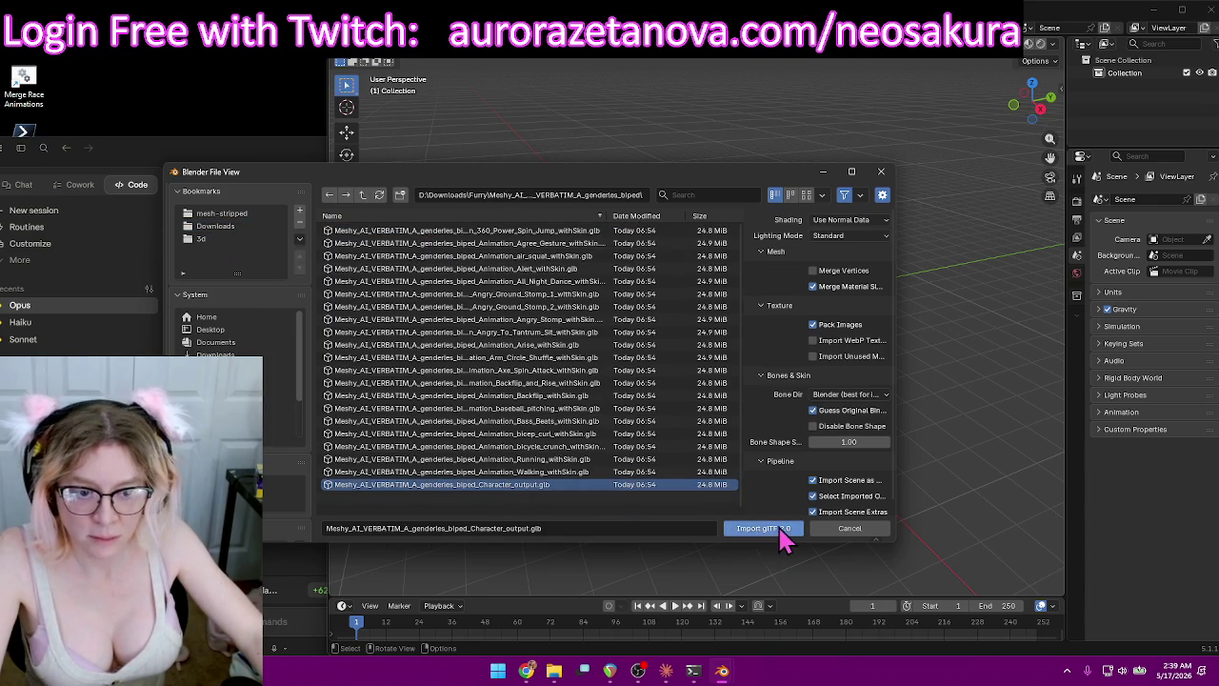
{"action": "left_click", "coordinate": [773, 527]}
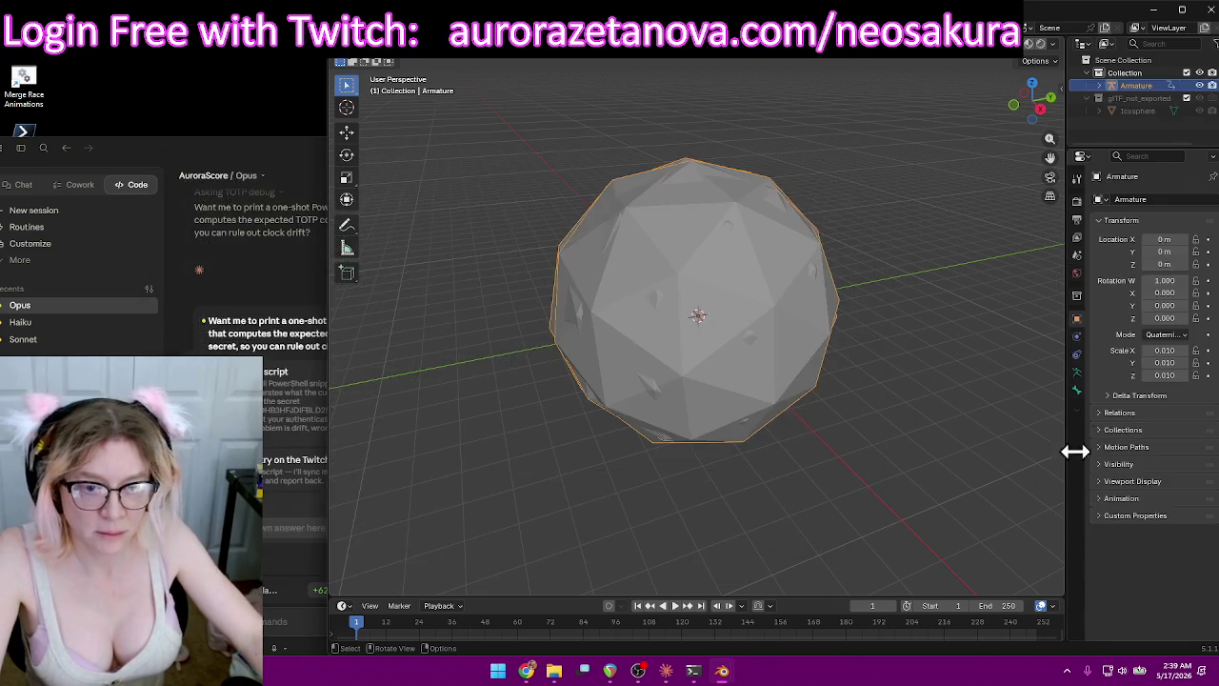
Hide the Icosphere and select the char1 mesh from a closer front view.
{"action": "left_click", "coordinate": [1200, 85]}
{"action": "middle_click_drag", "start_coordinate": [924, 226], "coordinate": [876, 250]}
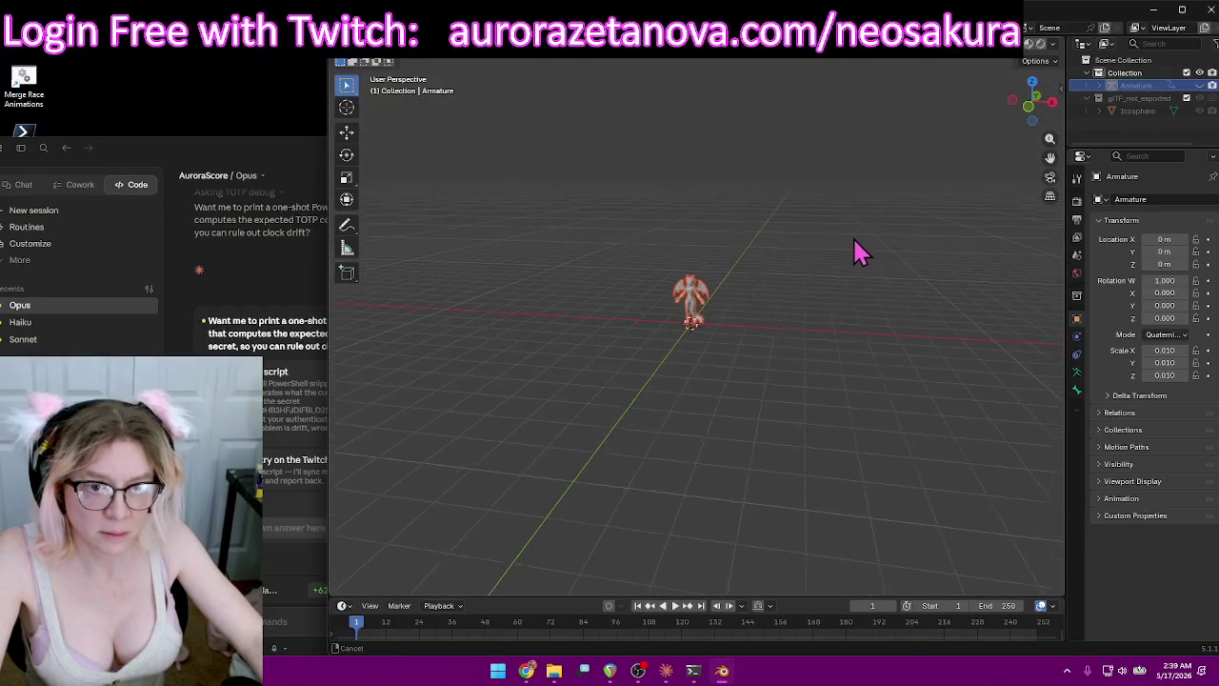
{"action": "scroll", "coordinate": [806, 372], "scroll_direction": "up", "scroll_amount": 3}
{"action": "scroll", "coordinate": [811, 285], "scroll_direction": "up", "scroll_amount": 6}
{"action": "scroll", "coordinate": [812, 246], "scroll_direction": "up", "scroll_amount": 1}
{"action": "mouse_move", "coordinate": [809, 242]}
{"action": "middle_mouse_down"}
{"action": "mouse_move", "coordinate": [884, 215]}
{"action": "mouse_move", "coordinate": [849, 277]}
{"action": "mouse_move", "coordinate": [866, 285]}
{"action": "middle_mouse_up"}
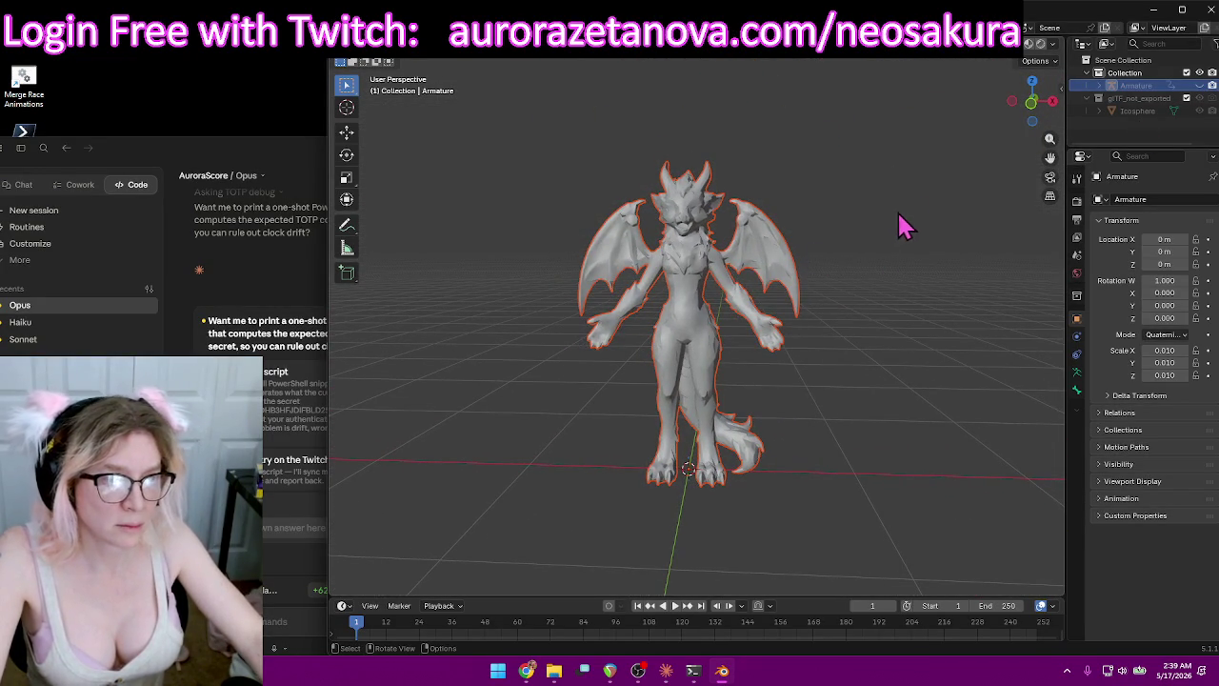
{"action": "left_click", "coordinate": [789, 234]}
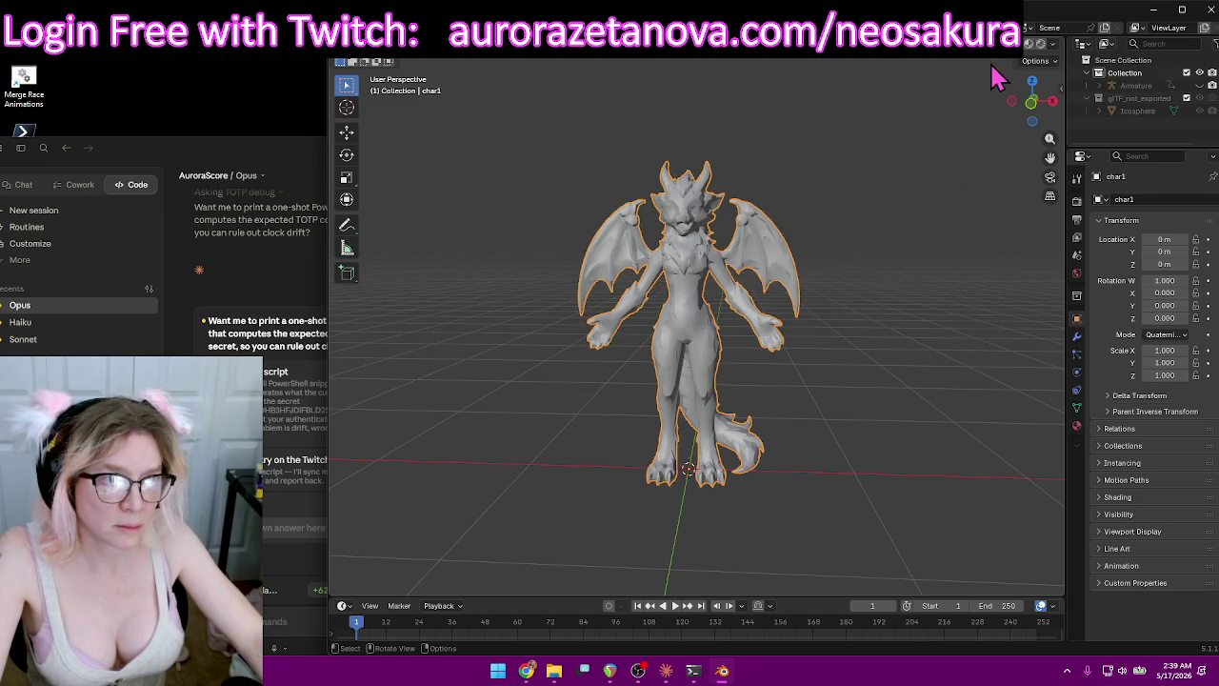
Merge char1's duplicate vertices by distance in Edit Mode, removing 6700.
{"action": "left_click", "coordinate": [417, 60]}
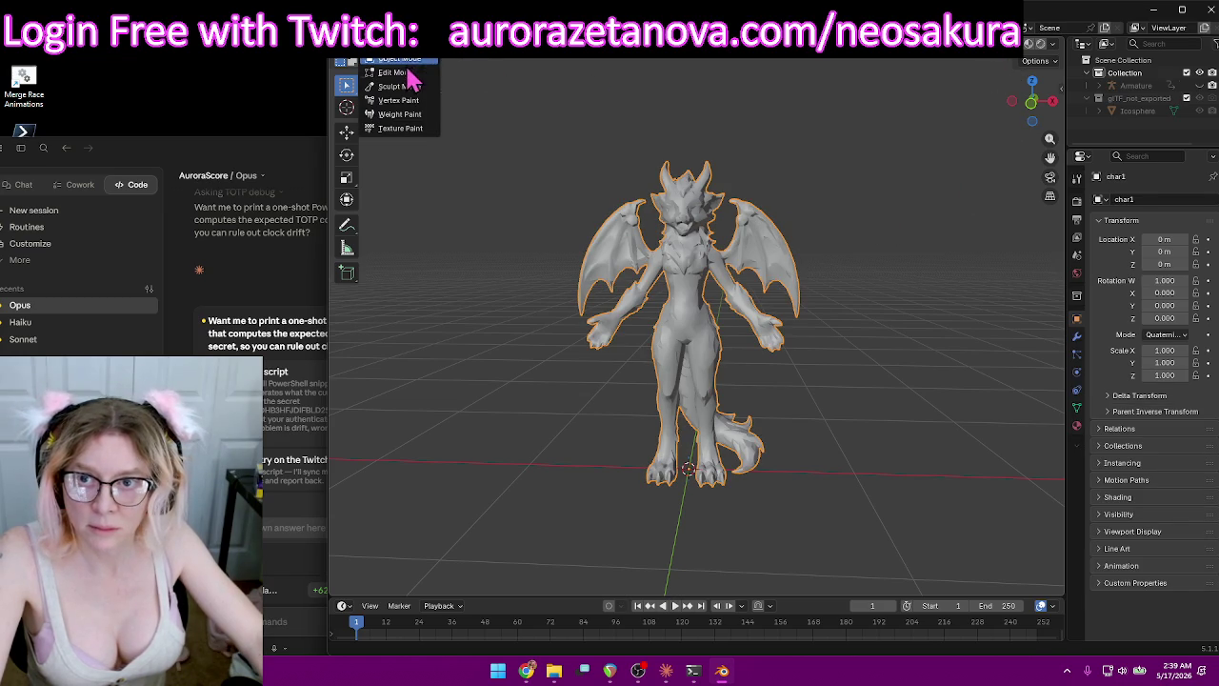
{"action": "left_click", "coordinate": [398, 72]}
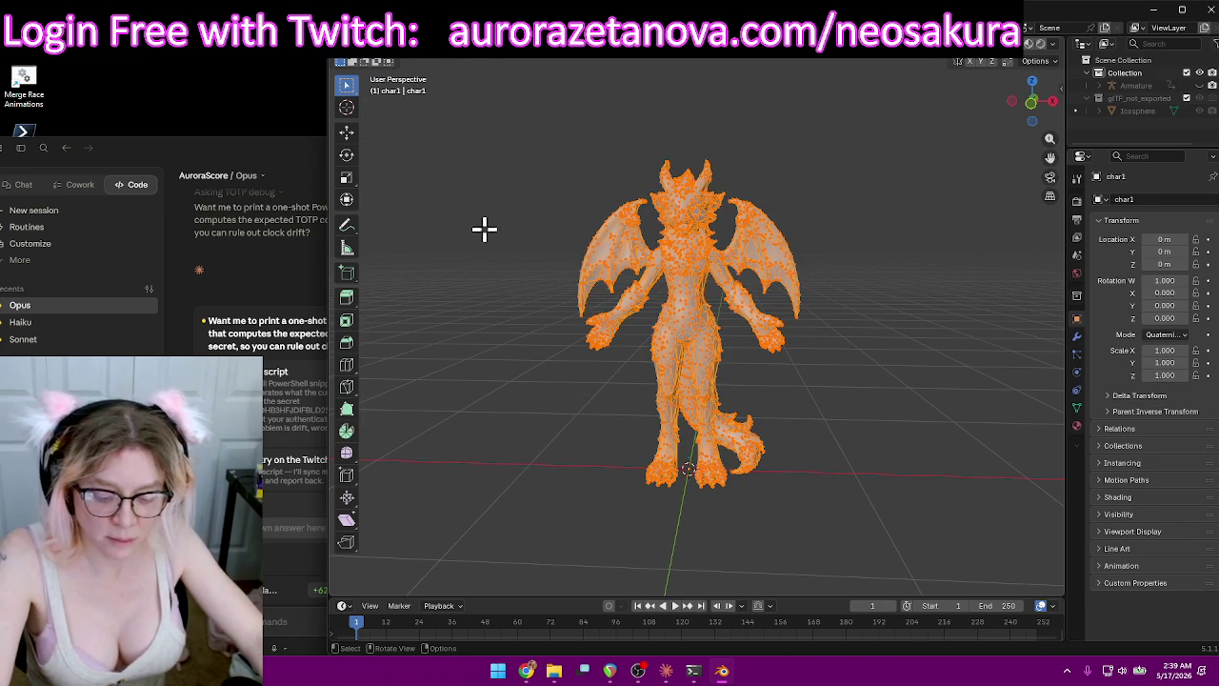
{"action": "key", "text": "m"}
{"action": "left_click", "coordinate": [473, 256]}
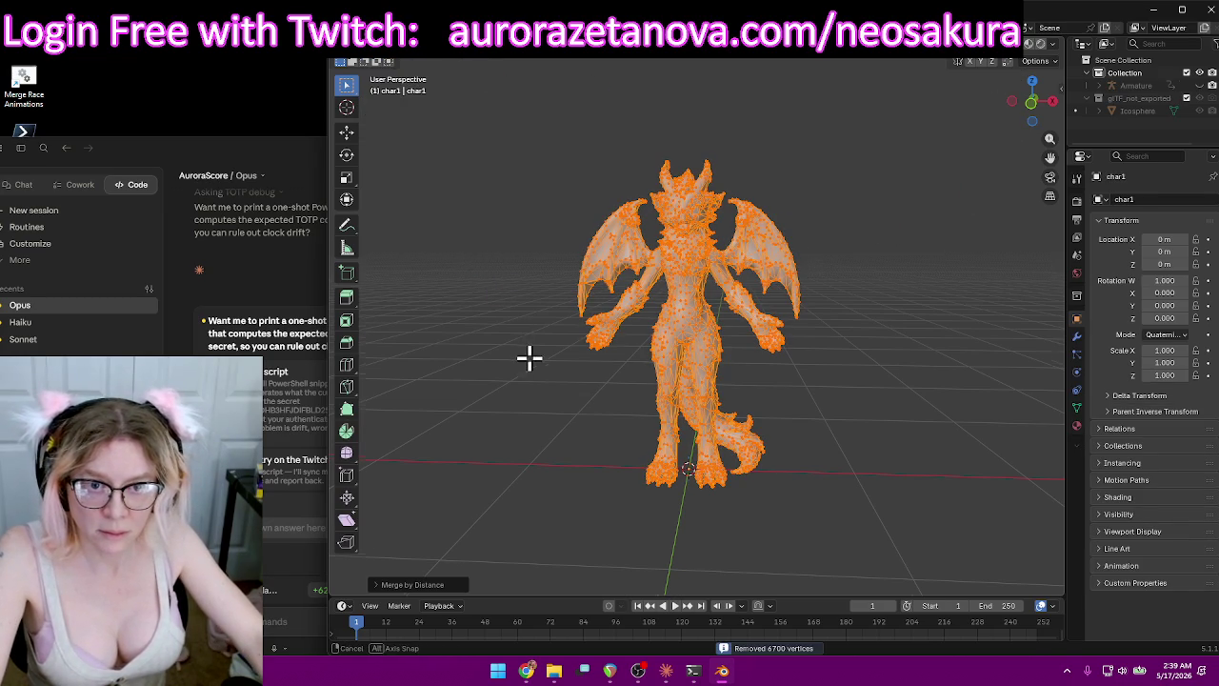
{"action": "middle_click_drag", "start_coordinate": [527, 356], "coordinate": [383, 210]}
Purge unused data from the file and return char1 to Object Mode.
{"action": "left_click", "coordinate": [364, 59]}
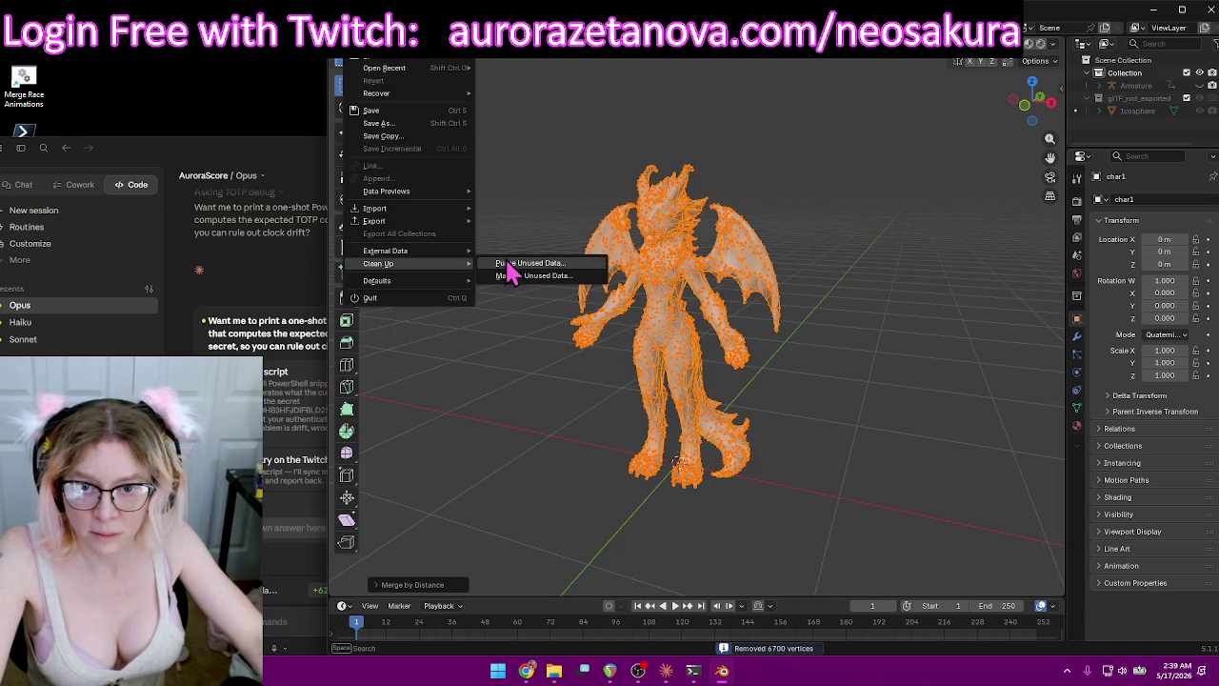
{"action": "left_click", "coordinate": [514, 270]}
{"action": "left_click", "coordinate": [492, 341]}
{"action": "left_click", "coordinate": [354, 60]}
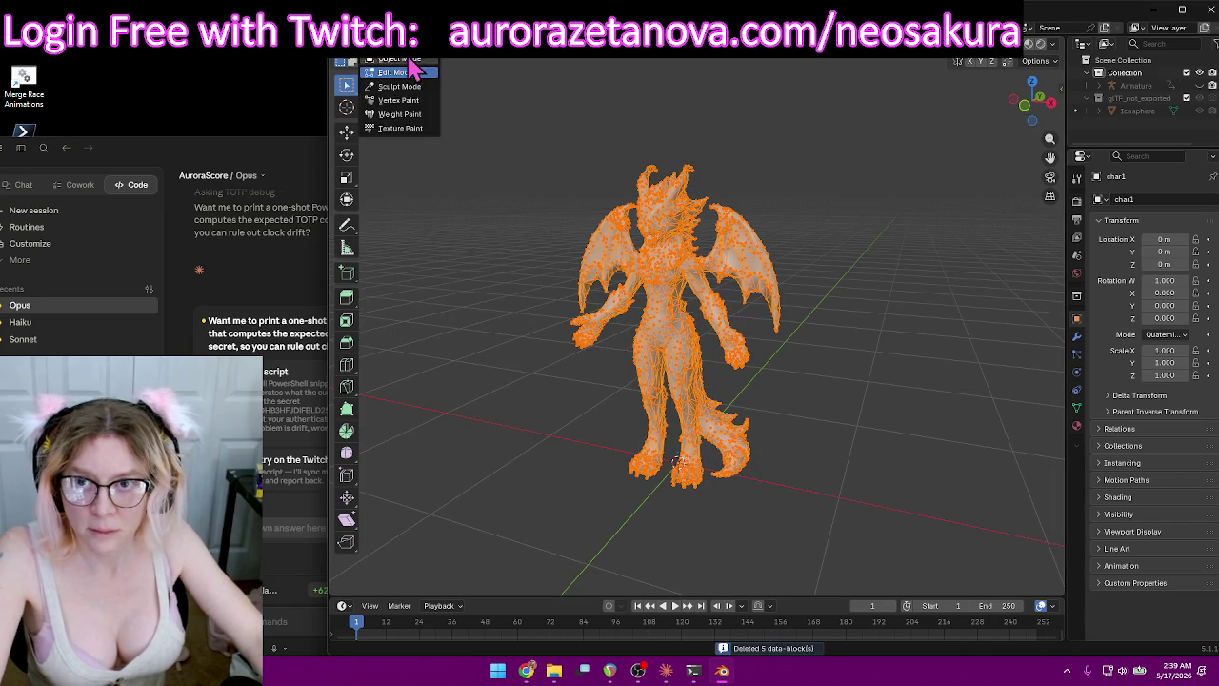
{"action": "left_click", "coordinate": [419, 76]}
{"action": "mouse_move", "coordinate": [771, 206]}
{"action": "middle_mouse_down"}
{"action": "mouse_move", "coordinate": [726, 231]}
{"action": "mouse_move", "coordinate": [734, 212]}
{"action": "mouse_move", "coordinate": [797, 209]}
{"action": "middle_mouse_up"}
{"action": "scroll", "coordinate": [804, 212], "scroll_direction": "up", "scroll_amount": 3}
Raise the Claude chat and answer 'Yes, print the script' for the PowerShell TOTP check.
{"action": "left_click", "coordinate": [314, 372]}
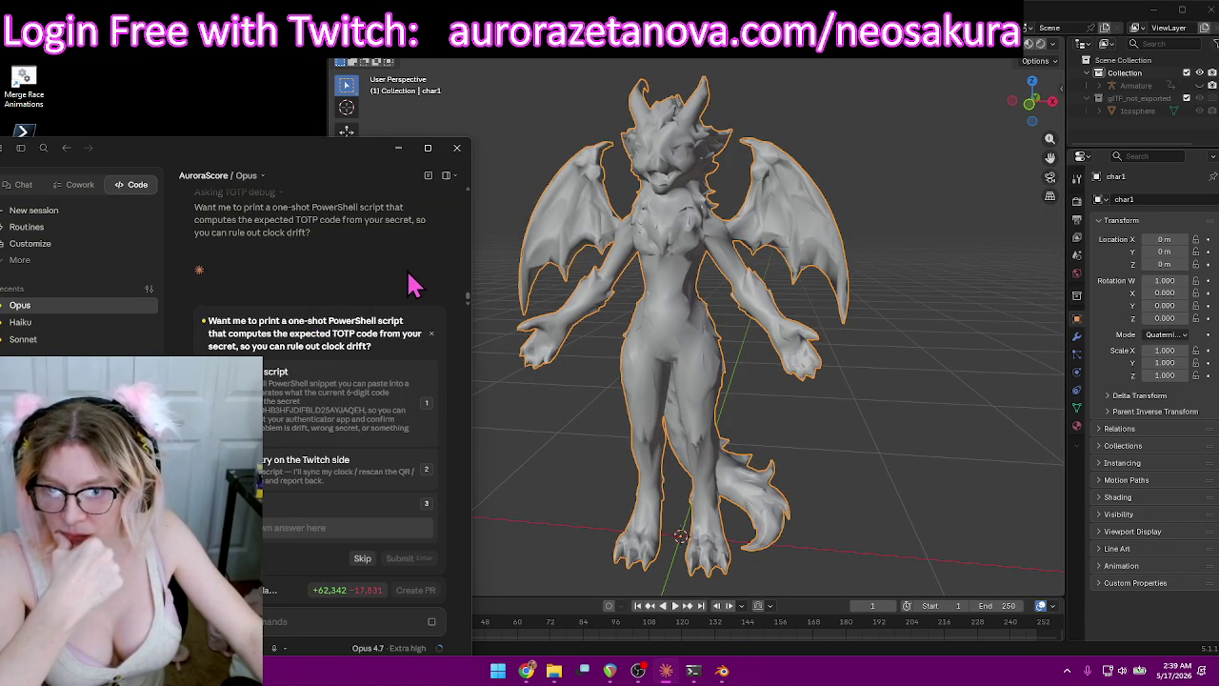
{"action": "mouse_move", "coordinate": [309, 219]}
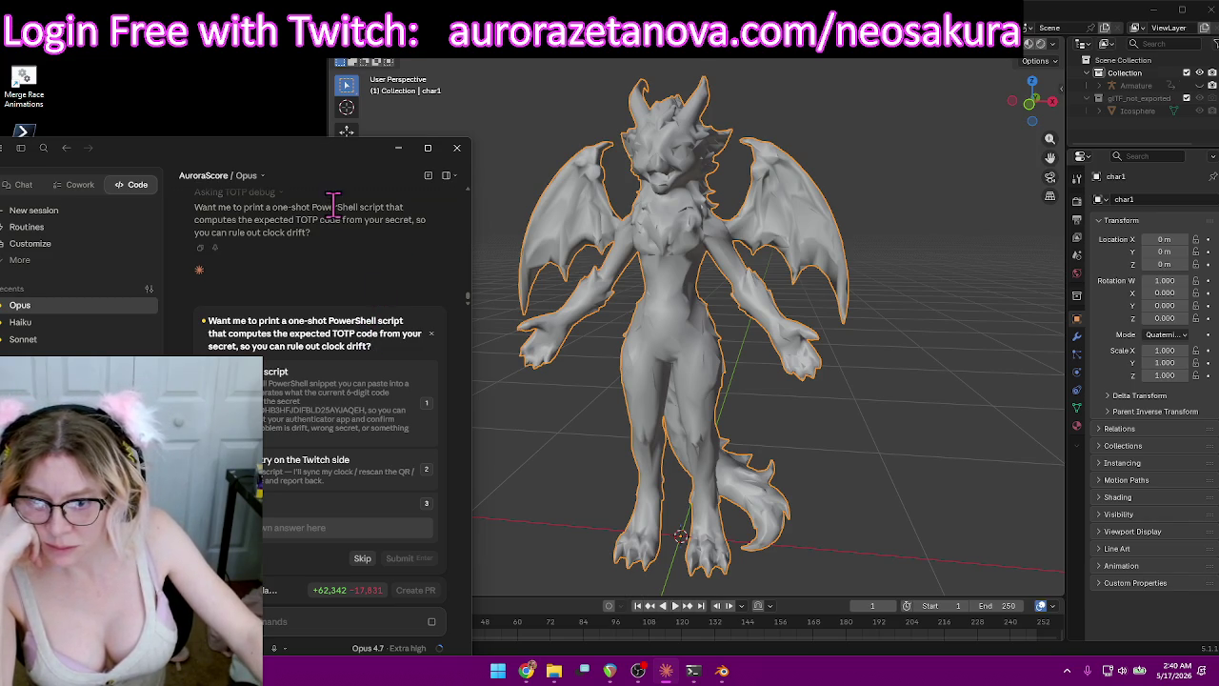
{"action": "left_click_drag", "start_coordinate": [295, 159], "coordinate": [298, 66]}
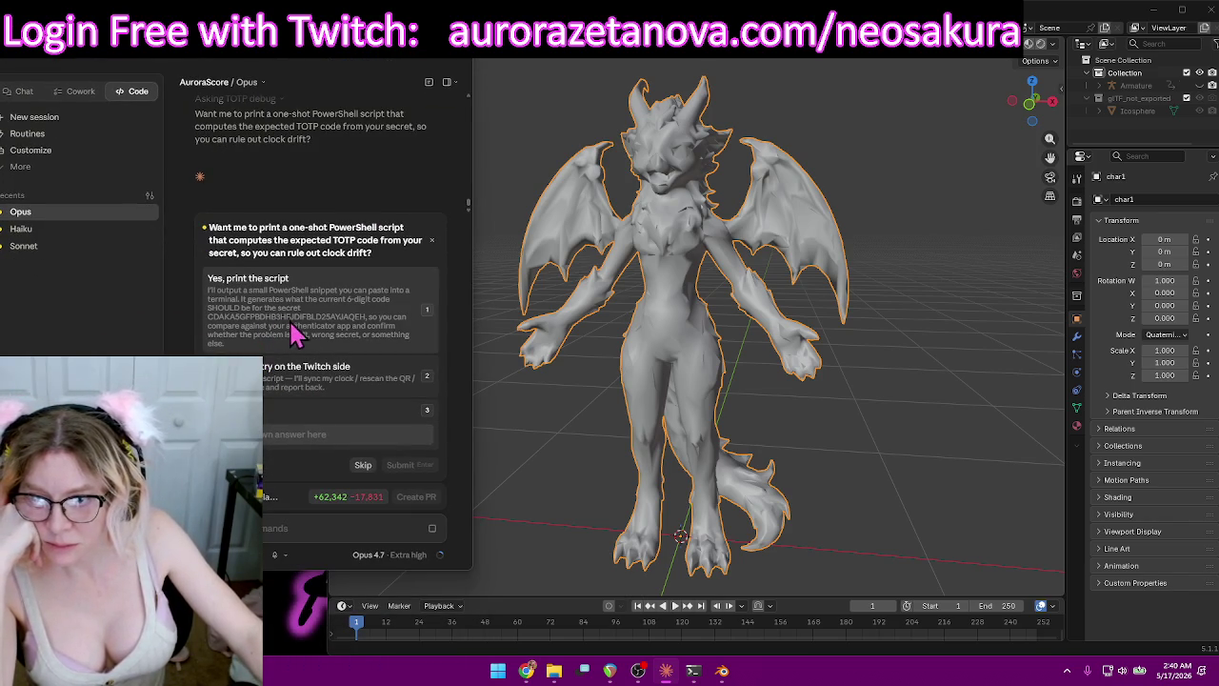
{"action": "left_click", "coordinate": [370, 314]}
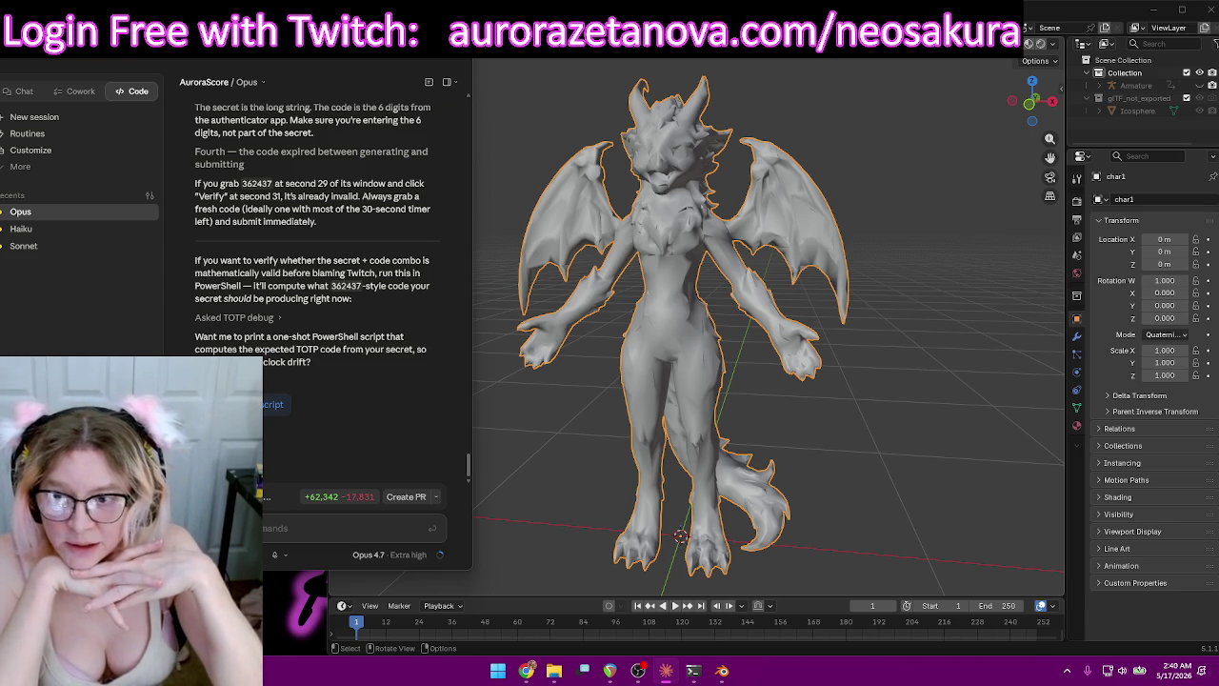
Tell Claude players should log in with Twitch first, then get optional, unforced two-factor security.
{"action": "type", "text": ","}
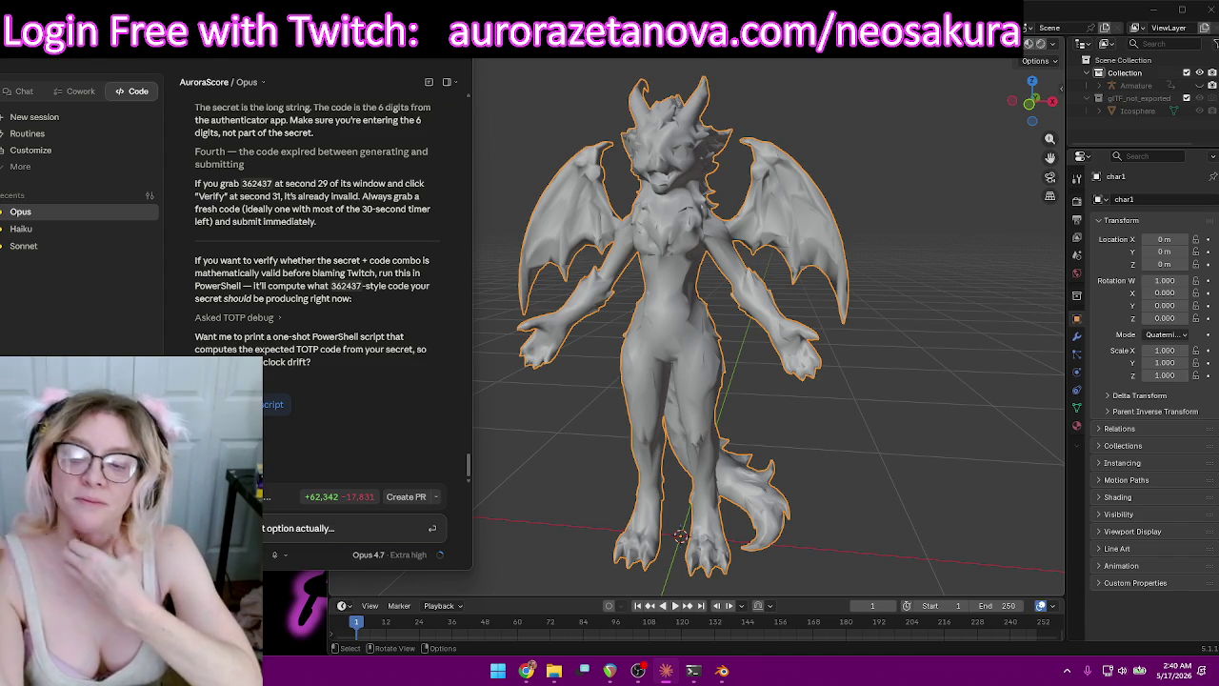
{"action": "type", "text": "But"}
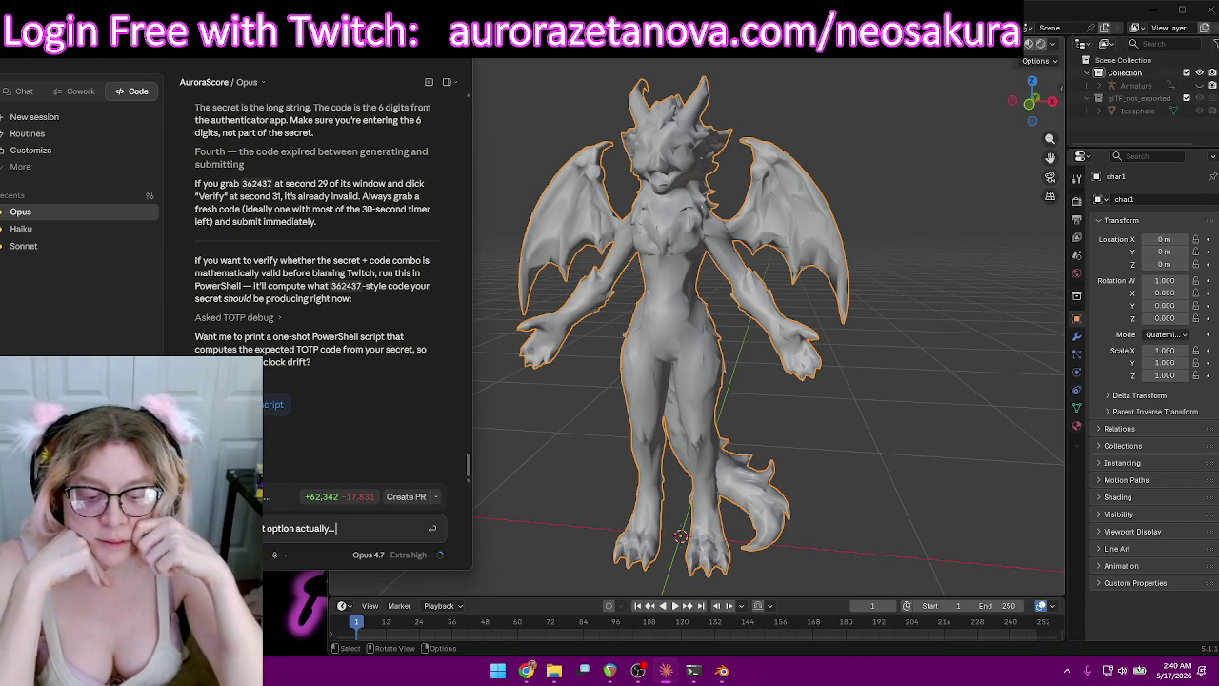
{"action": "type", "text": "e players login wit"}
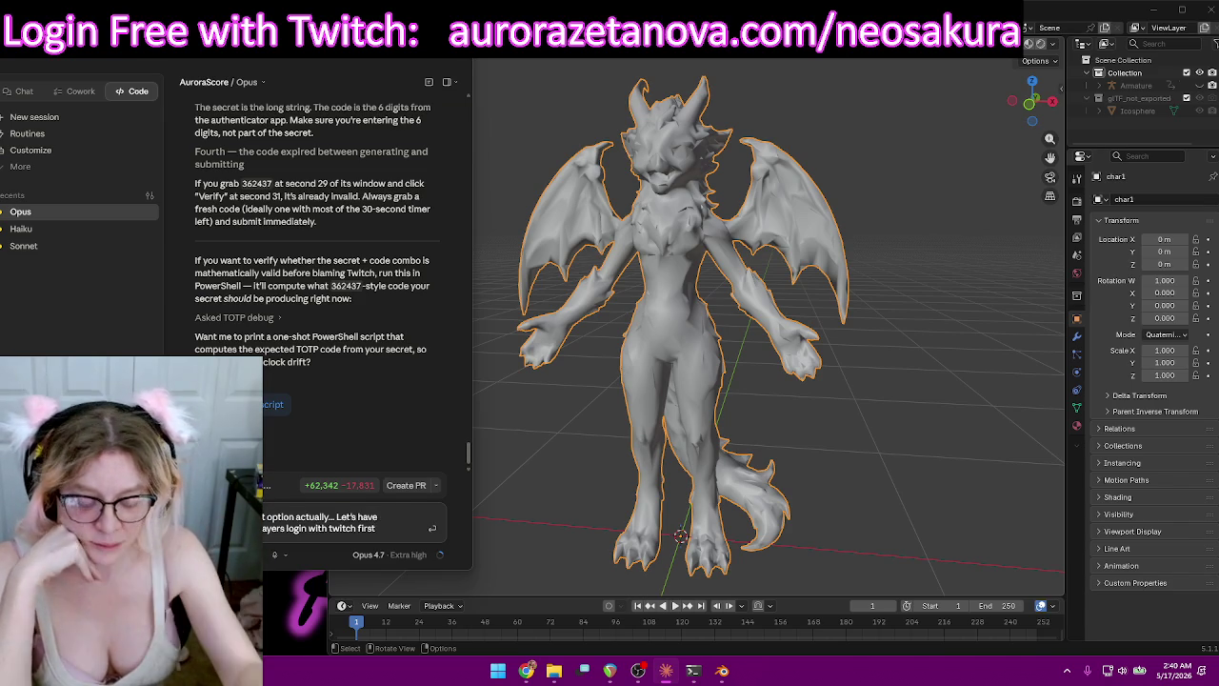
{"action": "type", "text": "."}
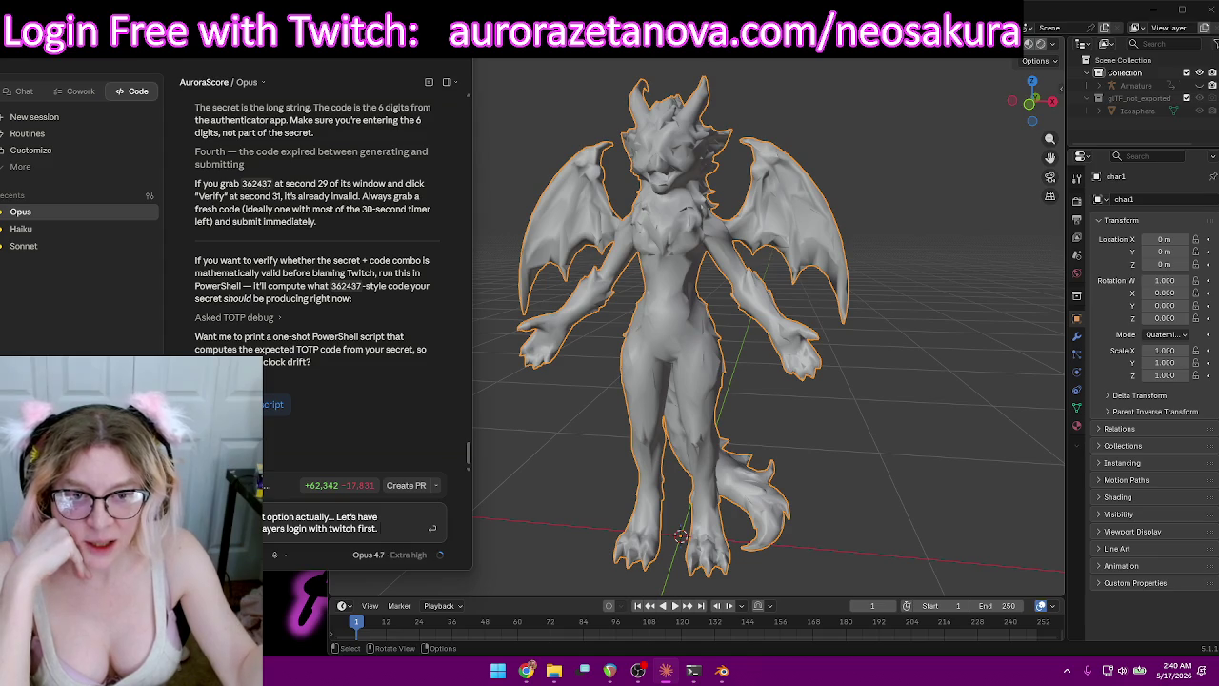
{"action": "type", "text": "  After"}
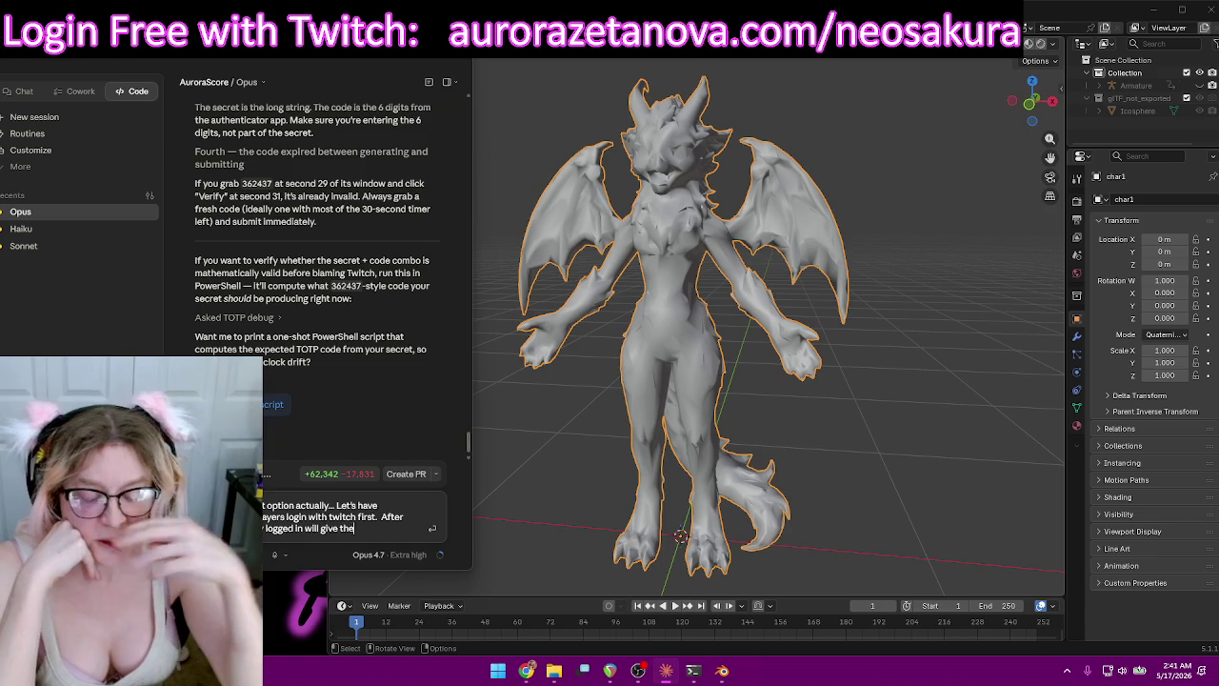
{"action": "type", "text": "will give them an option to secure their account with two fa but I don't want to force them to do it"}
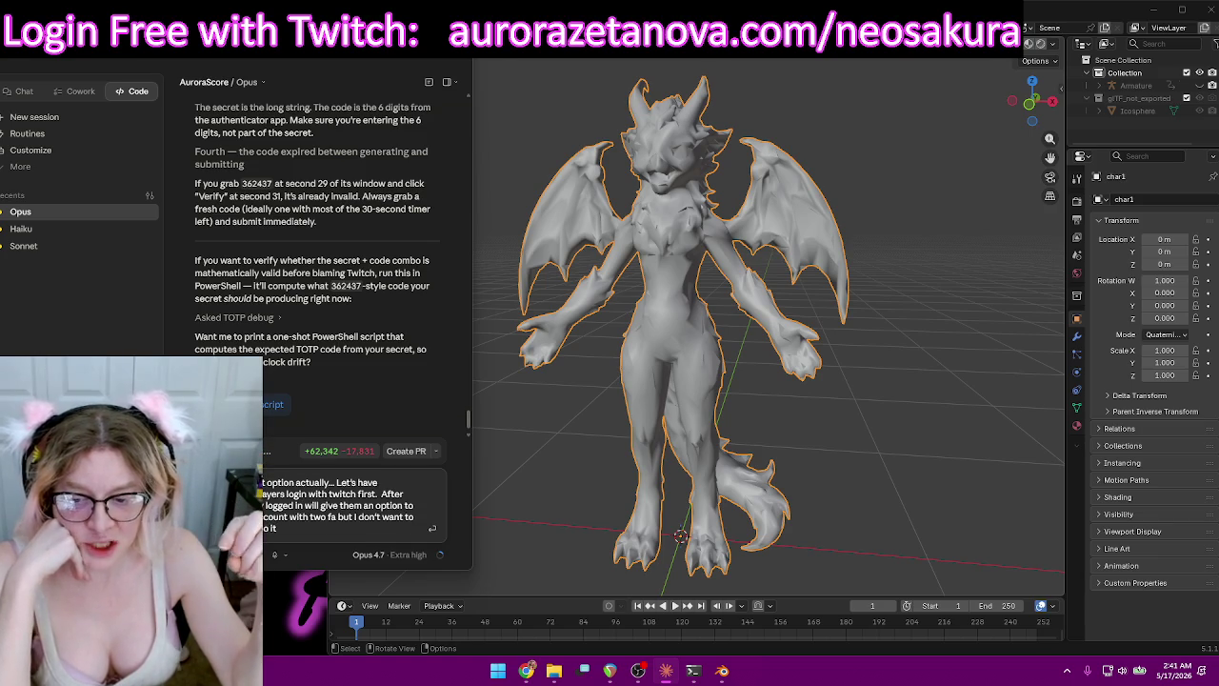
{"action": "type", "text": ".  Unless you"}
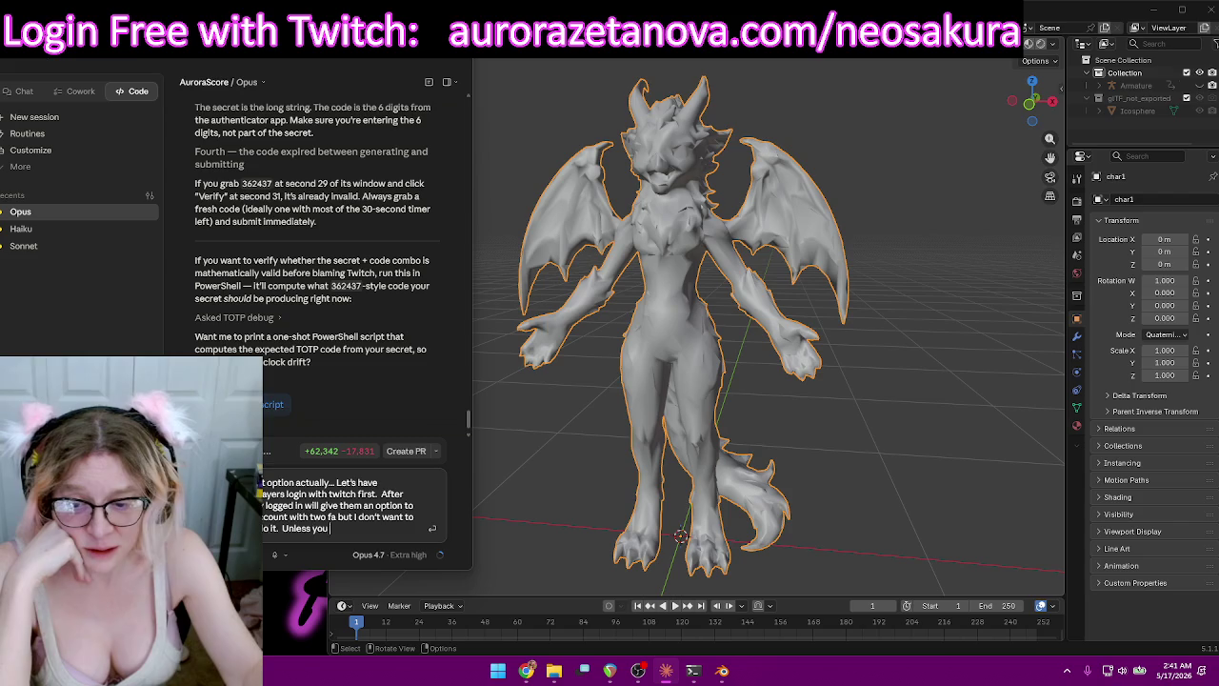
{"action": "type", "text": " think that maybe we don't use twitch at all"}
{"action": "type", "text": "??"}
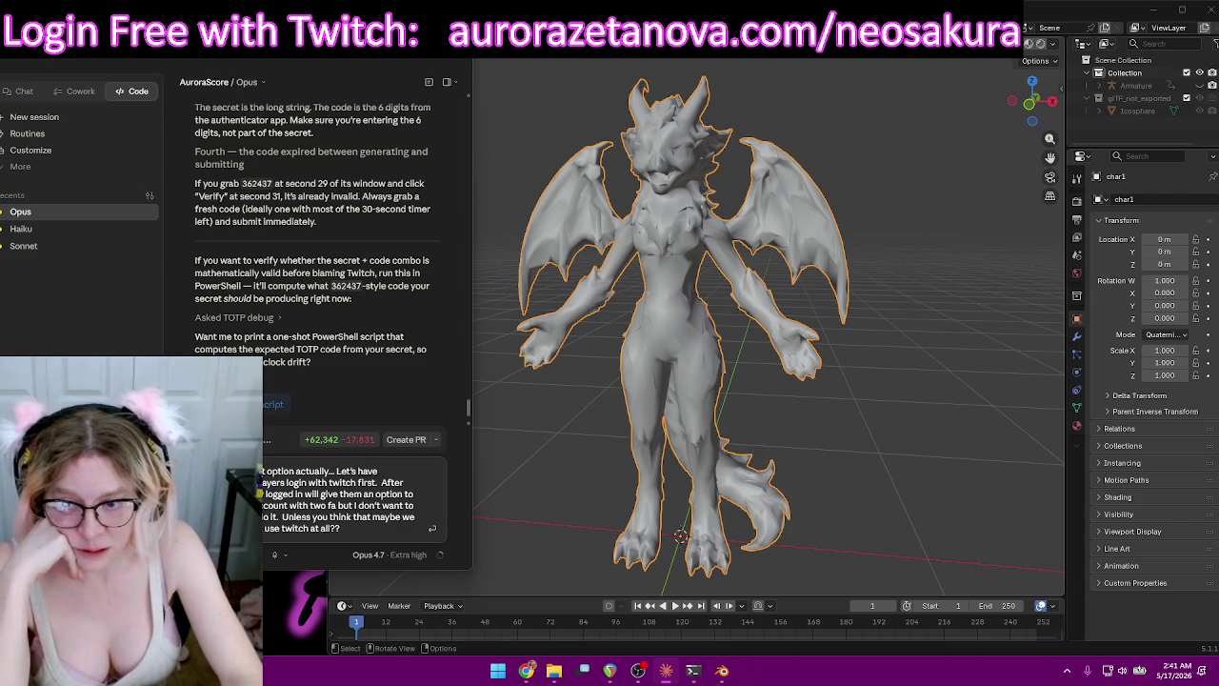
{"action": "key", "text": "Return"}
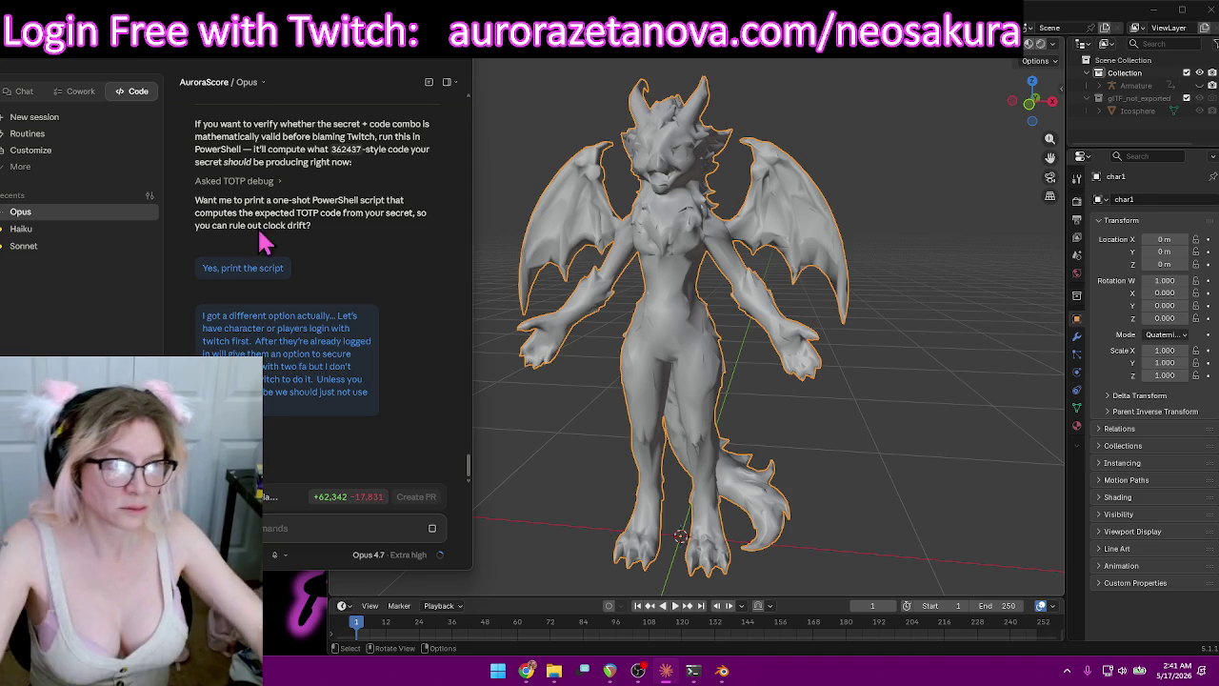
Select the char1 mesh under Armature in the outliner and switch it to Weight Paint mode.
{"action": "left_click", "coordinate": [1111, 85]}
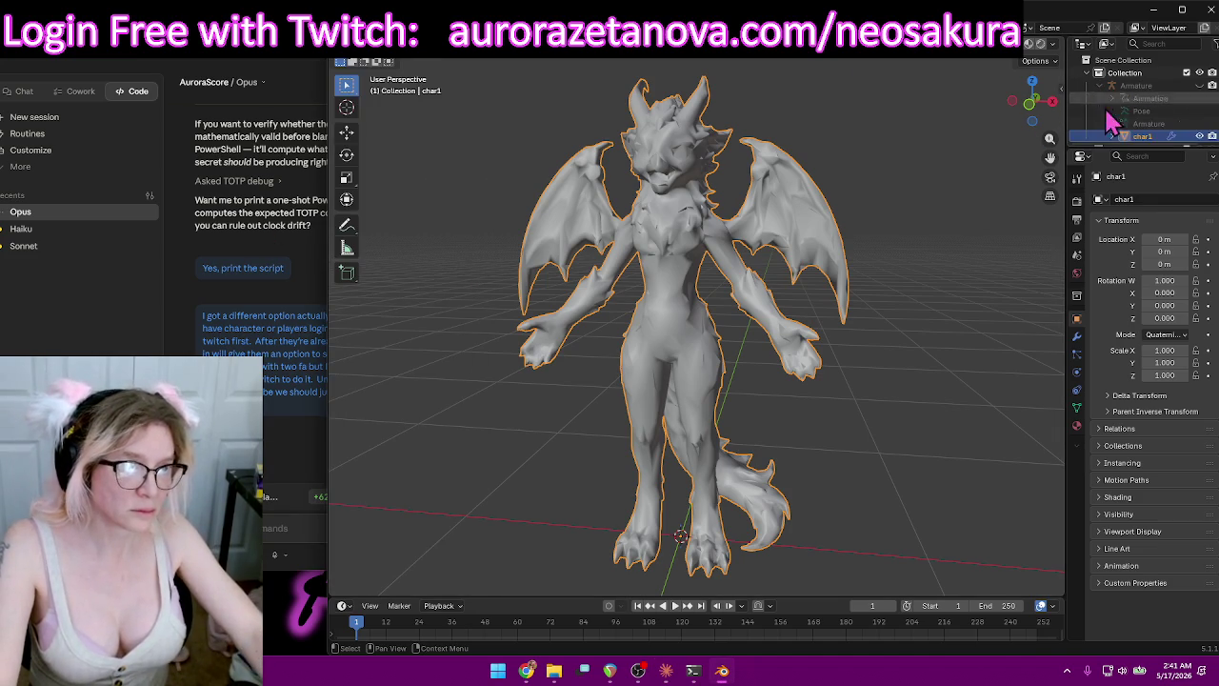
{"action": "left_click", "coordinate": [1150, 124]}
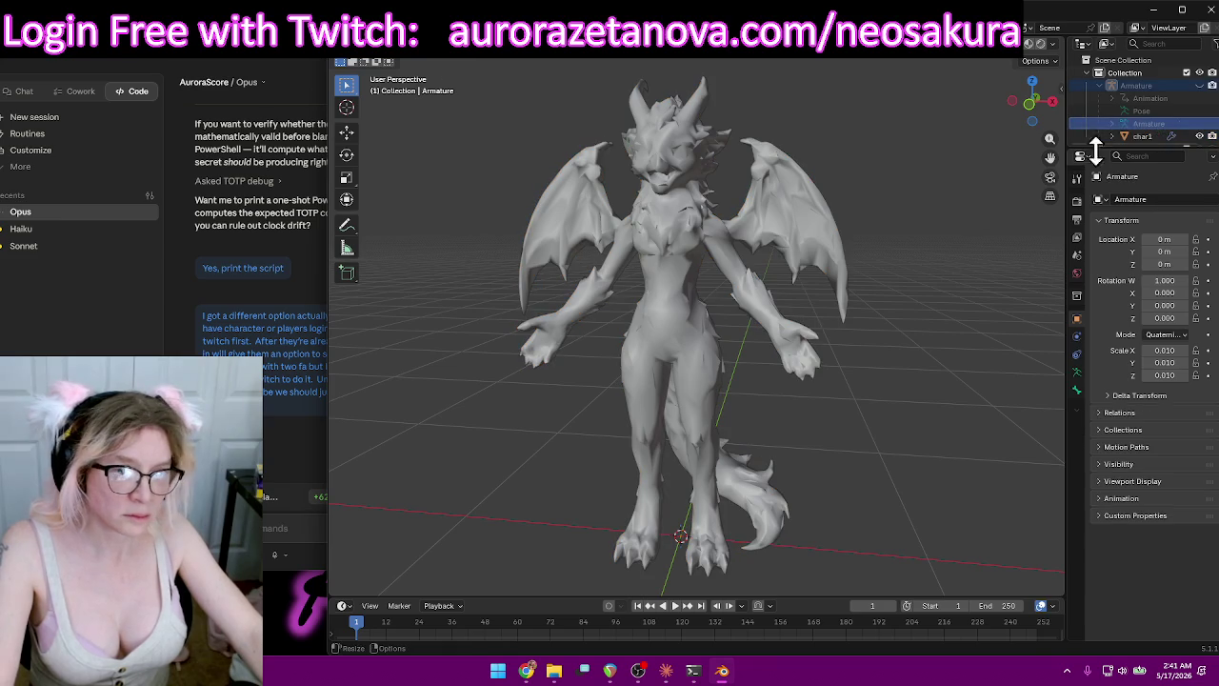
{"action": "left_click", "coordinate": [1145, 137]}
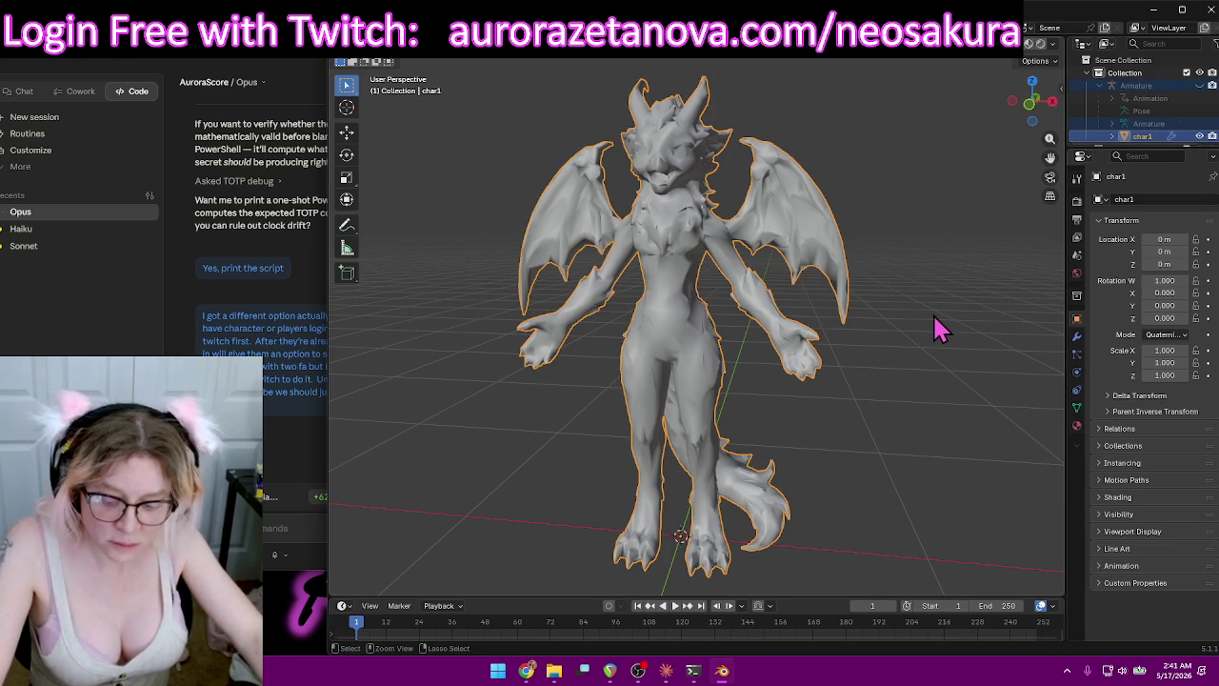
{"action": "key", "text": "ctrl+Tab"}
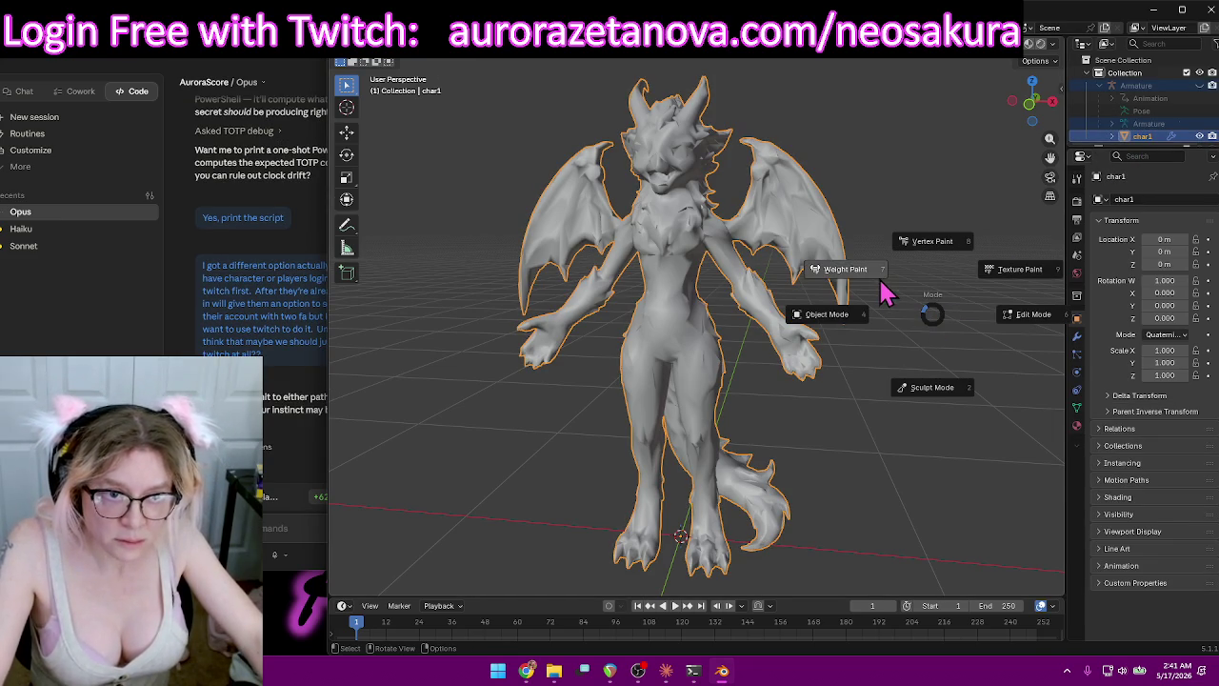
{"action": "left_click", "coordinate": [874, 276]}
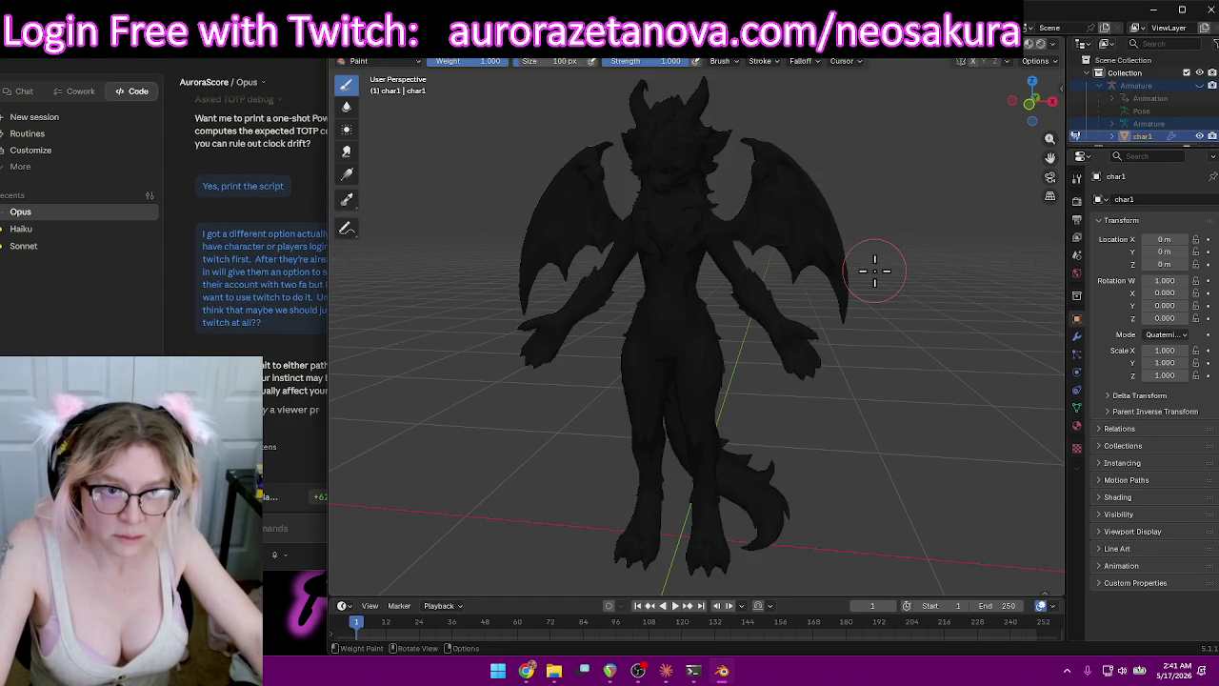
Make Hips the active vertex group from the vertex group list.
{"action": "left_click", "coordinate": [719, 62]}
{"action": "left_click_drag", "start_coordinate": [730, 129], "coordinate": [733, 76]}
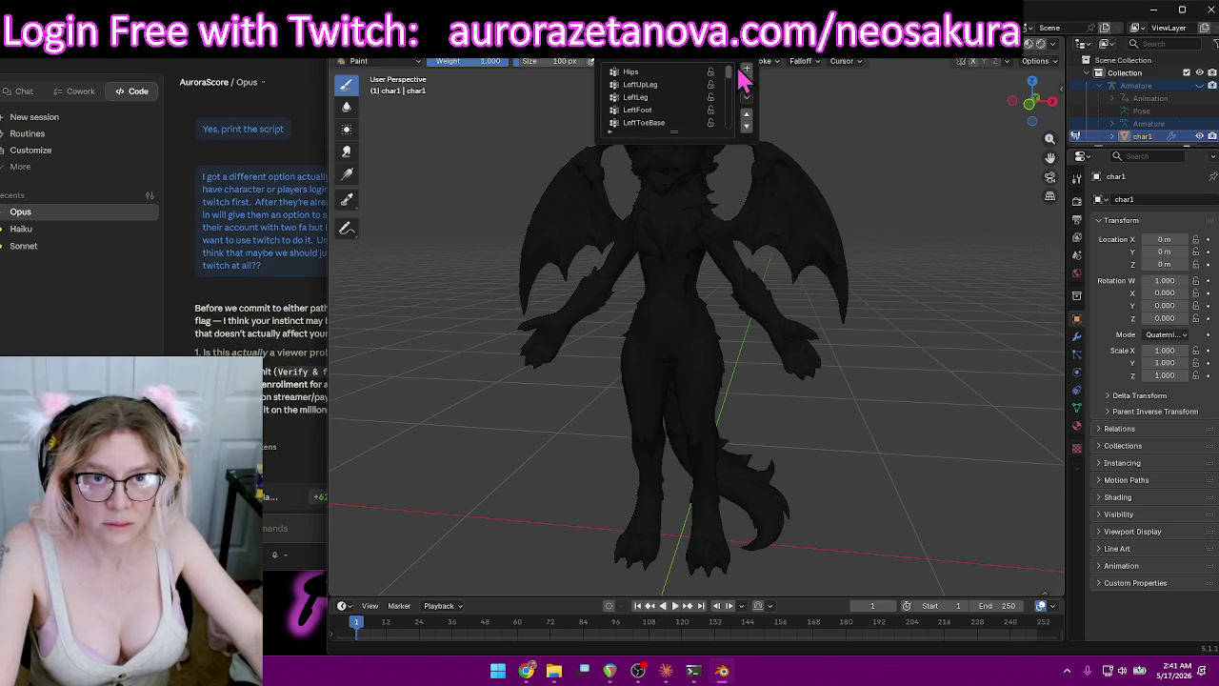
{"action": "left_click", "coordinate": [669, 75]}
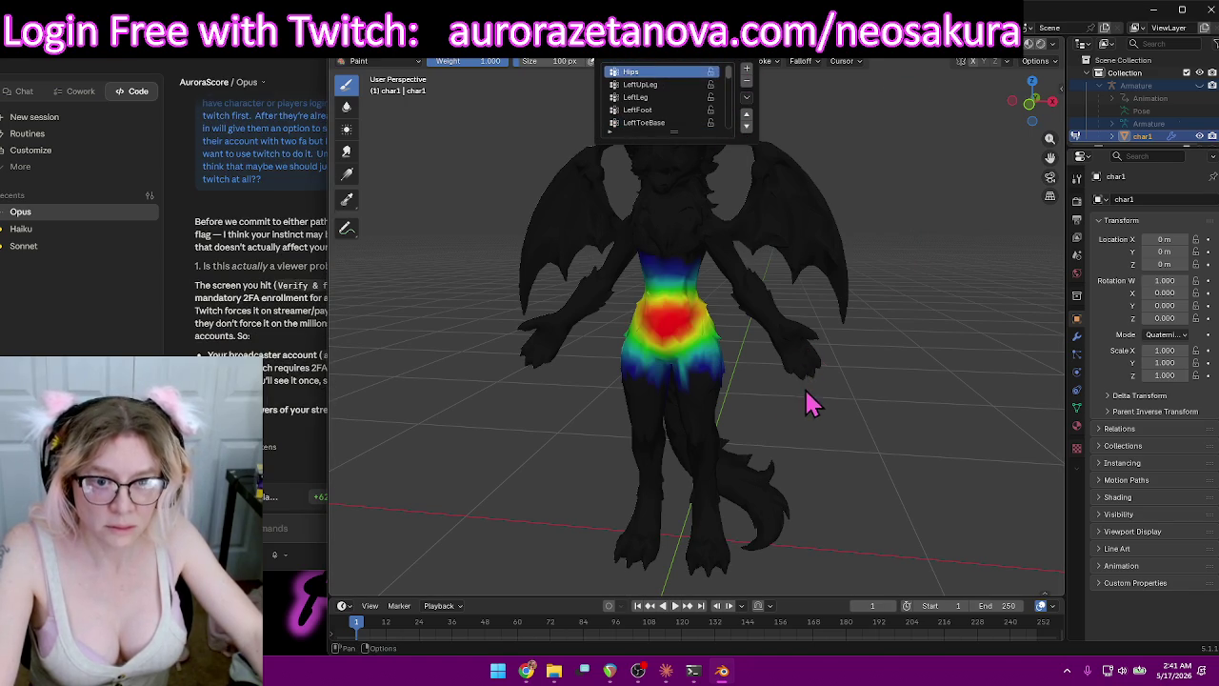
Lower the brush strength, show the wireframe overlay, and paint weight onto the tail.
{"action": "mouse_move", "coordinate": [780, 379]}
{"action": "middle_mouse_down"}
{"action": "mouse_move", "coordinate": [724, 364]}
{"action": "mouse_move", "coordinate": [753, 357]}
{"action": "mouse_move", "coordinate": [658, 361]}
{"action": "mouse_move", "coordinate": [701, 403]}
{"action": "mouse_move", "coordinate": [720, 400]}
{"action": "middle_mouse_up"}
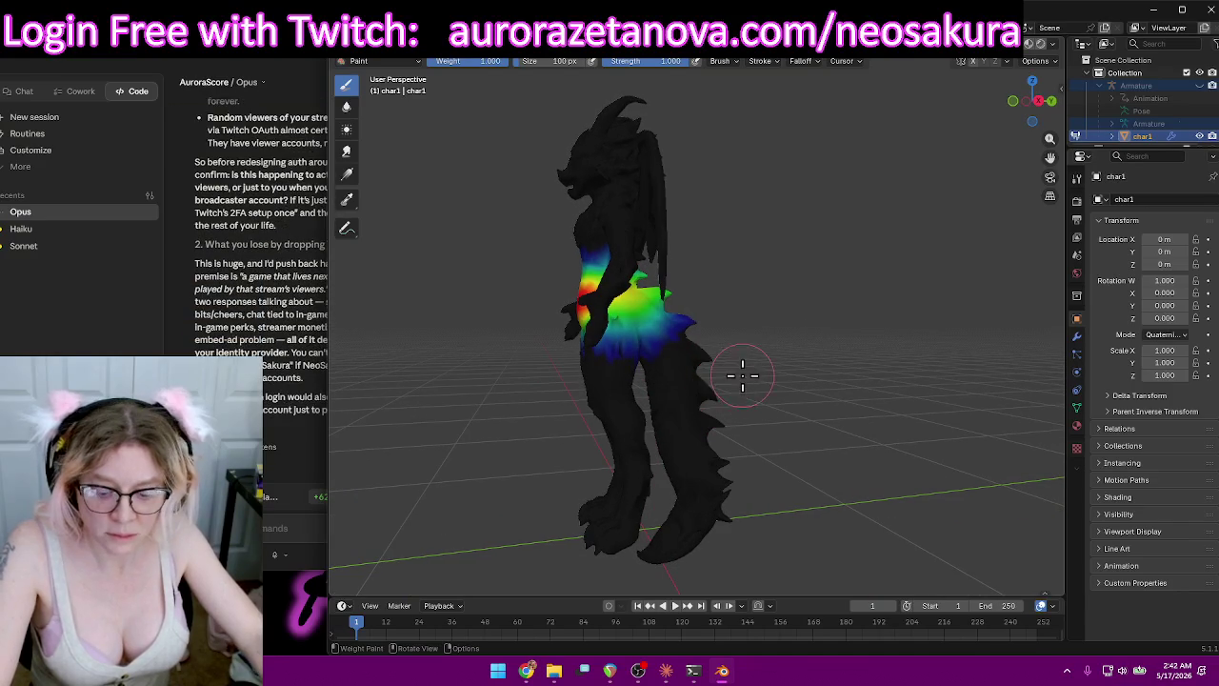
{"action": "left_click_drag", "start_coordinate": [692, 61], "coordinate": [655, 61]}
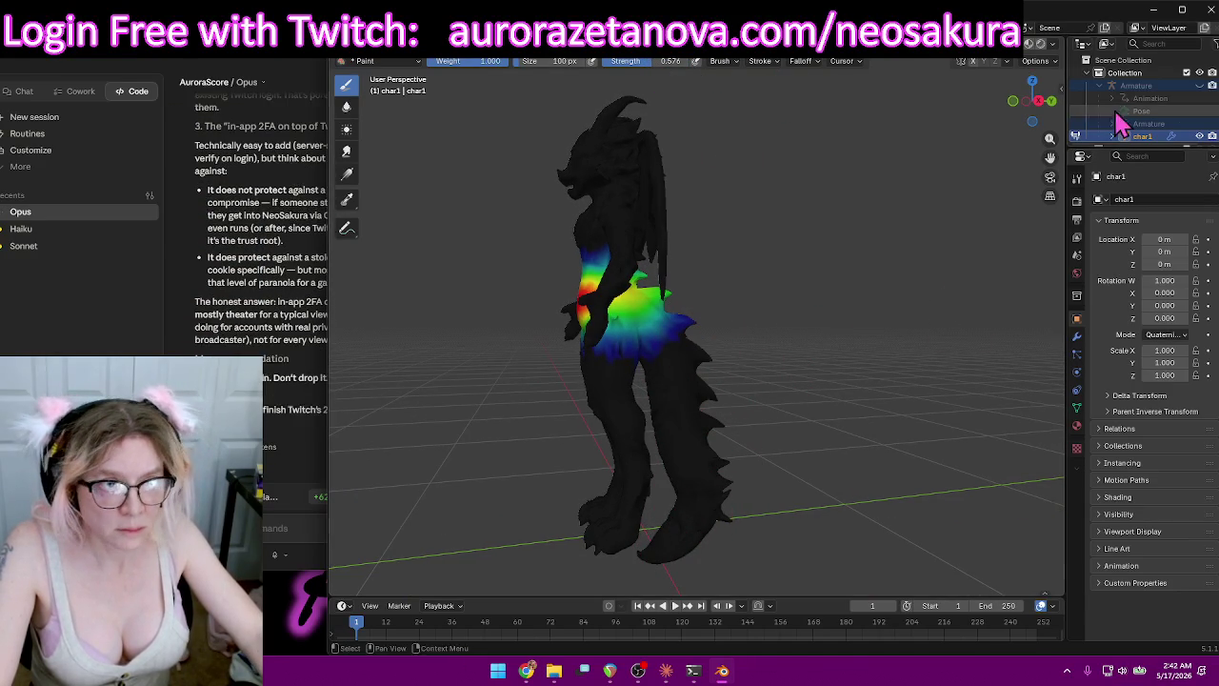
{"action": "left_click", "coordinate": [1023, 63]}
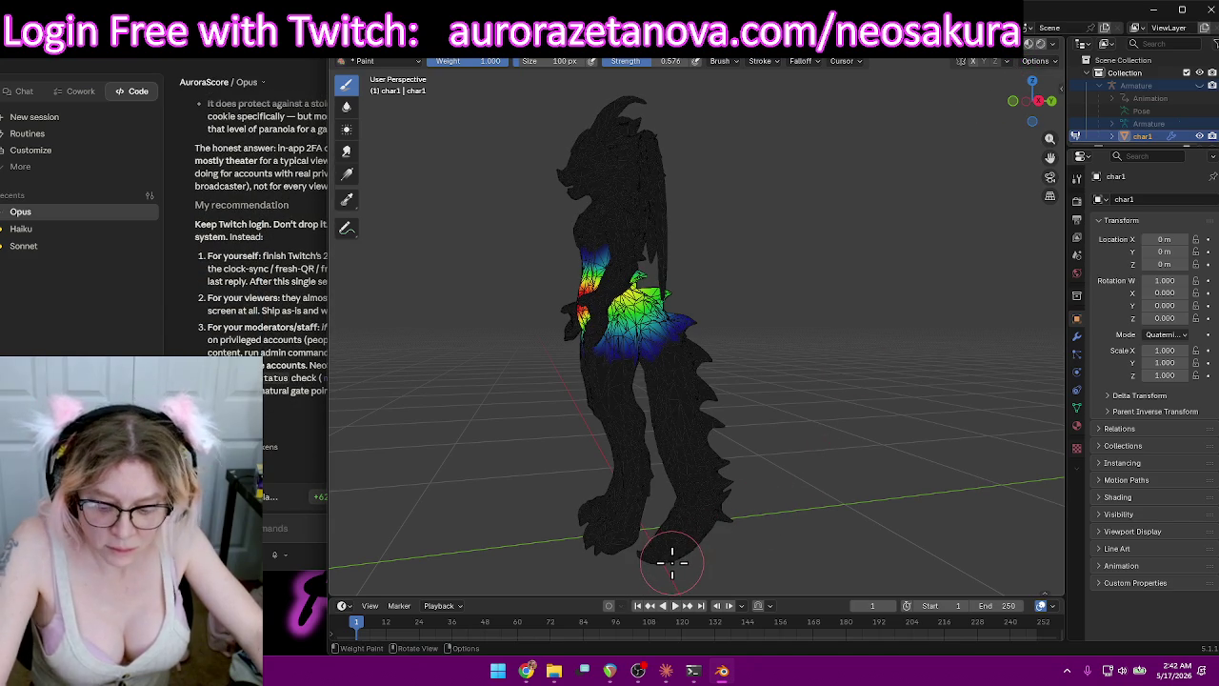
{"action": "mouse_move", "coordinate": [672, 562]}
{"action": "left_mouse_down"}
{"action": "mouse_move", "coordinate": [705, 464]}
{"action": "mouse_move", "coordinate": [673, 389]}
{"action": "mouse_move", "coordinate": [662, 548]}
{"action": "mouse_move", "coordinate": [647, 373]}
{"action": "mouse_move", "coordinate": [680, 313]}
{"action": "mouse_move", "coordinate": [726, 494]}
{"action": "mouse_move", "coordinate": [705, 547]}
{"action": "mouse_move", "coordinate": [694, 495]}
{"action": "mouse_move", "coordinate": [690, 553]}
{"action": "mouse_move", "coordinate": [647, 555]}
{"action": "mouse_move", "coordinate": [718, 462]}
{"action": "left_mouse_up"}
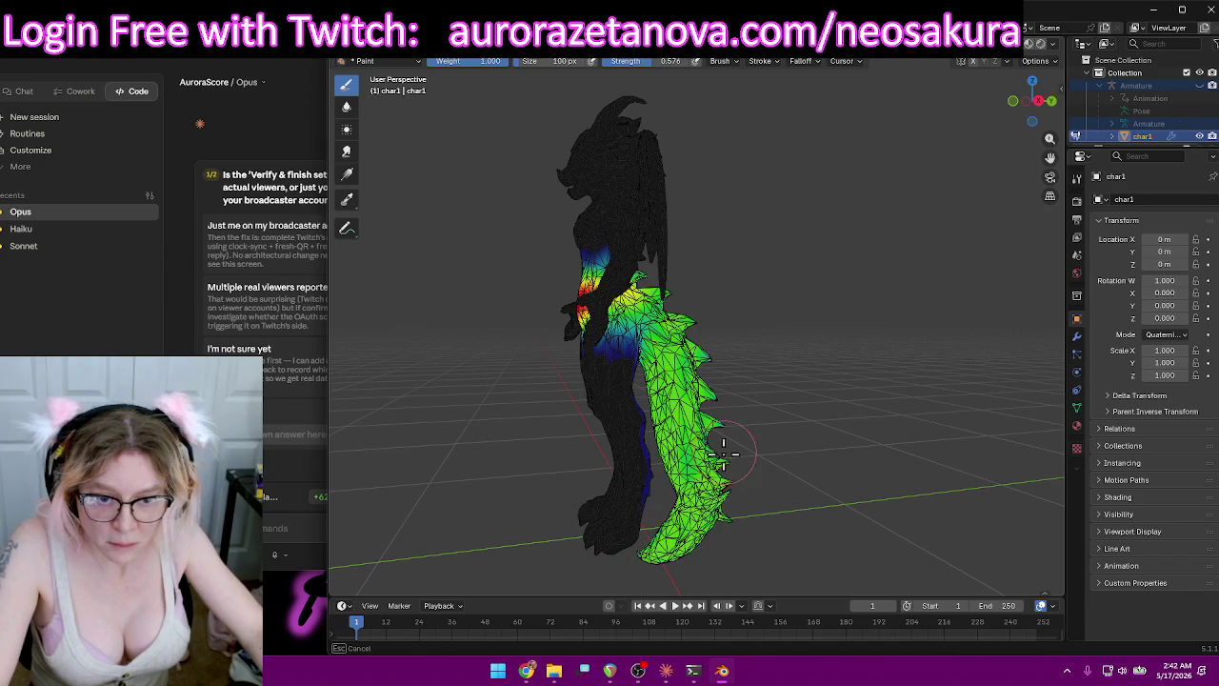
Paint stronger weights up along the tail, viewing from behind the character.
{"action": "left_click_drag", "start_coordinate": [714, 419], "coordinate": [705, 352]}
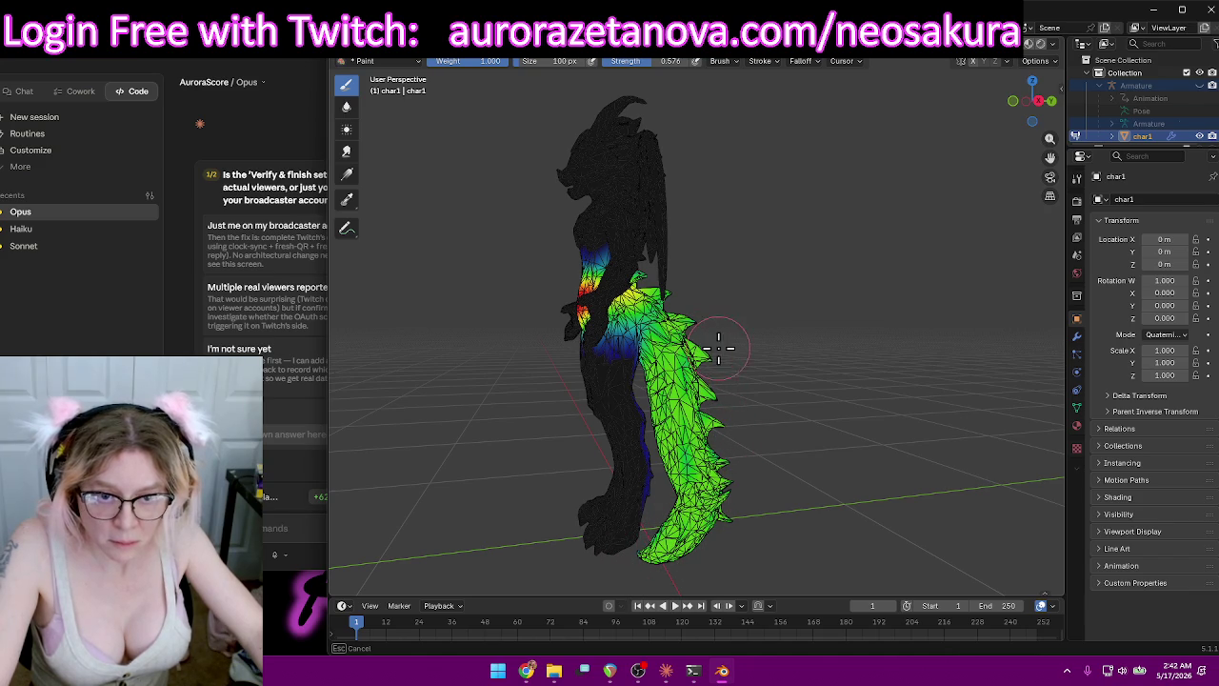
{"action": "mouse_move", "coordinate": [892, 380]}
{"action": "middle_mouse_down"}
{"action": "mouse_move", "coordinate": [829, 400]}
{"action": "mouse_move", "coordinate": [577, 343]}
{"action": "mouse_move", "coordinate": [667, 333]}
{"action": "middle_mouse_up"}
{"action": "mouse_move", "coordinate": [757, 319]}
{"action": "left_mouse_down"}
{"action": "mouse_move", "coordinate": [734, 323]}
{"action": "mouse_move", "coordinate": [705, 571]}
{"action": "mouse_move", "coordinate": [733, 581]}
{"action": "mouse_move", "coordinate": [752, 562]}
{"action": "mouse_move", "coordinate": [706, 543]}
{"action": "mouse_move", "coordinate": [684, 480]}
{"action": "mouse_move", "coordinate": [714, 329]}
{"action": "mouse_move", "coordinate": [755, 312]}
{"action": "mouse_move", "coordinate": [781, 357]}
{"action": "mouse_move", "coordinate": [734, 486]}
{"action": "mouse_move", "coordinate": [728, 533]}
{"action": "mouse_move", "coordinate": [748, 569]}
{"action": "mouse_move", "coordinate": [714, 567]}
{"action": "left_mouse_up"}
{"action": "mouse_move", "coordinate": [715, 566]}
{"action": "middle_mouse_down"}
{"action": "mouse_move", "coordinate": [658, 438]}
{"action": "mouse_move", "coordinate": [620, 467]}
{"action": "mouse_move", "coordinate": [853, 390]}
{"action": "middle_mouse_up"}
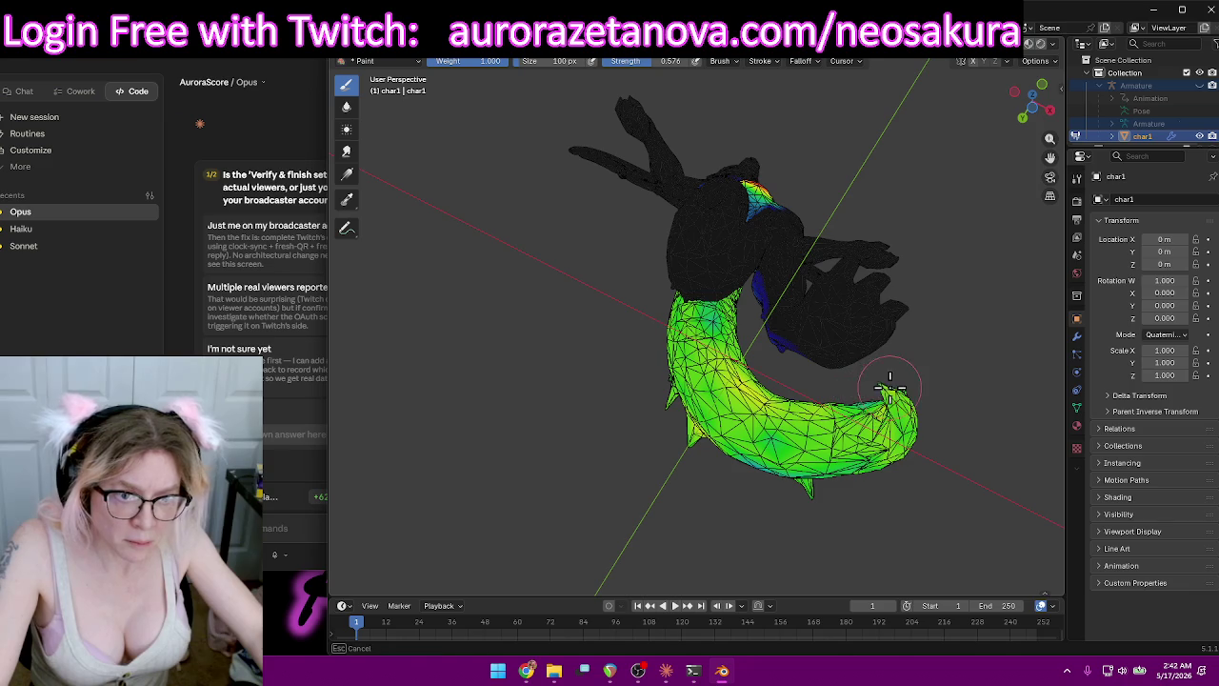
{"action": "mouse_move", "coordinate": [933, 372]}
{"action": "middle_mouse_down"}
{"action": "mouse_move", "coordinate": [750, 468]}
{"action": "mouse_move", "coordinate": [731, 433]}
{"action": "mouse_move", "coordinate": [735, 273]}
{"action": "middle_mouse_up"}
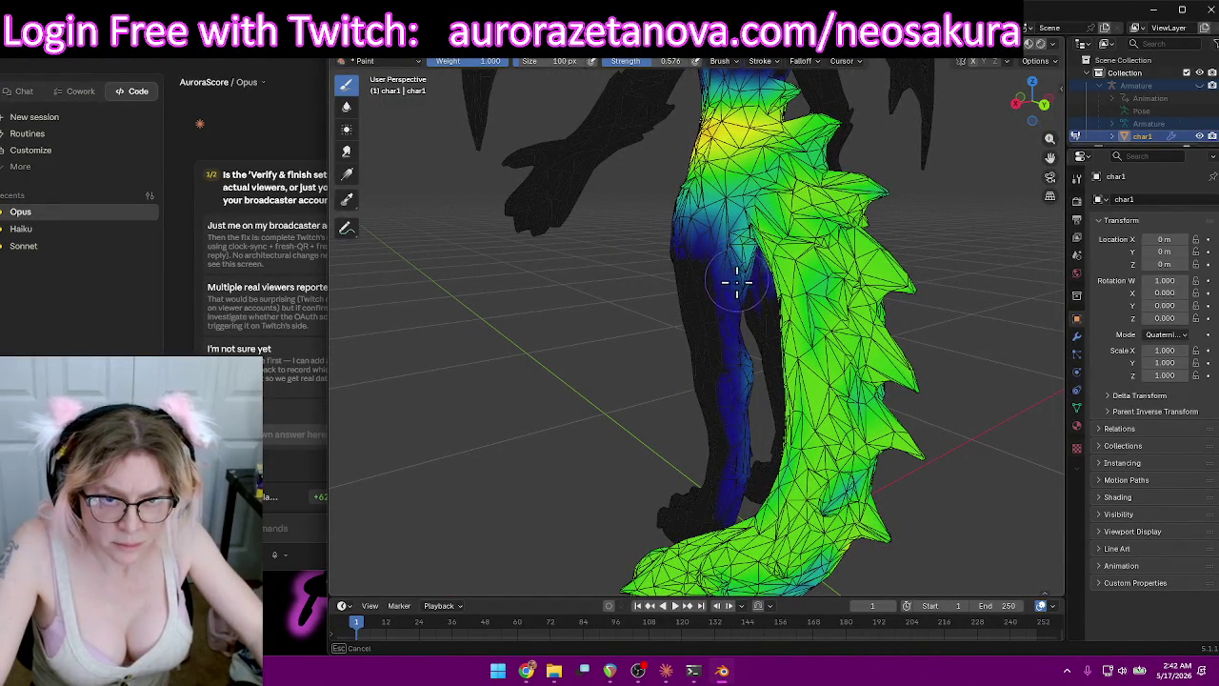
Set brush strength to 1.000 with Constant falloff and paint away the stray blue weights on the leg.
{"action": "left_click_drag", "start_coordinate": [619, 76], "coordinate": [671, 76]}
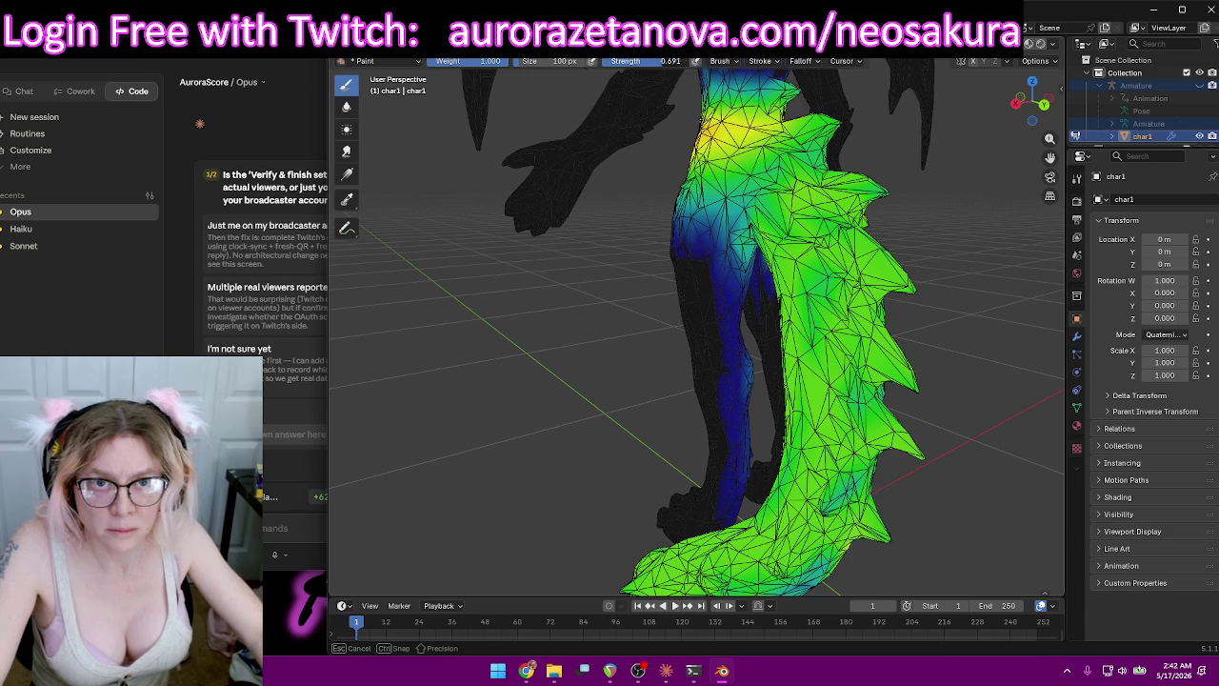
{"action": "left_click", "coordinate": [801, 63]}
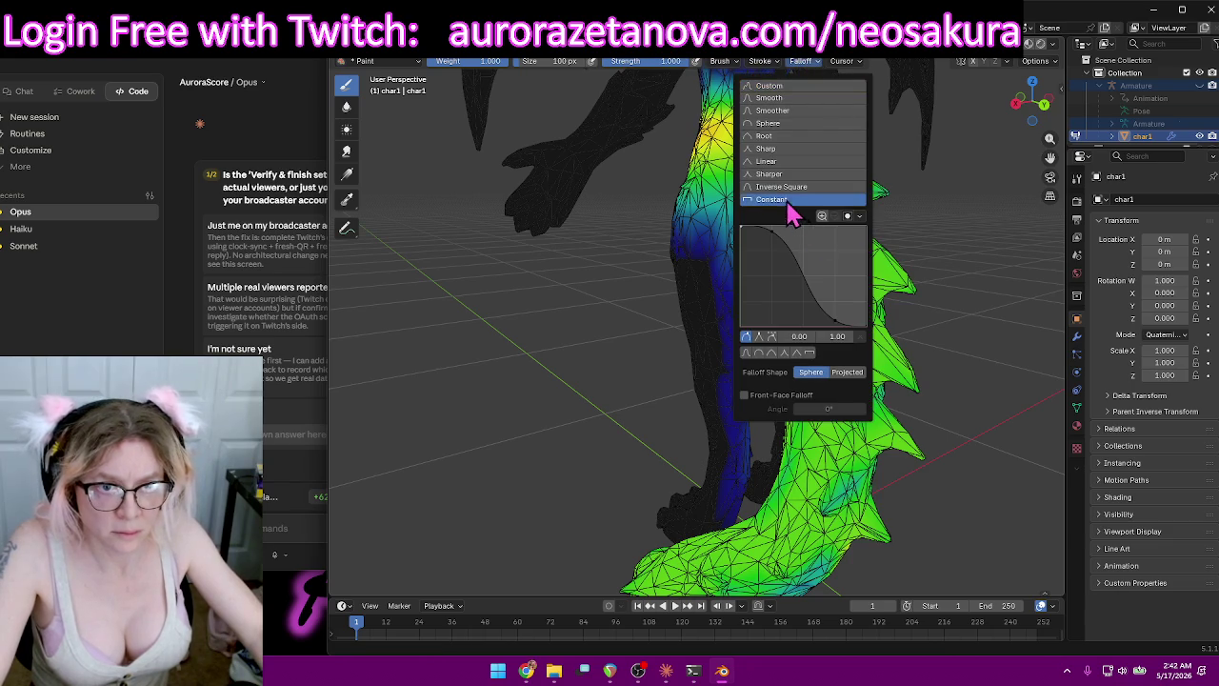
{"action": "left_click", "coordinate": [794, 196]}
{"action": "mouse_move", "coordinate": [698, 453]}
{"action": "left_mouse_down"}
{"action": "mouse_move", "coordinate": [731, 301]}
{"action": "mouse_move", "coordinate": [681, 229]}
{"action": "left_mouse_up"}
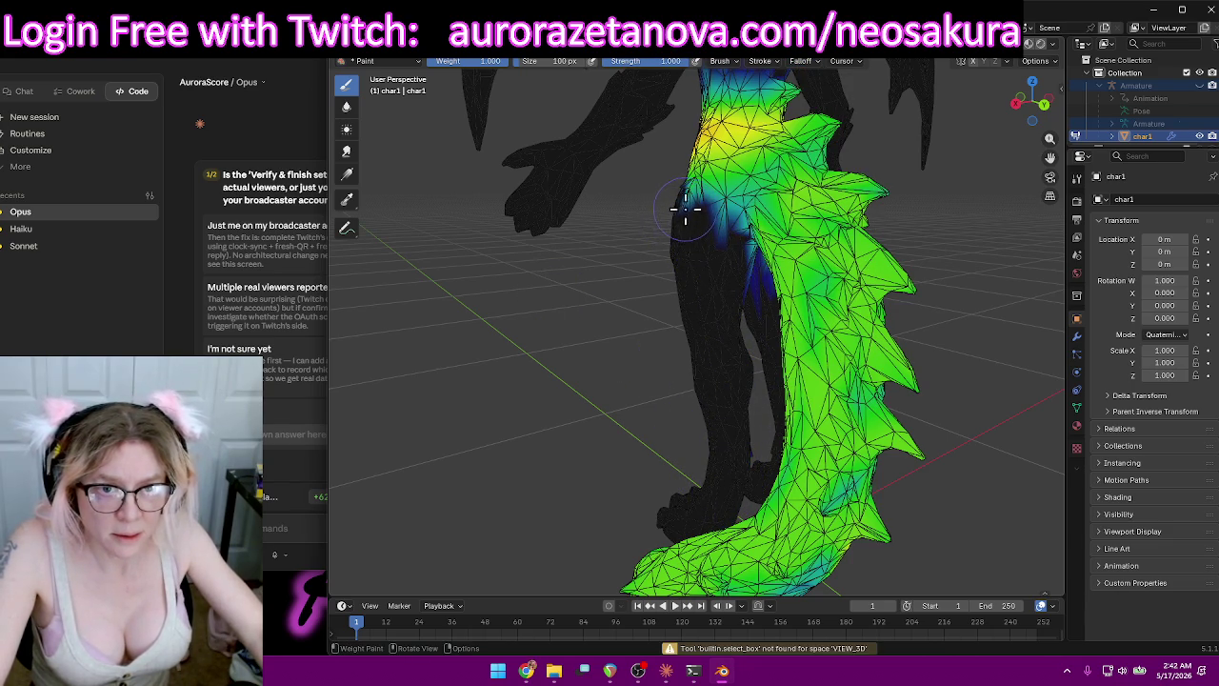
{"action": "mouse_move", "coordinate": [680, 229]}
{"action": "middle_mouse_down"}
{"action": "mouse_move", "coordinate": [536, 383]}
{"action": "mouse_move", "coordinate": [917, 384]}
{"action": "middle_mouse_up"}
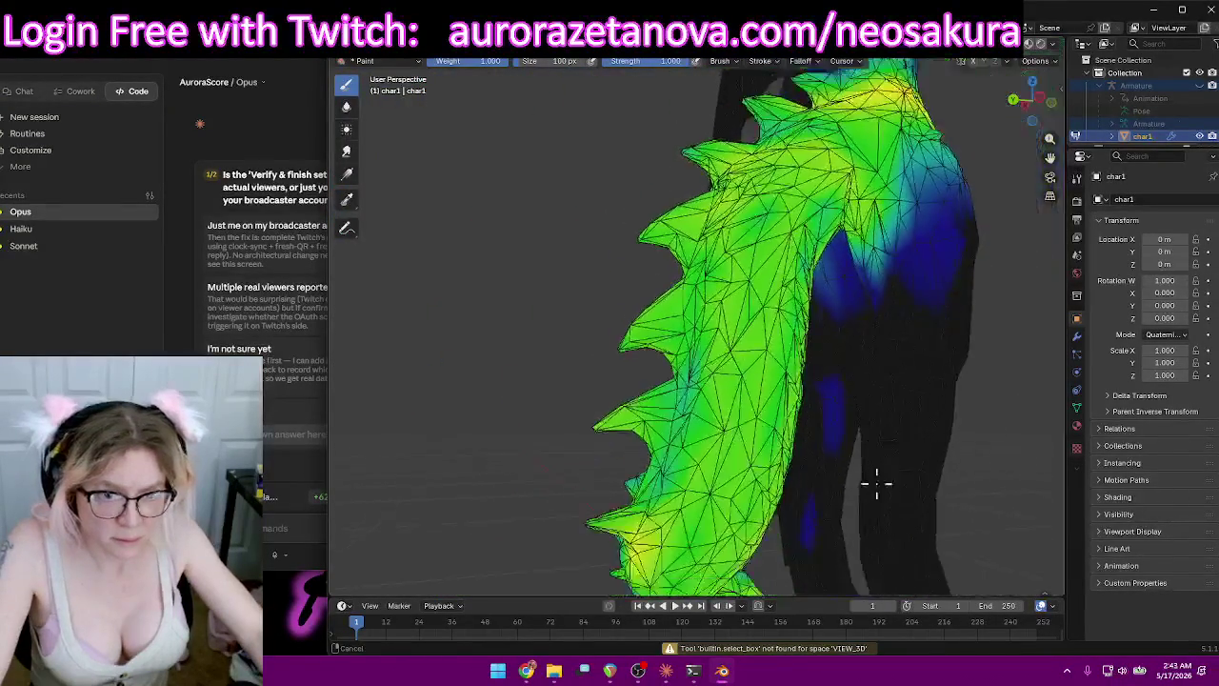
{"action": "middle_click_drag", "start_coordinate": [917, 384], "coordinate": [784, 381]}
{"action": "left_click_drag", "start_coordinate": [643, 377], "coordinate": [647, 293]}
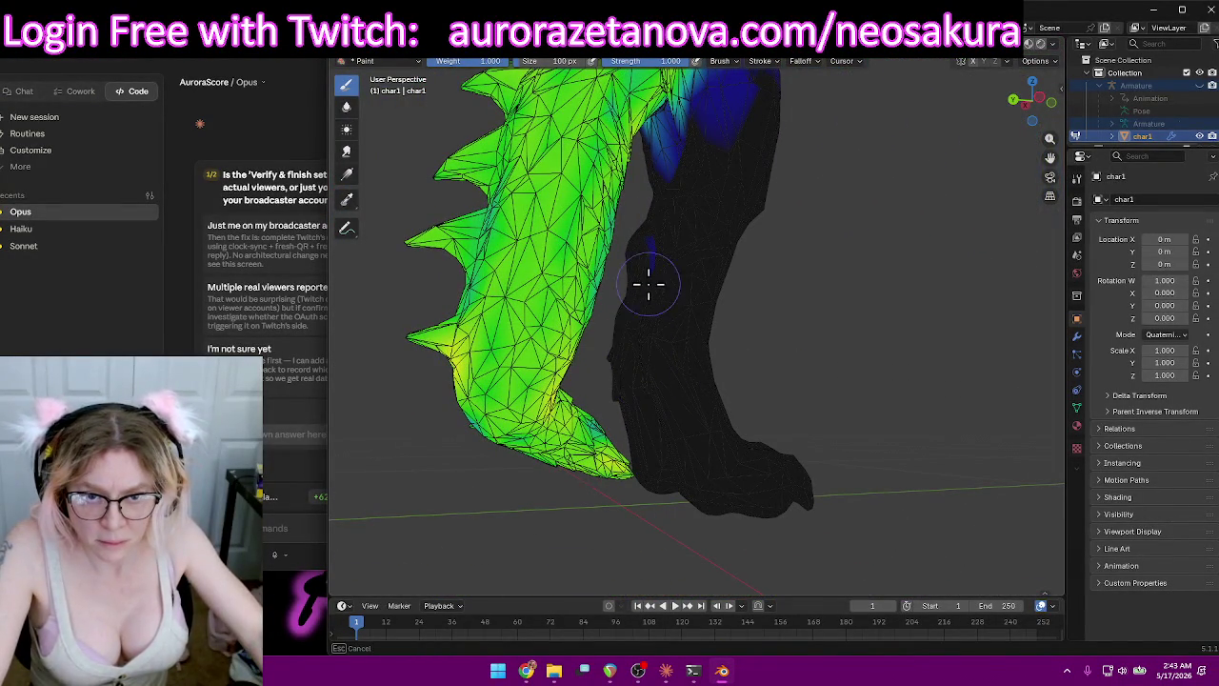
Paint low weight along the top of the upper leg, then view the legs and tail from the rear.
{"action": "left_click_drag", "start_coordinate": [684, 165], "coordinate": [686, 169]}
{"action": "middle_click_drag", "start_coordinate": [685, 169], "coordinate": [808, 253]}
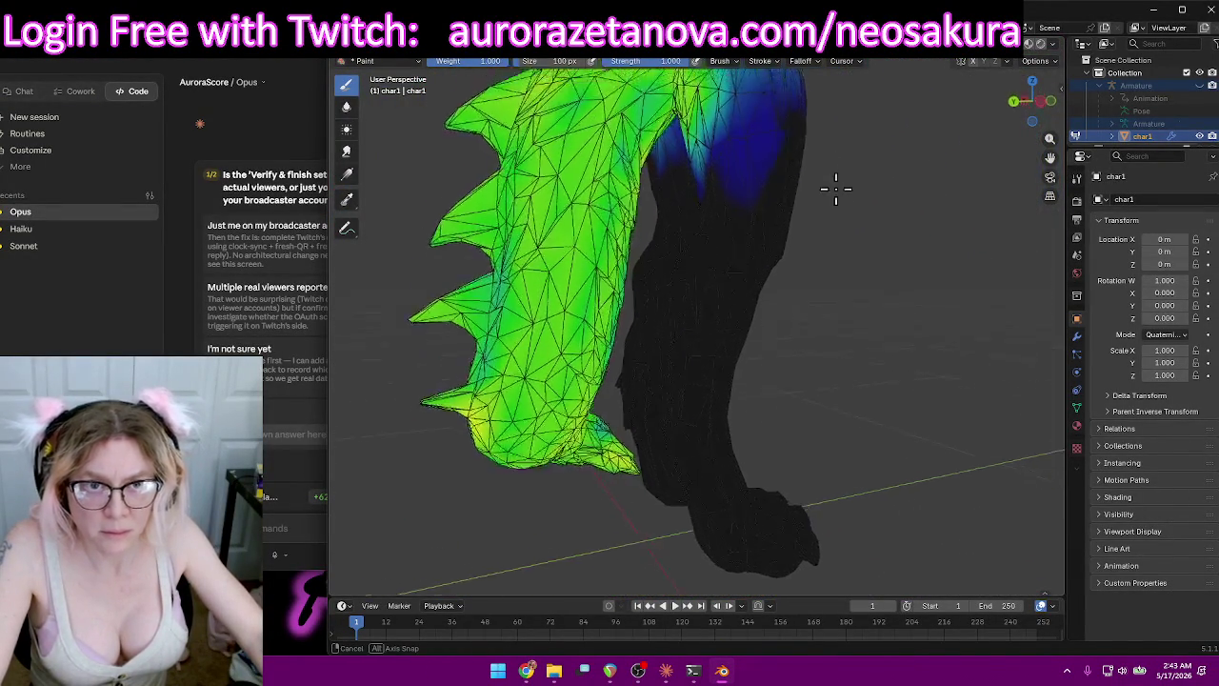
{"action": "mouse_move", "coordinate": [725, 230]}
{"action": "left_mouse_down"}
{"action": "mouse_move", "coordinate": [800, 234]}
{"action": "mouse_move", "coordinate": [773, 178]}
{"action": "left_mouse_up"}
{"action": "mouse_move", "coordinate": [708, 285]}
{"action": "middle_mouse_down"}
{"action": "mouse_move", "coordinate": [744, 165]}
{"action": "mouse_move", "coordinate": [870, 174]}
{"action": "mouse_move", "coordinate": [645, 288]}
{"action": "mouse_move", "coordinate": [675, 305]}
{"action": "mouse_move", "coordinate": [889, 324]}
{"action": "mouse_move", "coordinate": [801, 242]}
{"action": "mouse_move", "coordinate": [879, 245]}
{"action": "mouse_move", "coordinate": [1055, 340]}
{"action": "mouse_move", "coordinate": [796, 335]}
{"action": "mouse_move", "coordinate": [925, 346]}
{"action": "middle_mouse_up"}
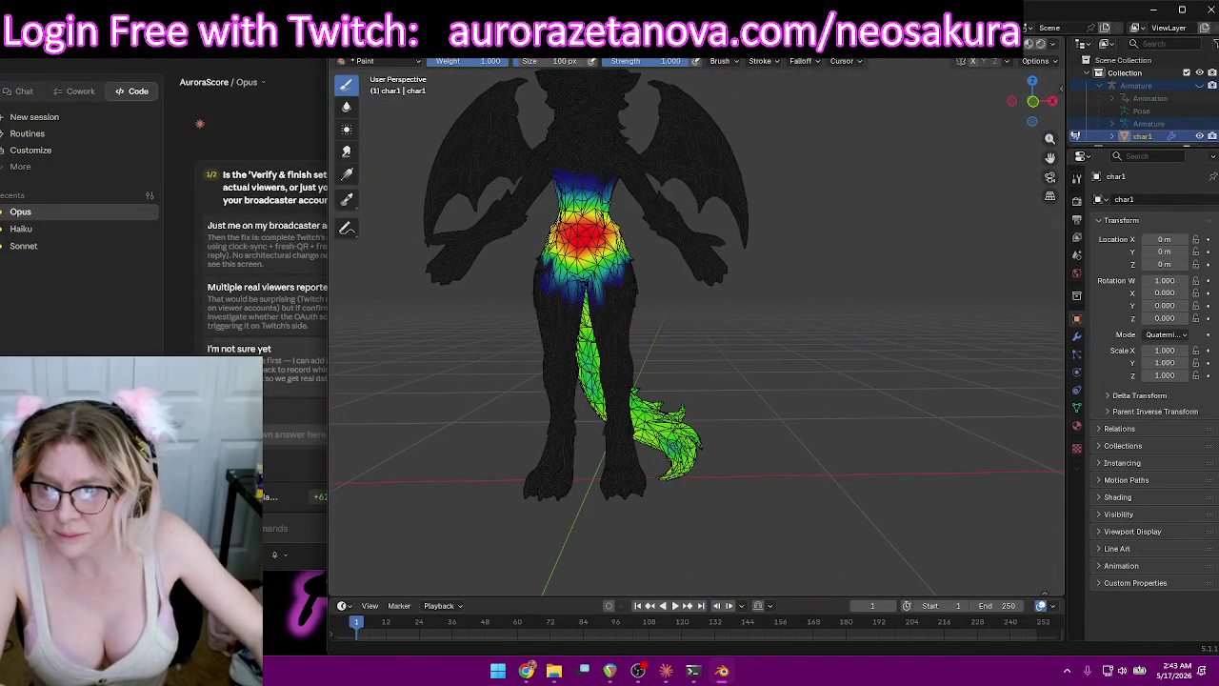
Bring the Claude chat window in front of Blender.
{"action": "left_click", "coordinate": [276, 395]}
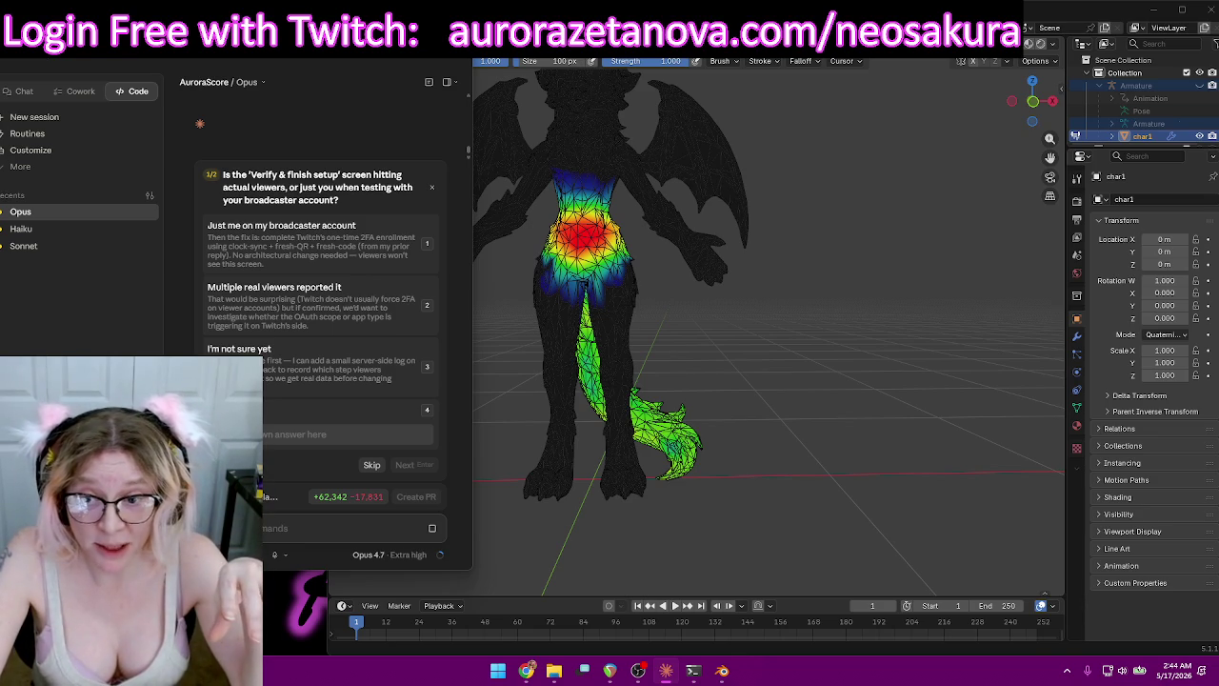
Reply to Claude that the Authenticator checkbox gives a phone QR code, but the PIN keeps coming back invalid.
{"action": "type", "text": "that this is a checkbox right above the button right"}
{"action": "type", "text": "?"}
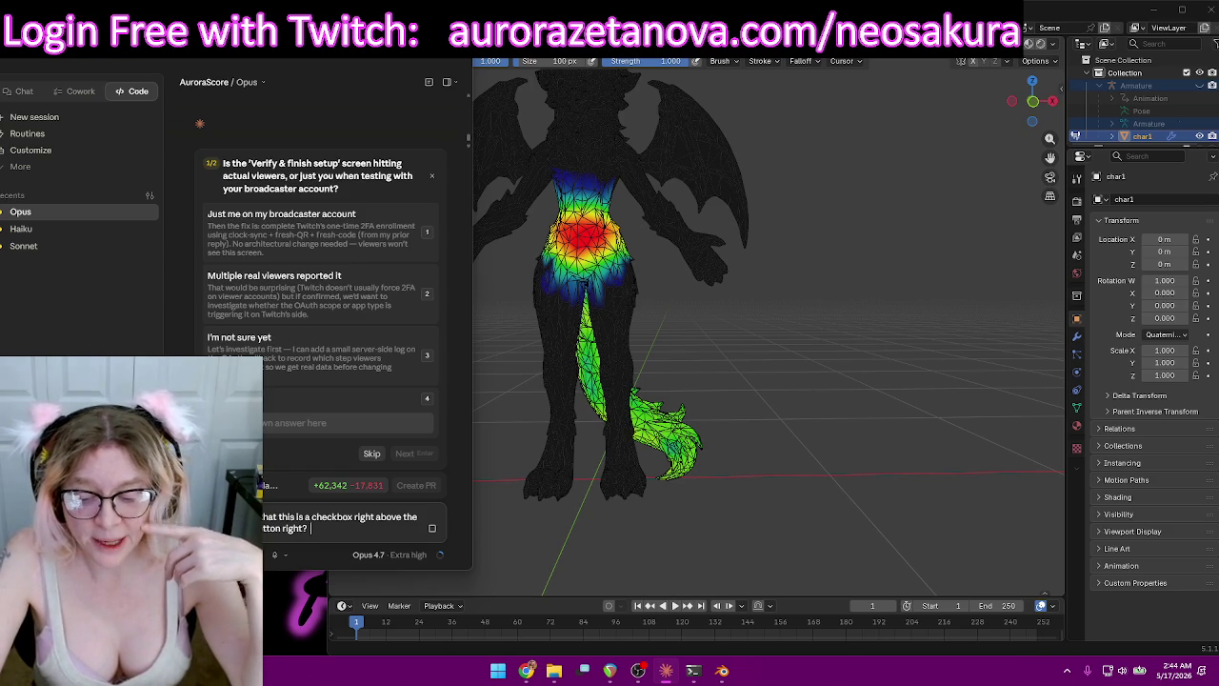
{"action": "type", "text": " I was told that"}
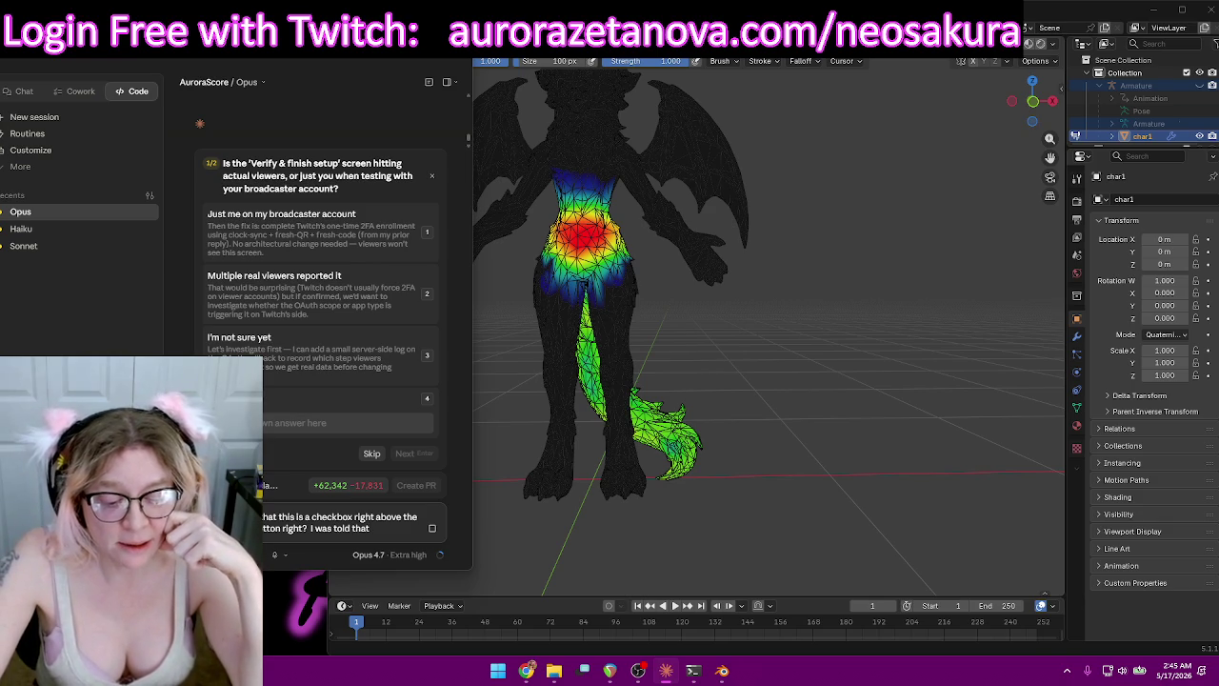
{"action": "type", "text": "users who created a twitch account would be abl"}
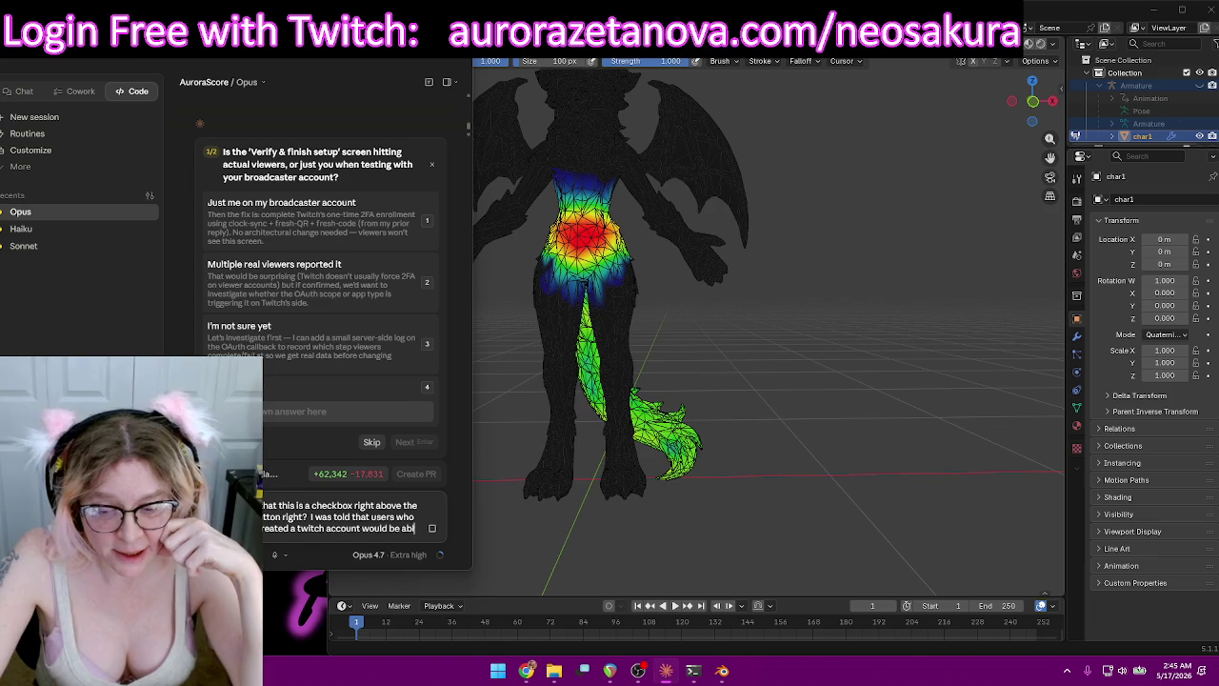
{"action": "type", "text": " that box before logging in stating their"}
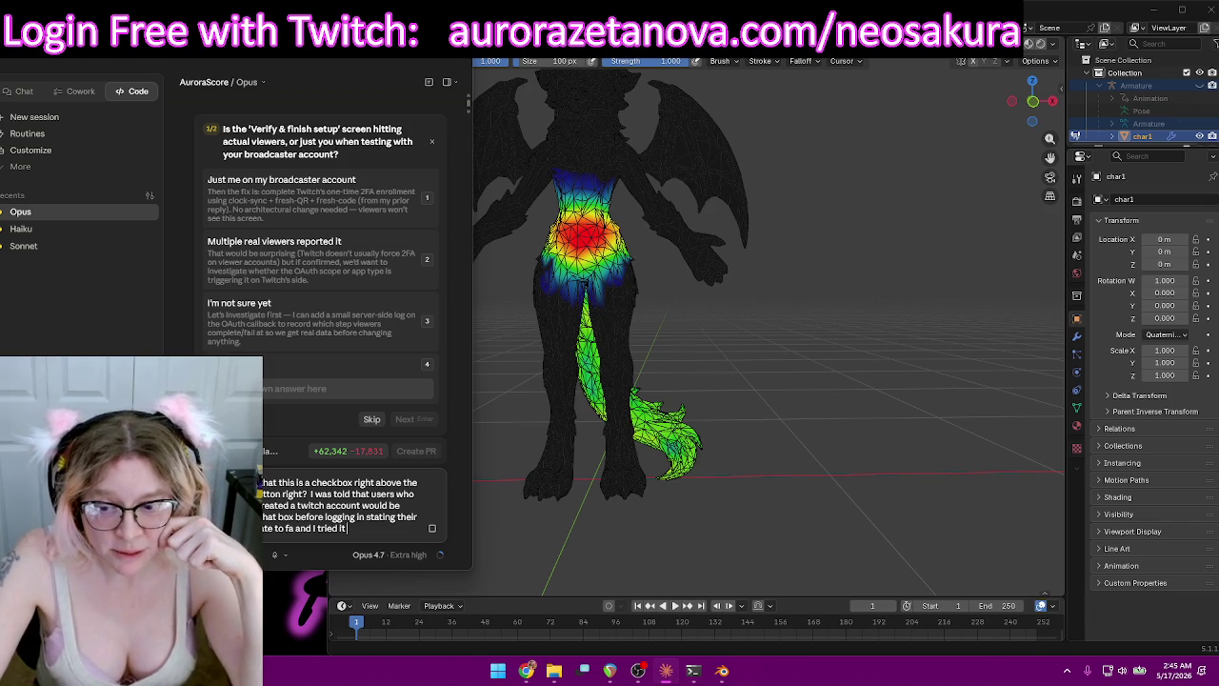
{"action": "type", "text": "And I can get the QR on my phone"}
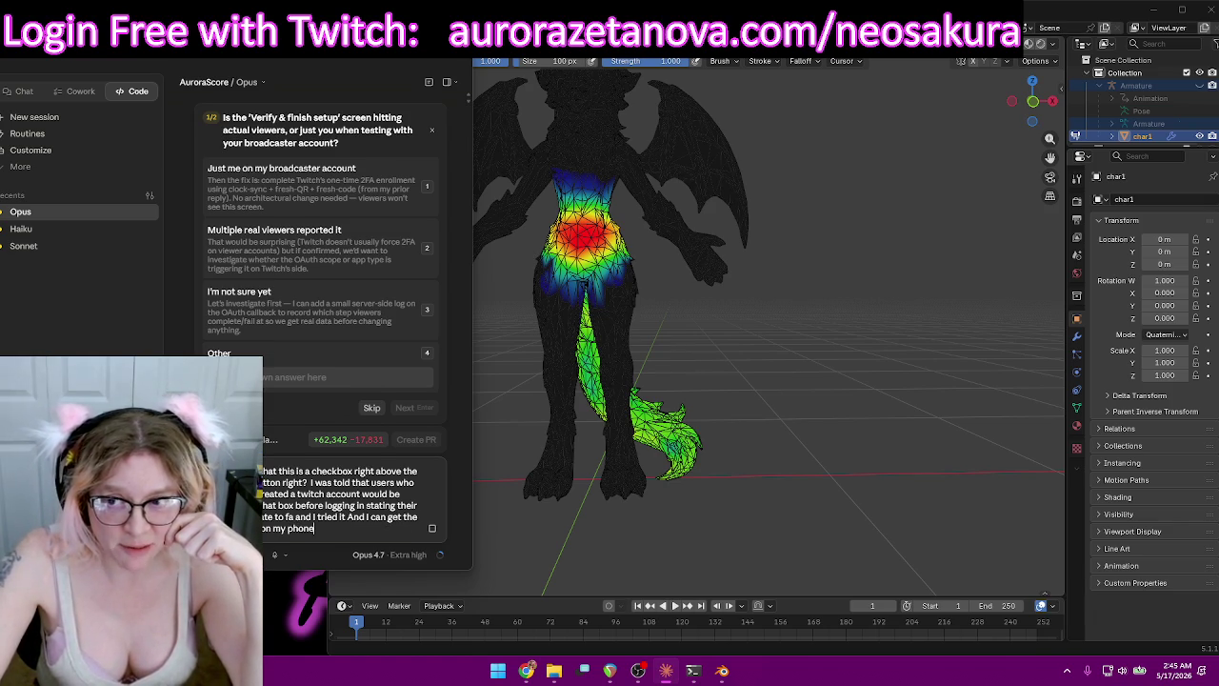
{"action": "type", "text": " but the PIN num"}
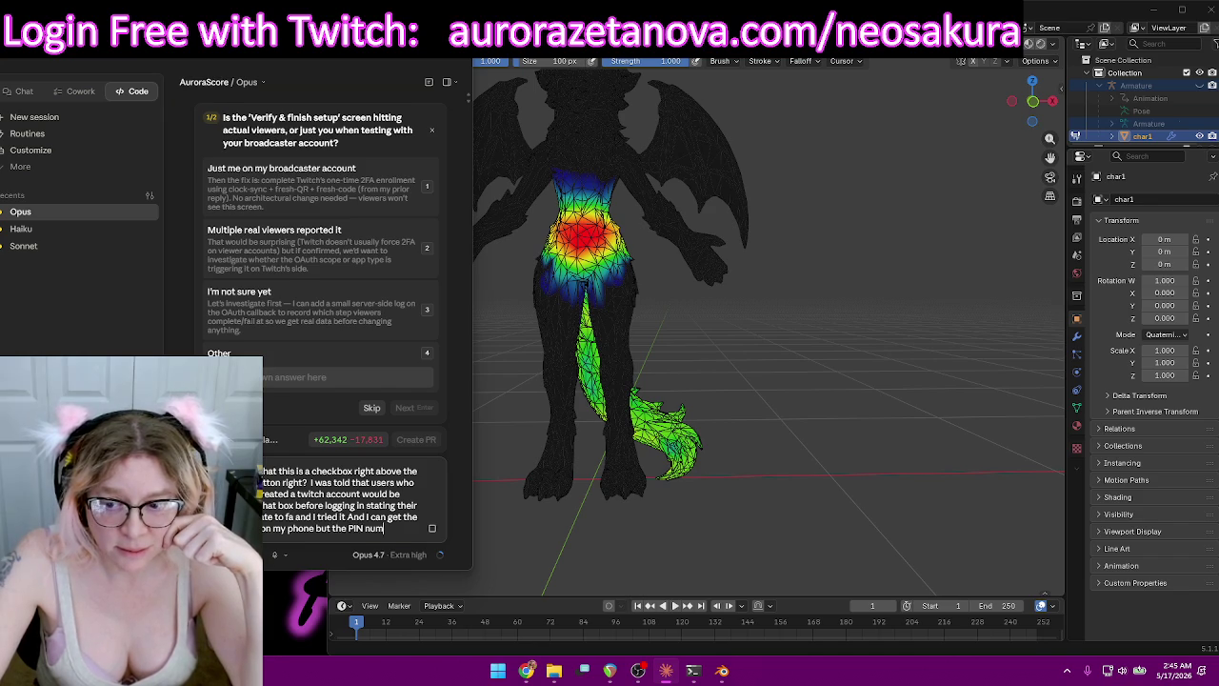
{"action": "type", "text": "ber I'm just keeps coming back as invalid"}
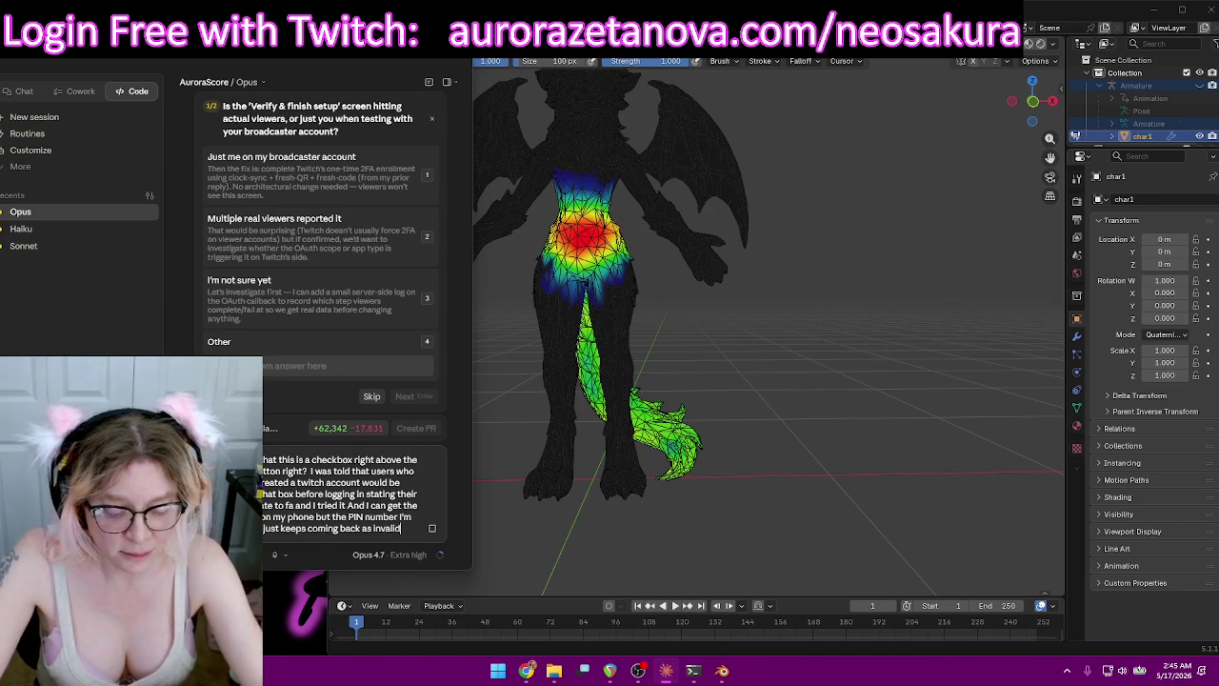
{"action": "key", "text": "Return"}
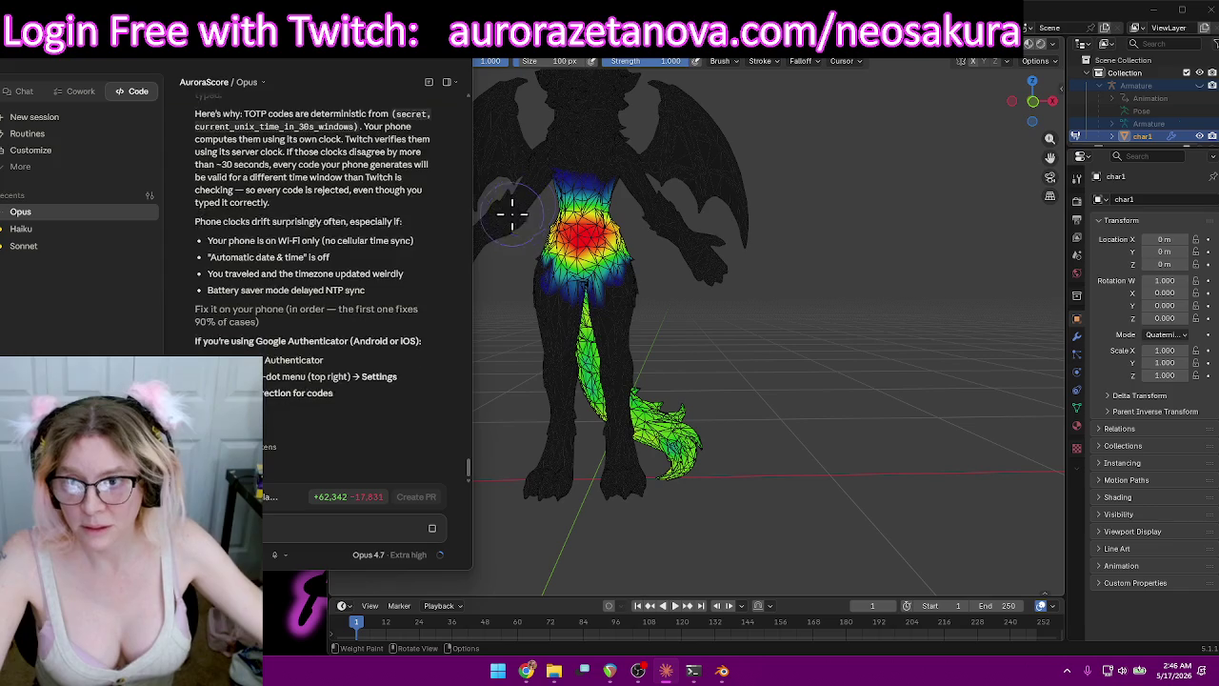
Read through Claude's reply explaining the phone clock-drift fix.
{"action": "scroll", "coordinate": [404, 310], "scroll_direction": "up", "scroll_amount": 2}
{"action": "scroll", "coordinate": [391, 310], "scroll_direction": "up", "scroll_amount": 2}
{"action": "scroll", "coordinate": [379, 313], "scroll_direction": "up", "scroll_amount": 2}
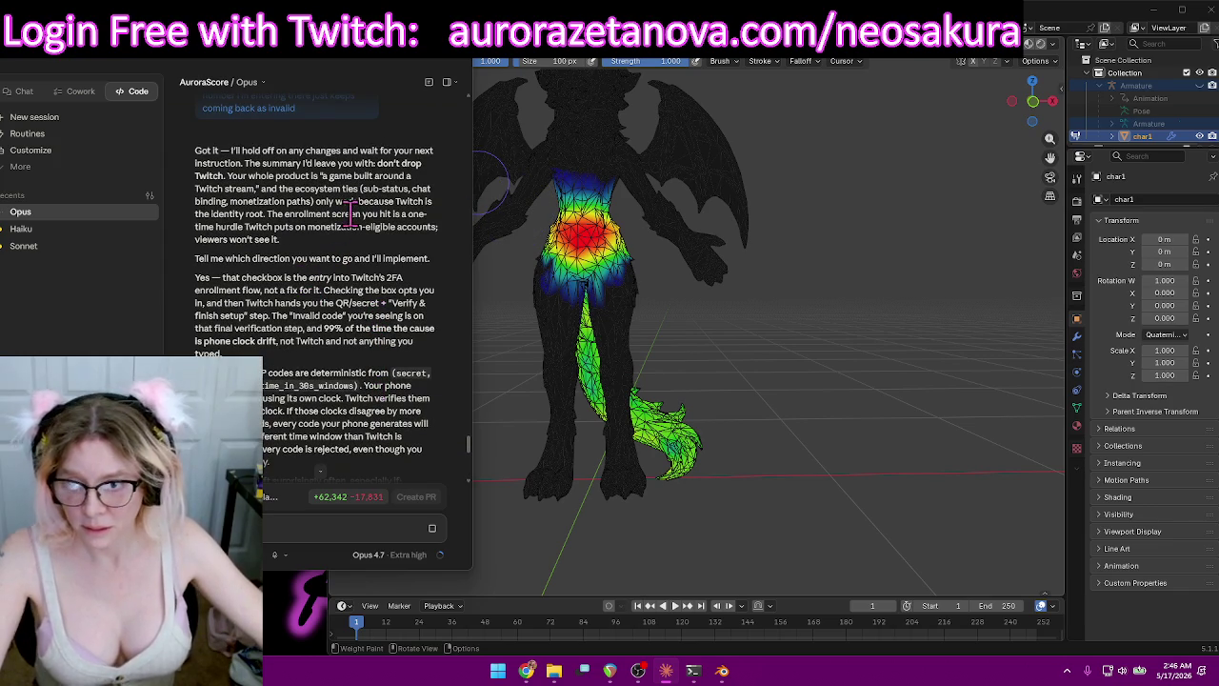
{"action": "scroll", "coordinate": [378, 272], "scroll_direction": "down", "scroll_amount": 1}
{"action": "scroll", "coordinate": [376, 274], "scroll_direction": "down", "scroll_amount": 1}
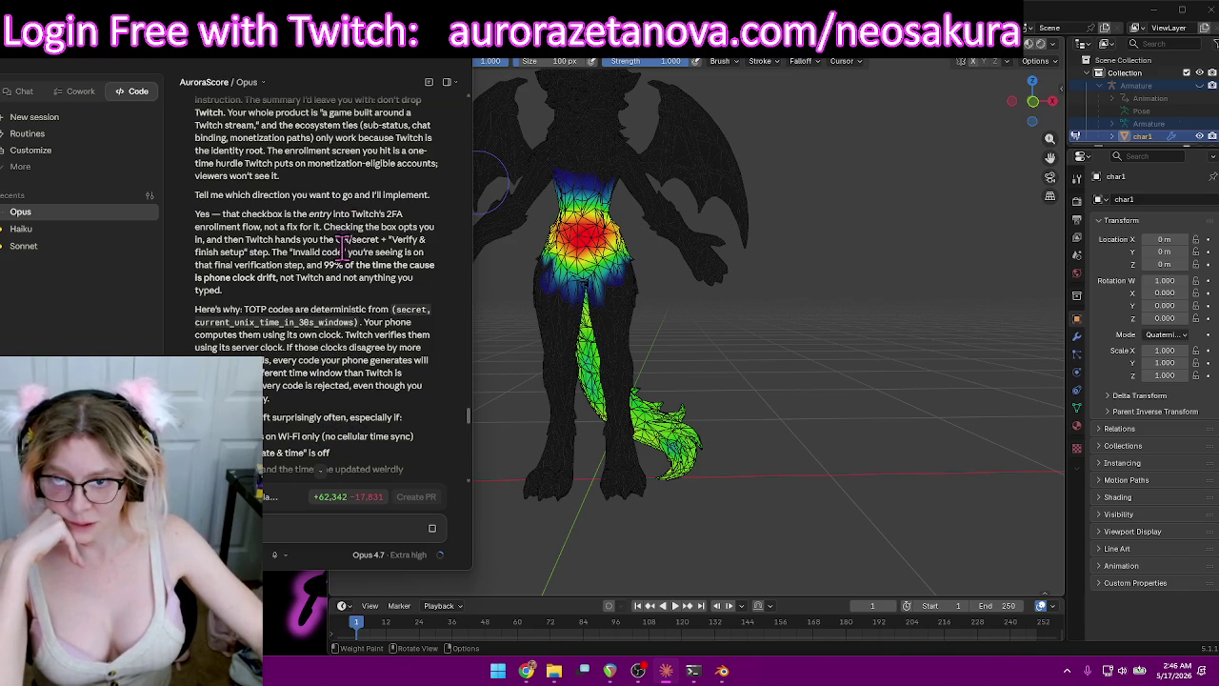
{"action": "scroll", "coordinate": [359, 312], "scroll_direction": "down", "scroll_amount": 3}
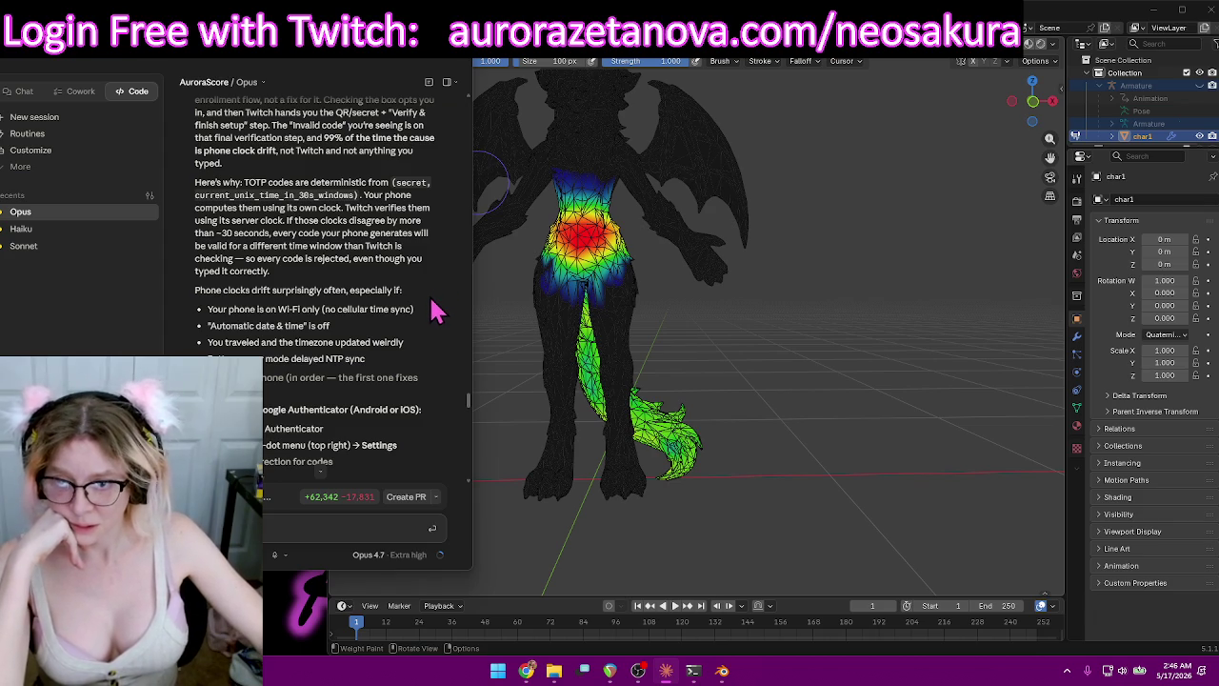
{"action": "scroll", "coordinate": [441, 328], "scroll_direction": "down", "scroll_amount": 1}
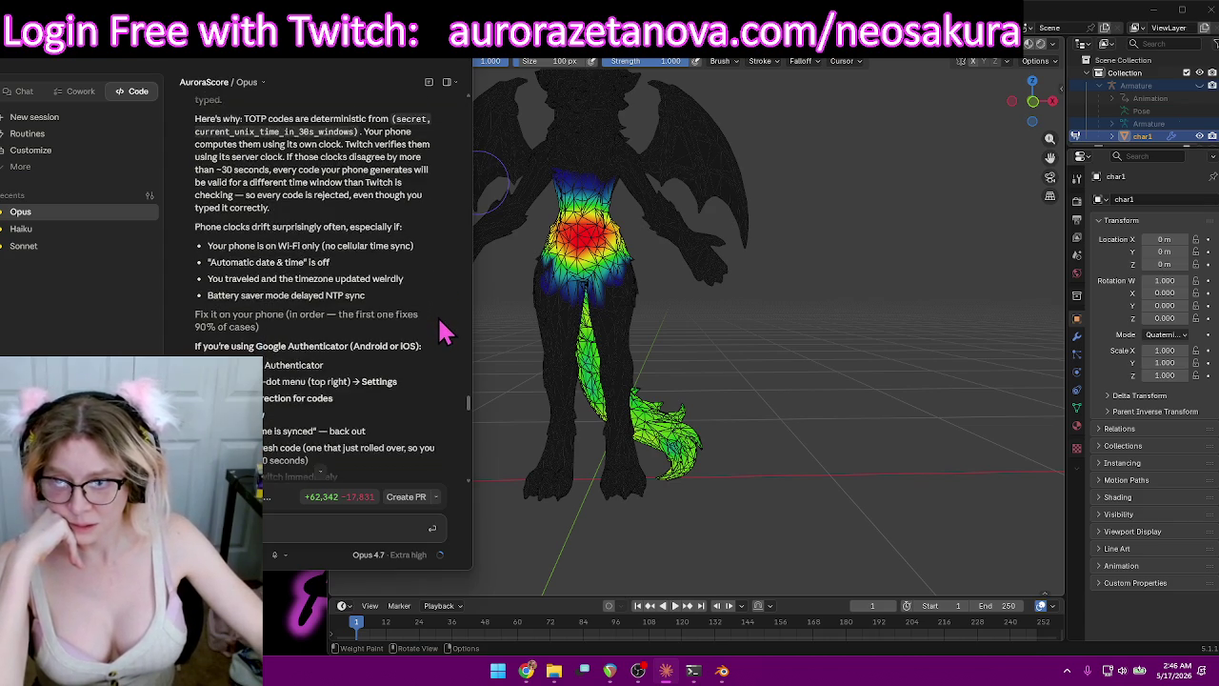
{"action": "scroll", "coordinate": [441, 328], "scroll_direction": "down", "scroll_amount": 1}
{"action": "scroll", "coordinate": [444, 262], "scroll_direction": "down", "scroll_amount": 1}
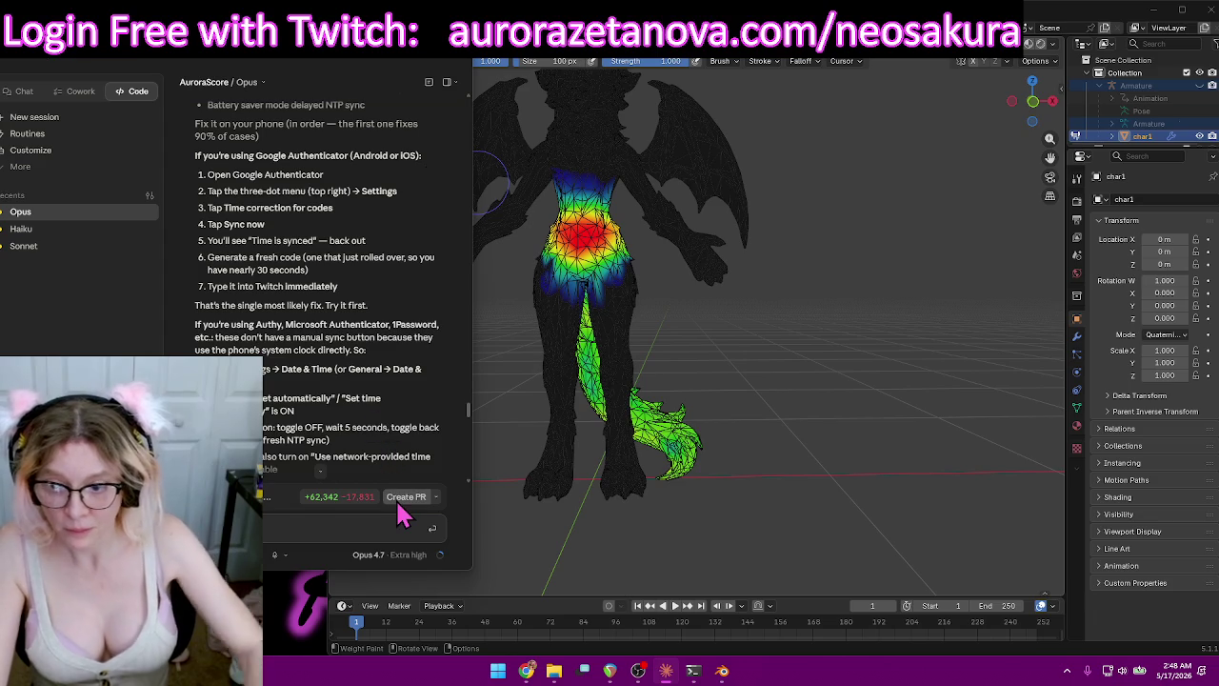
Clear the message box, switch to the NeoSakura login page in Chrome, and start a Twitch login.
{"action": "key", "text": "Return"}
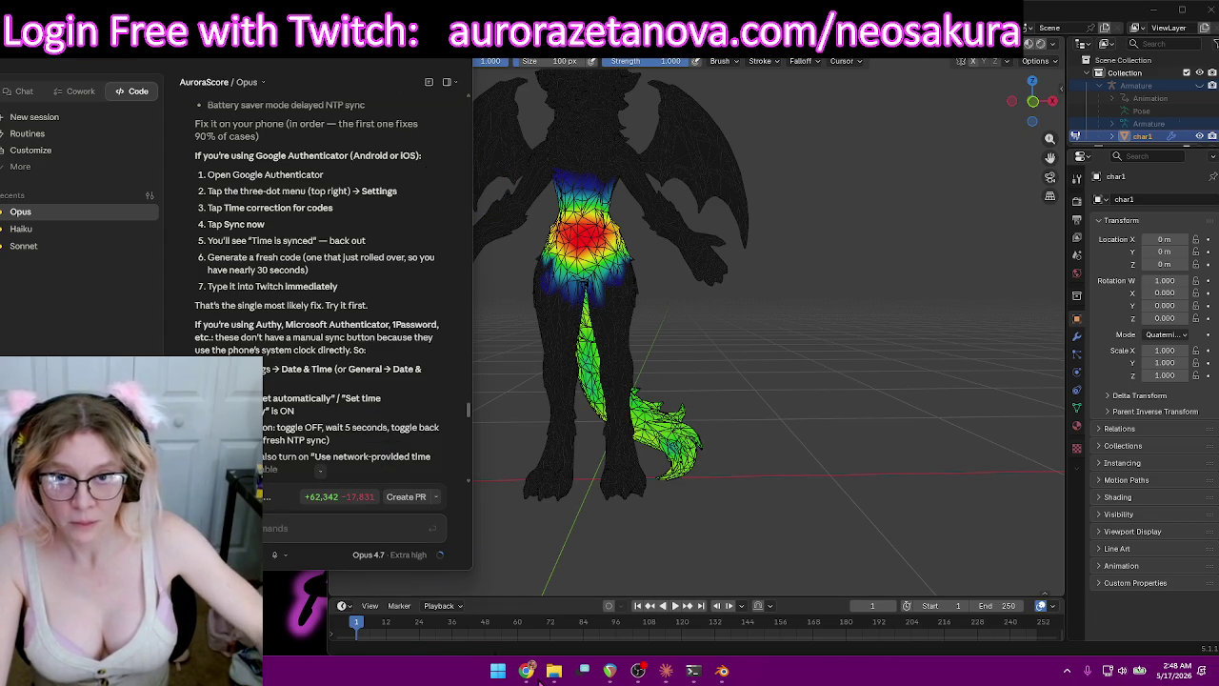
{"action": "left_click", "coordinate": [527, 670]}
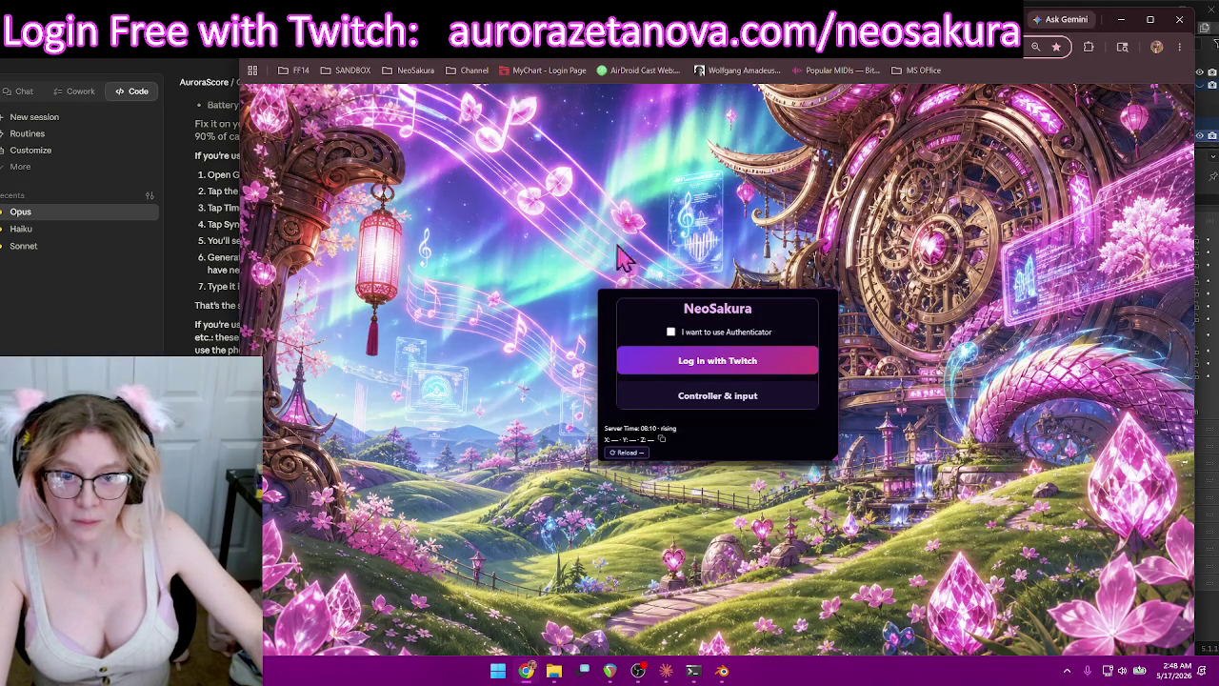
{"action": "left_click", "coordinate": [719, 360]}
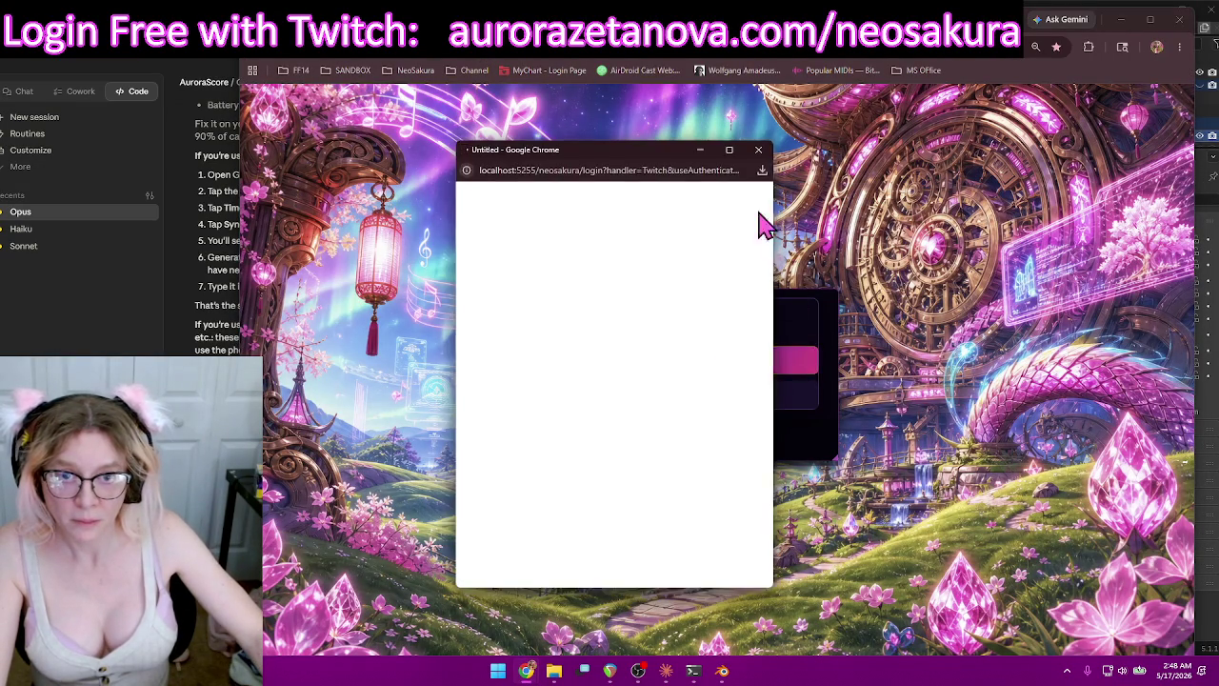
Close the 'Choose your performer' popup and open Chrome's developer tools.
{"action": "left_click", "coordinate": [760, 153]}
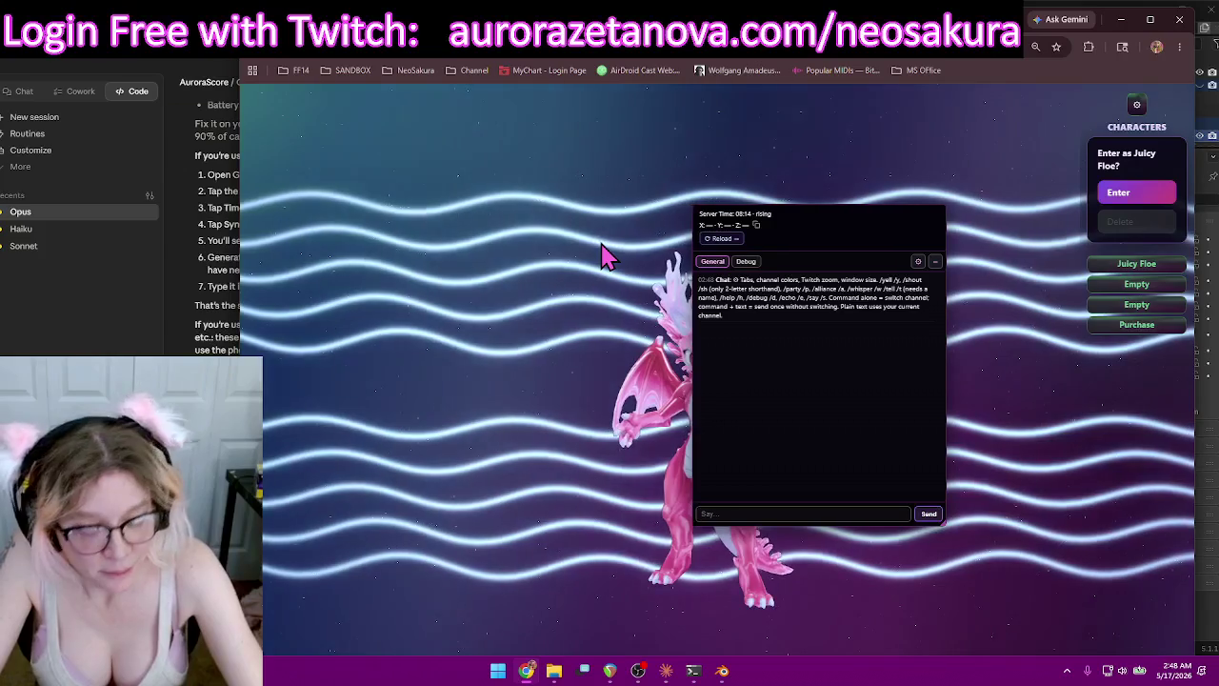
{"action": "key", "text": "F12"}
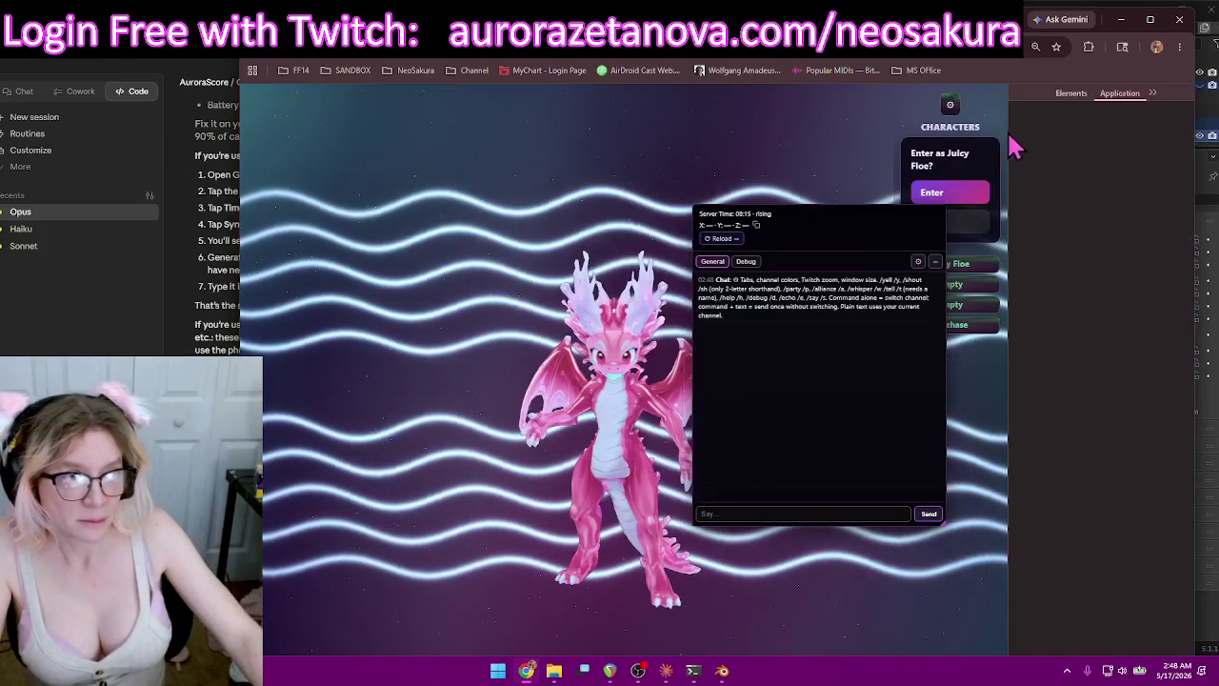
Clear NeoSakura's stored site data in DevTools and run Empty Cache and Hard Reload.
{"action": "left_click", "coordinate": [950, 105]}
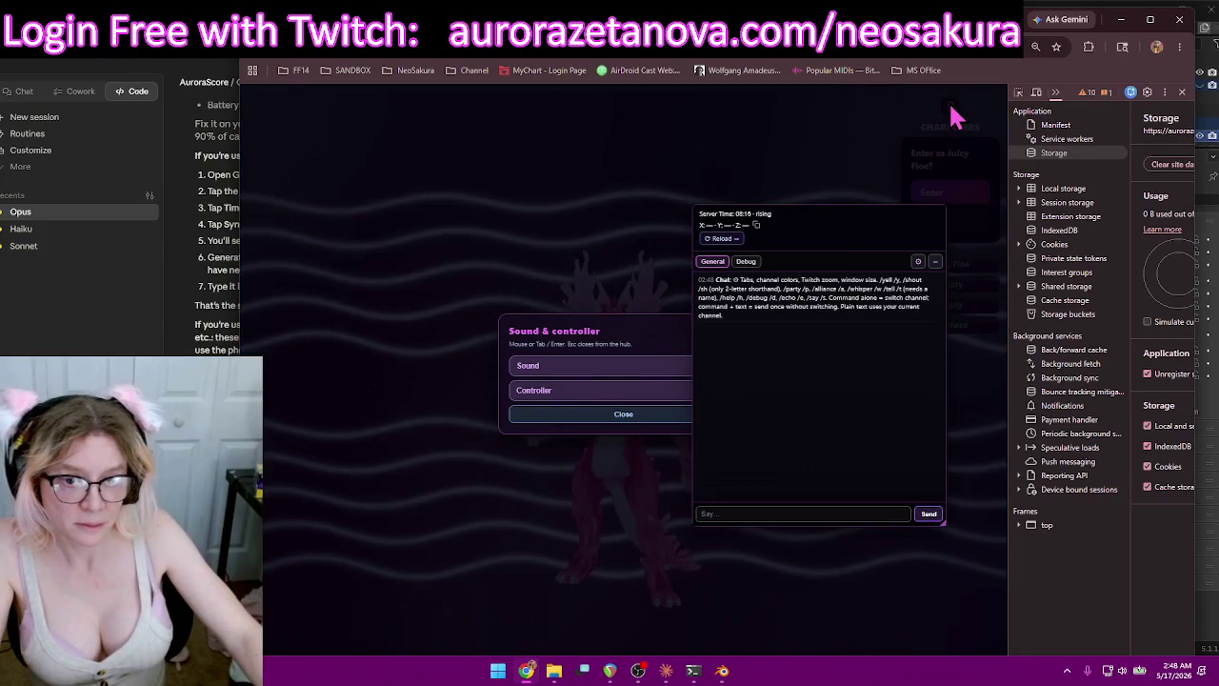
{"action": "left_click", "coordinate": [621, 419]}
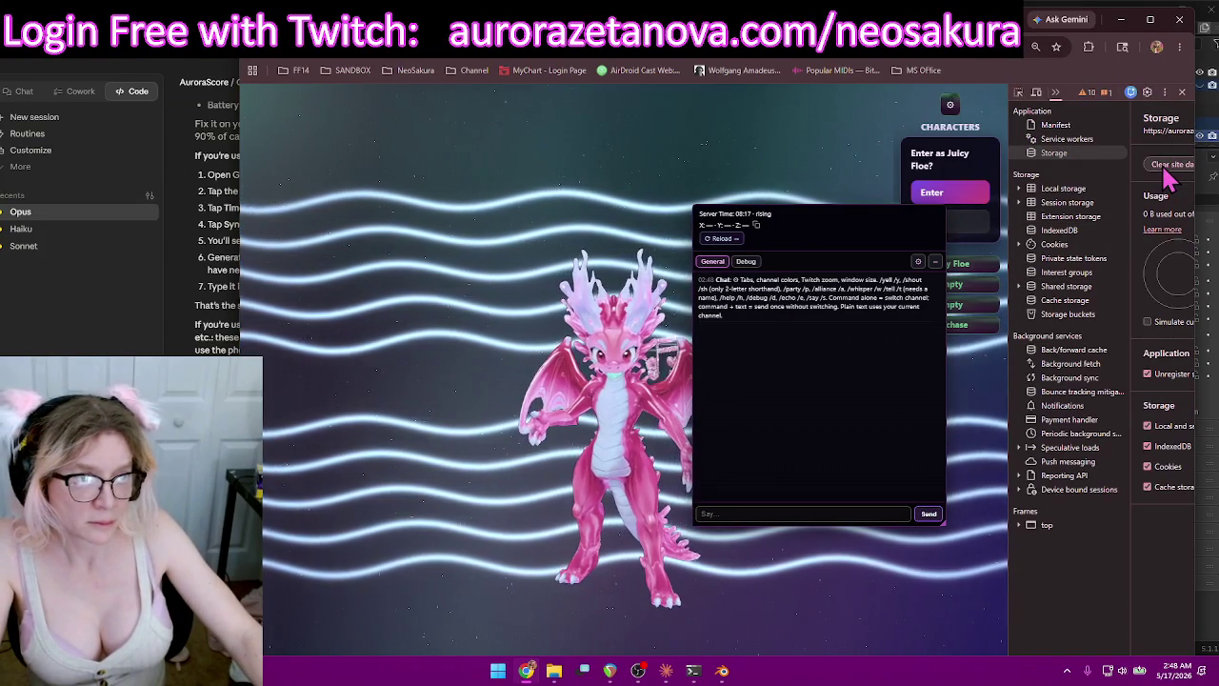
{"action": "left_click", "coordinate": [1172, 166]}
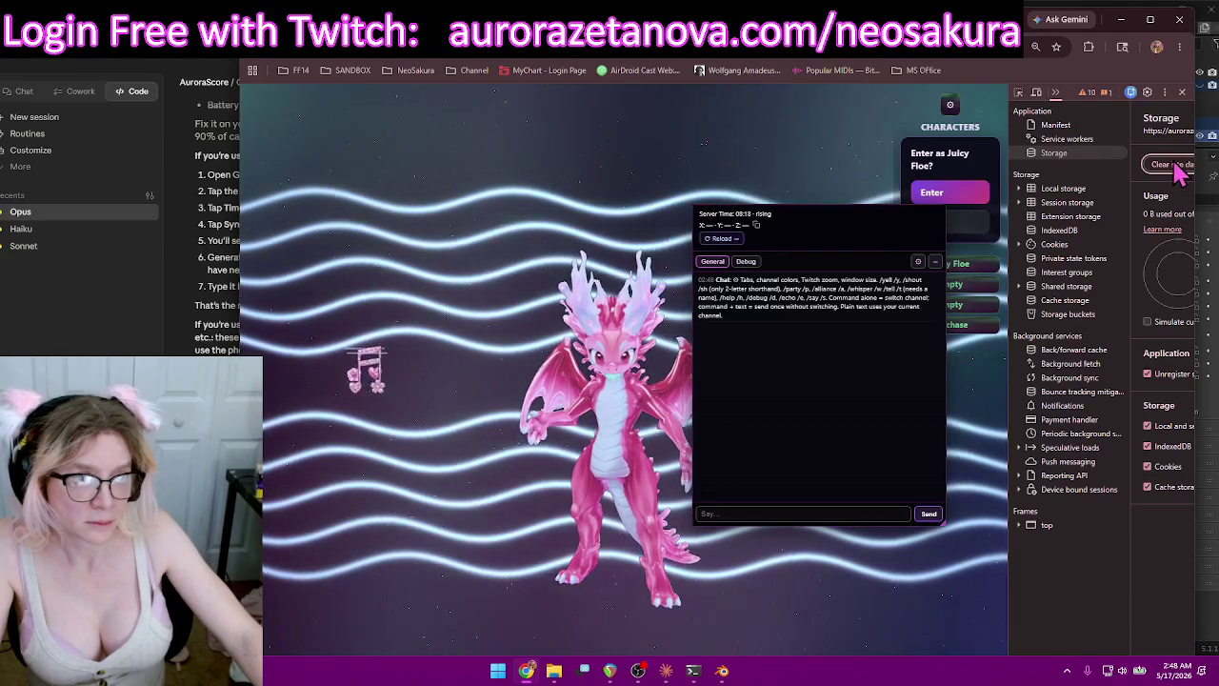
{"action": "left_click", "coordinate": [817, 220]}
{"action": "left_click_drag", "start_coordinate": [817, 220], "coordinate": [855, 315]}
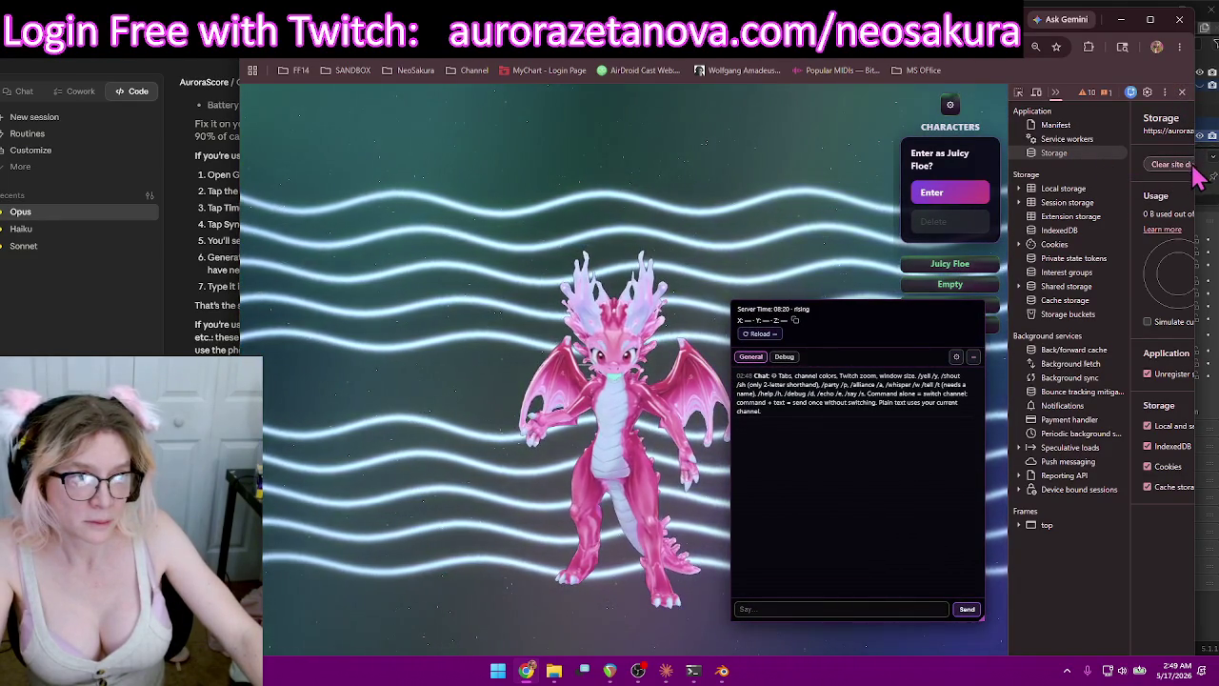
{"action": "right_click", "coordinate": [301, 59]}
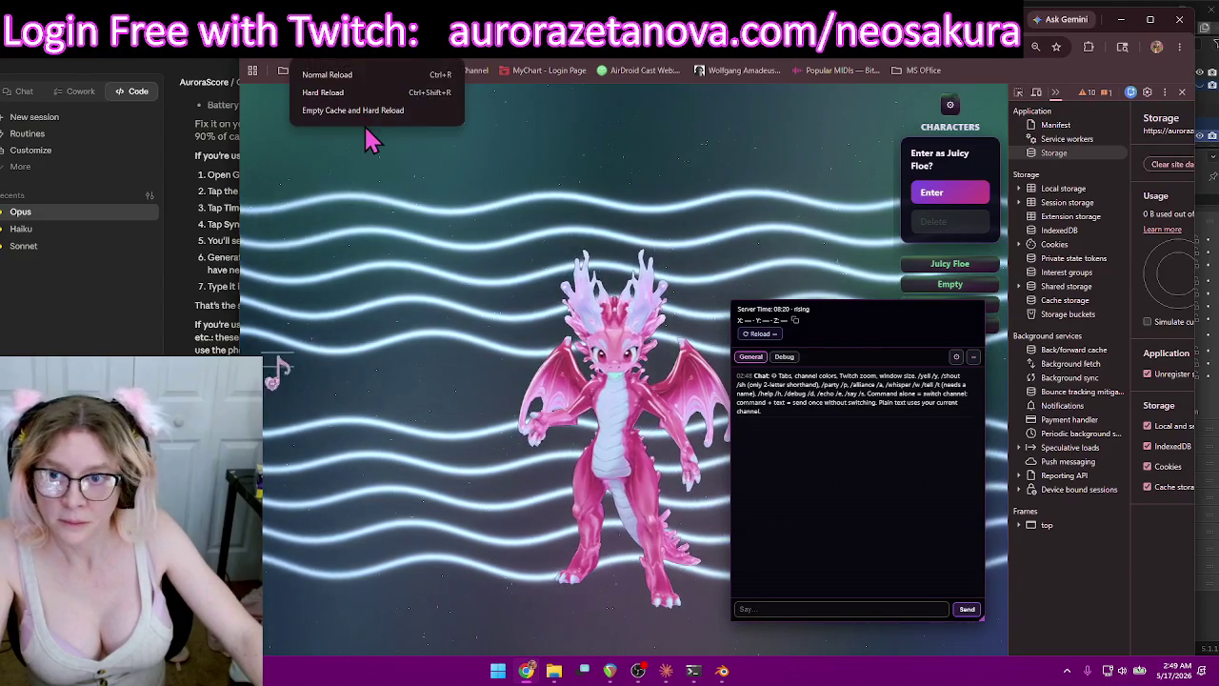
{"action": "left_click", "coordinate": [372, 118]}
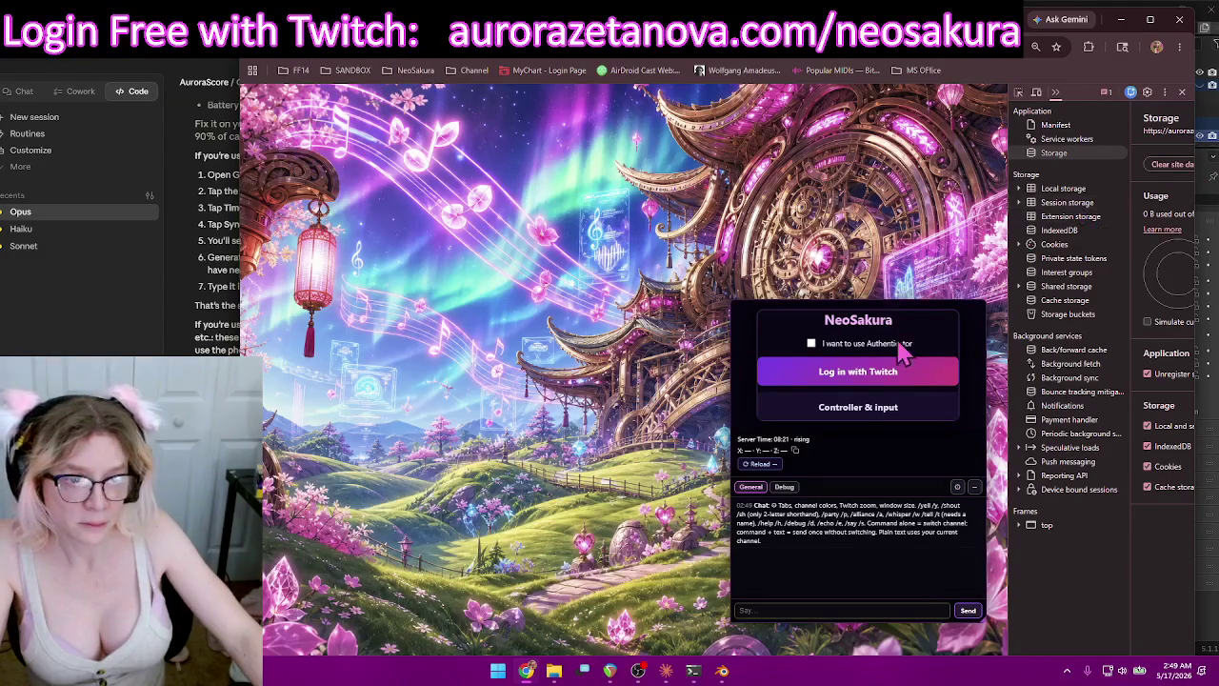
Opt into the authenticator via Twitch login, then drag the browser down to reveal Blender and Claude.
{"action": "left_click", "coordinate": [812, 344]}
{"action": "left_click", "coordinate": [885, 371]}
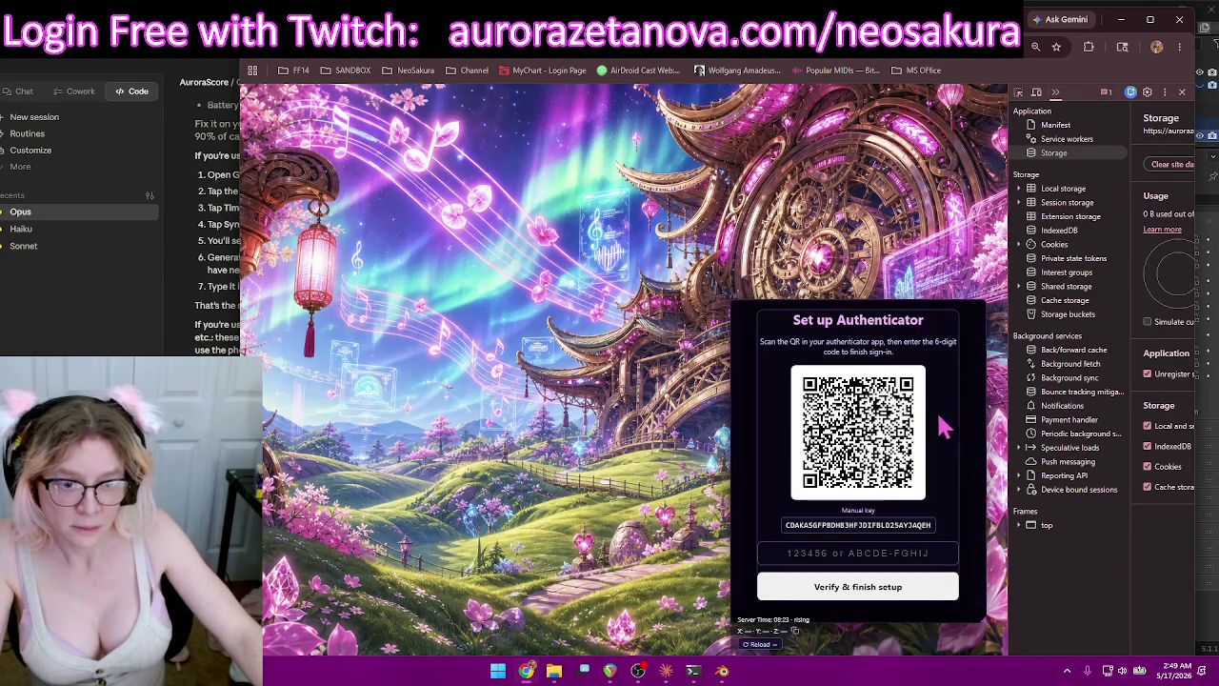
{"action": "mouse_move", "coordinate": [858, 310]}
{"action": "left_mouse_down"}
{"action": "mouse_move", "coordinate": [795, 327]}
{"action": "mouse_move", "coordinate": [740, 305]}
{"action": "mouse_move", "coordinate": [654, 179]}
{"action": "mouse_move", "coordinate": [642, 182]}
{"action": "mouse_move", "coordinate": [637, 239]}
{"action": "mouse_move", "coordinate": [444, 351]}
{"action": "mouse_move", "coordinate": [473, 470]}
{"action": "mouse_move", "coordinate": [559, 294]}
{"action": "left_mouse_up"}
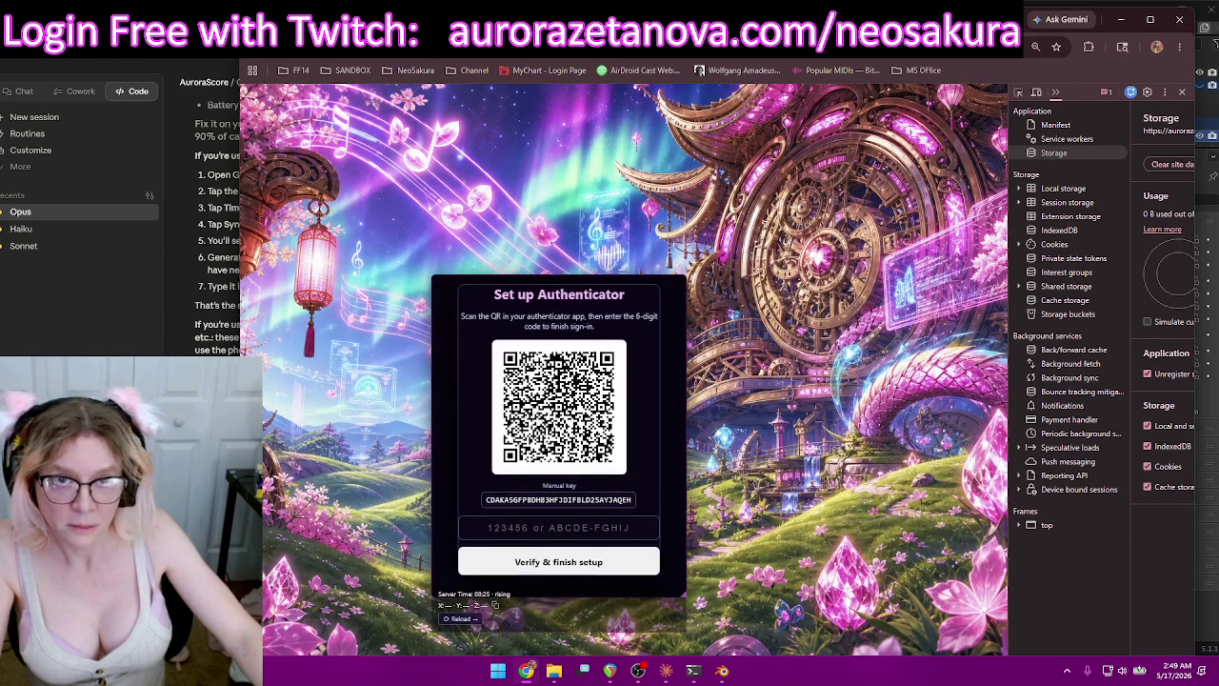
{"action": "mouse_move", "coordinate": [712, 28]}
{"action": "left_mouse_down"}
{"action": "mouse_move", "coordinate": [713, 222]}
{"action": "mouse_move", "coordinate": [737, 371]}
{"action": "left_mouse_up"}
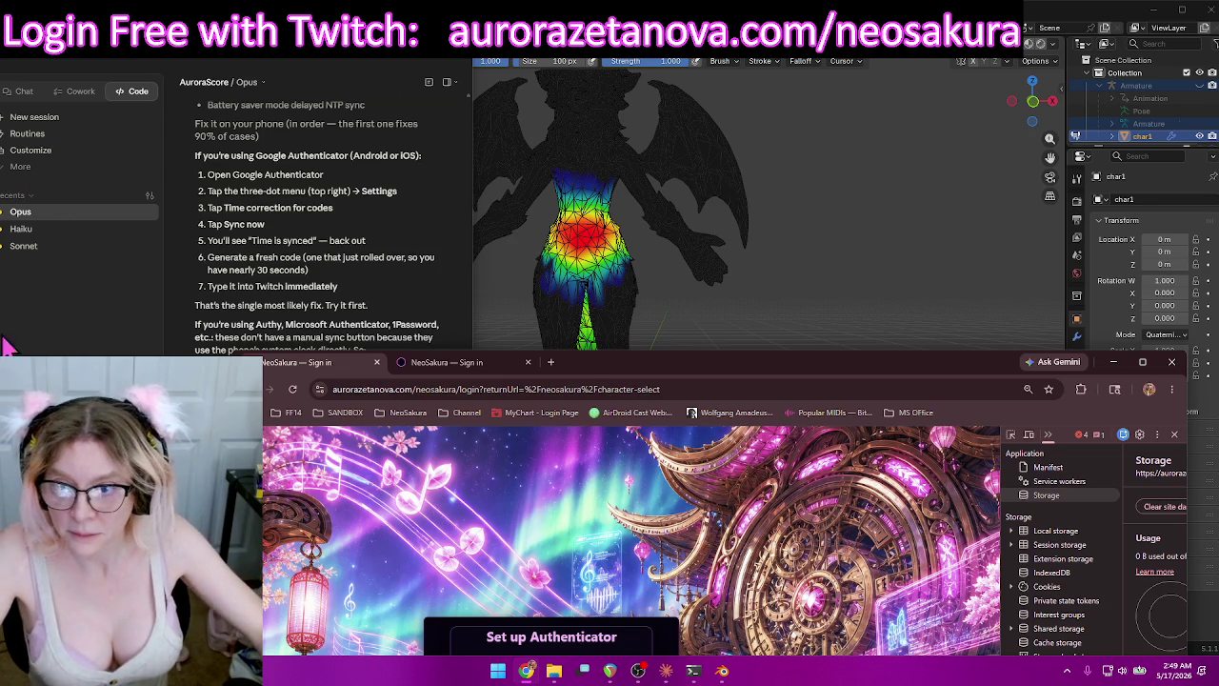
Switch to the Claude chat and read down to the 'Then on the Twitch side' section of the clock-sync answer.
{"action": "key", "text": "alt+Tab"}
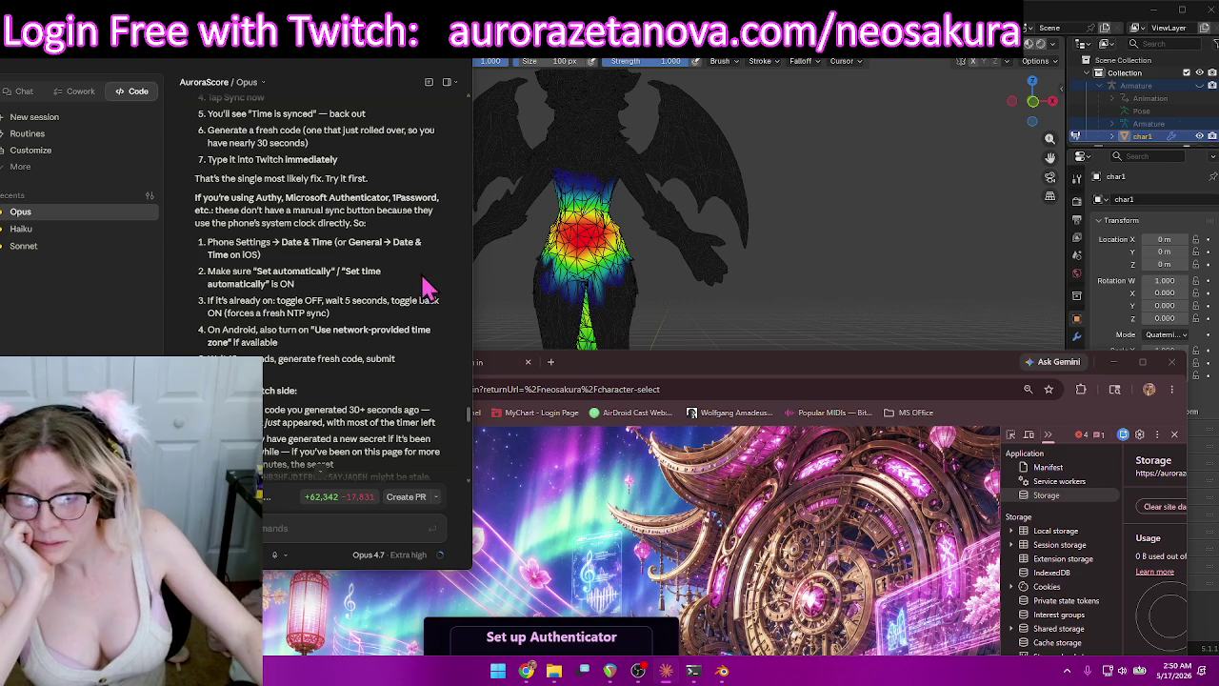
{"action": "scroll", "coordinate": [433, 255], "scroll_direction": "down", "scroll_amount": 2}
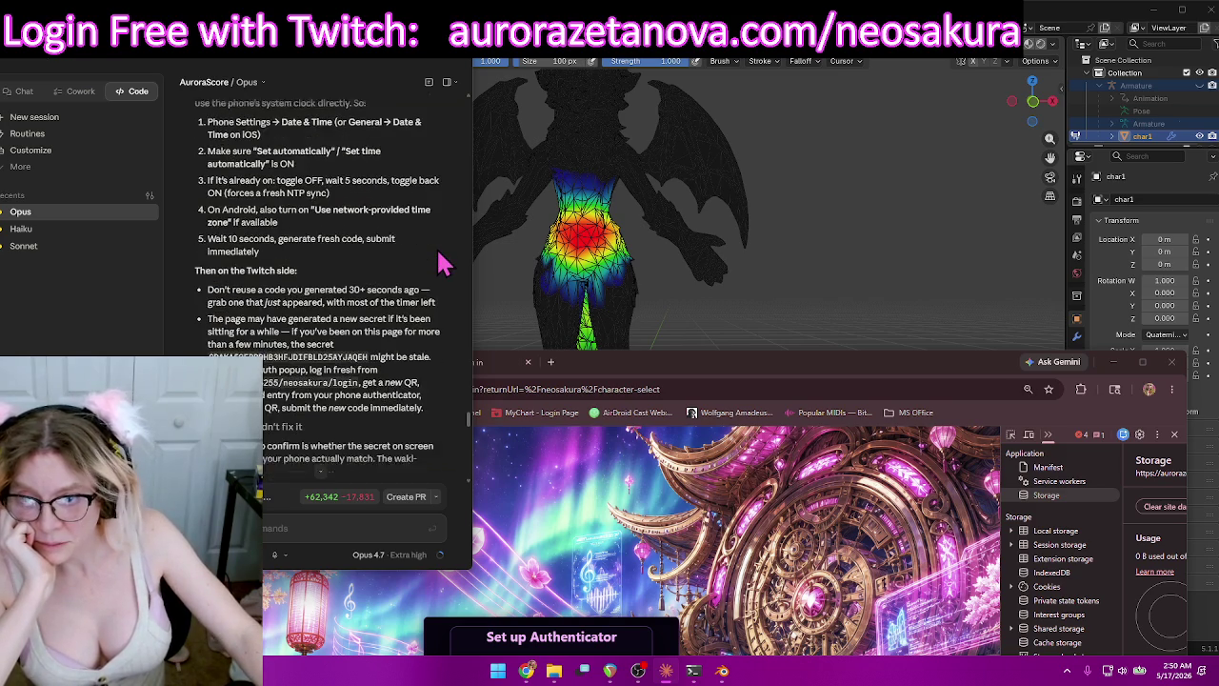
{"action": "scroll", "coordinate": [442, 262], "scroll_direction": "down", "scroll_amount": 1}
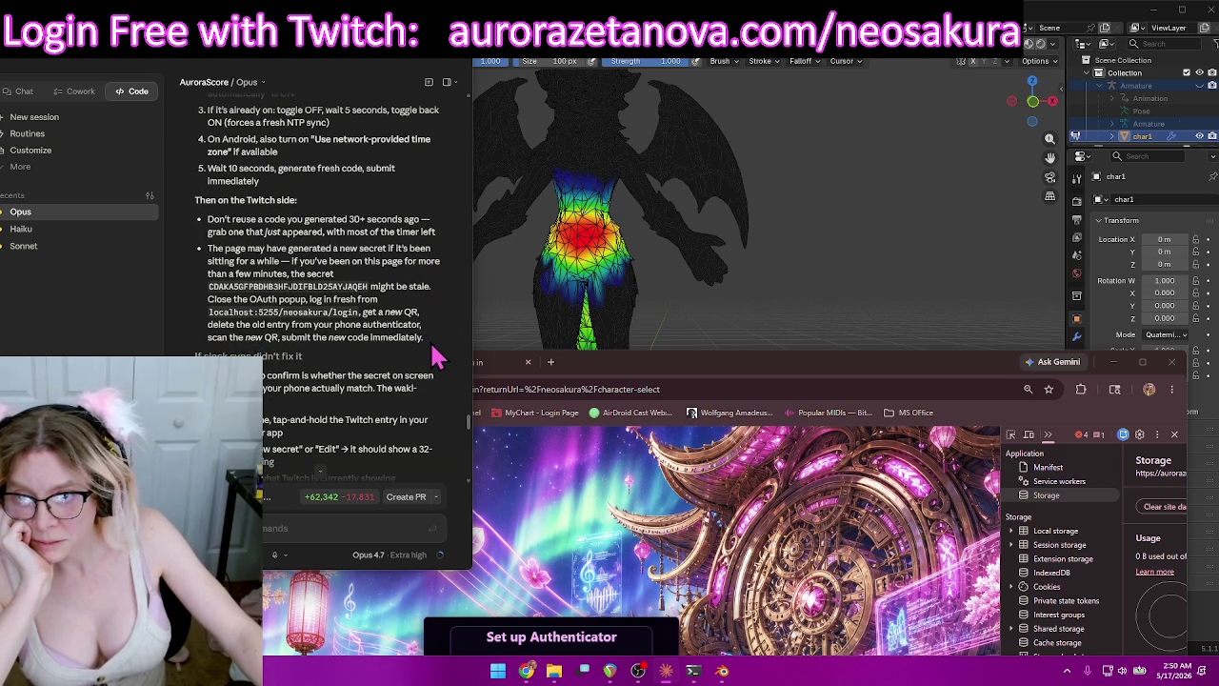
{"action": "scroll", "coordinate": [448, 351], "scroll_direction": "down", "scroll_amount": 1}
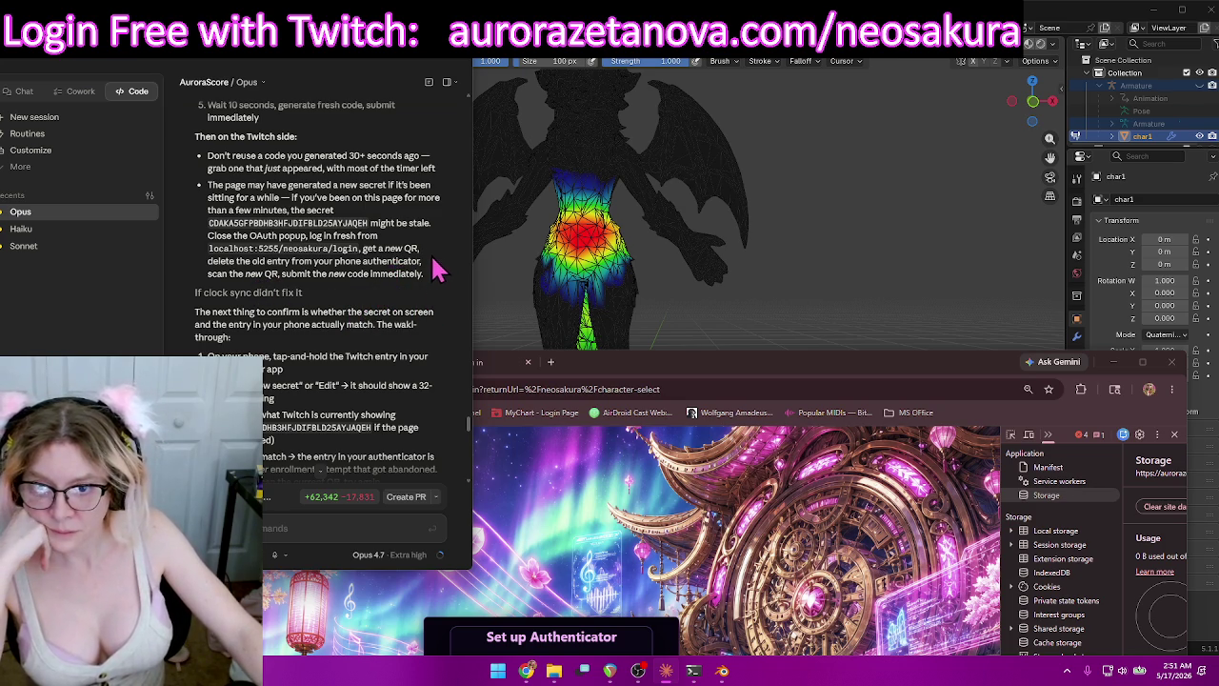
{"action": "scroll", "coordinate": [440, 267], "scroll_direction": "down", "scroll_amount": 1}
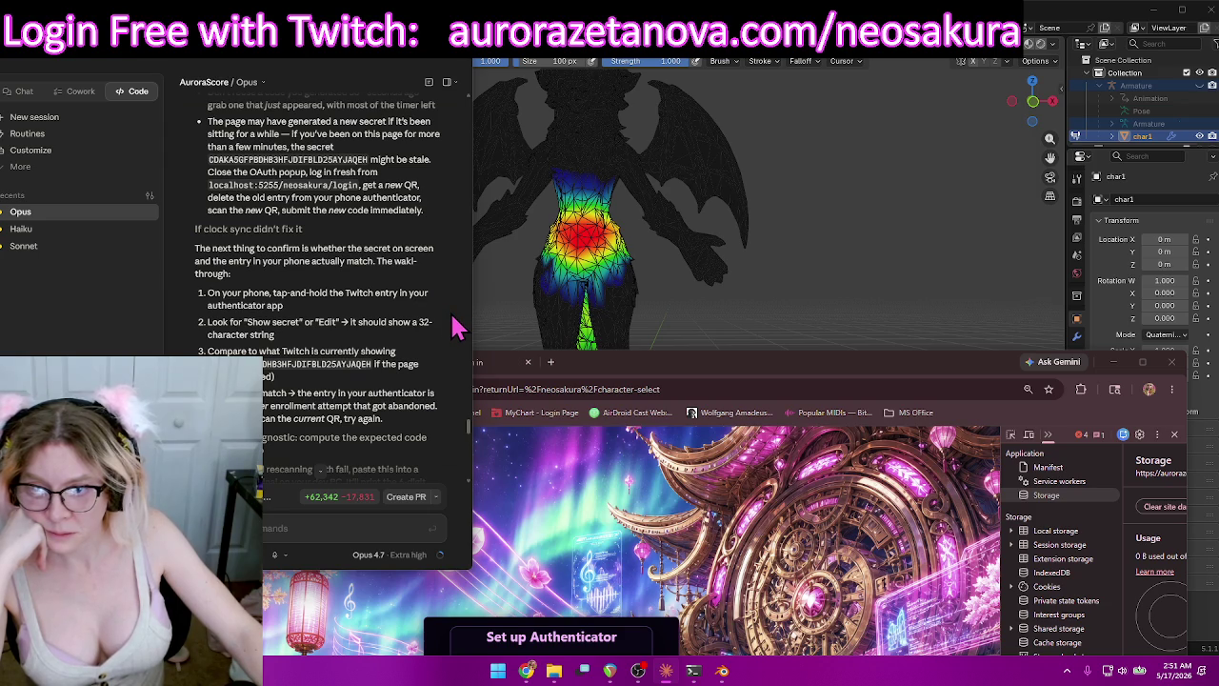
{"action": "scroll", "coordinate": [455, 327], "scroll_direction": "down", "scroll_amount": 1}
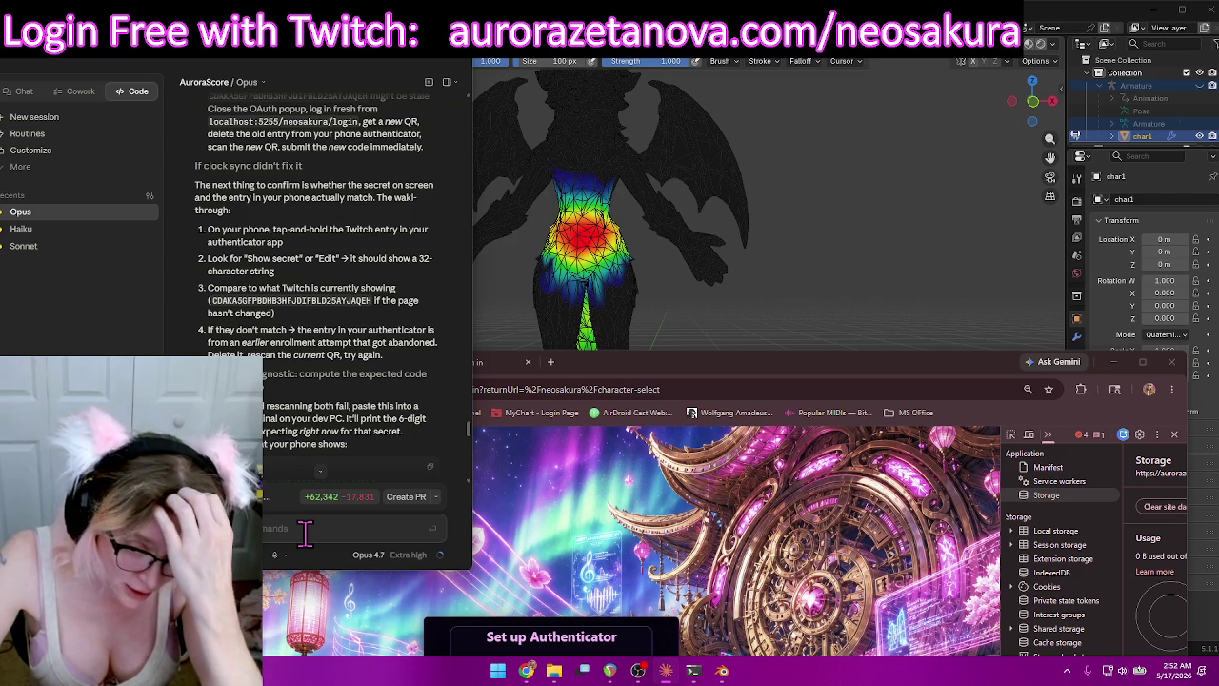
Send Claude a reply saying none of its described Google Authenticator steps are available.
{"action": "type", "text": "le Authenticator and not a single one or steps that you would describe here available to m"}
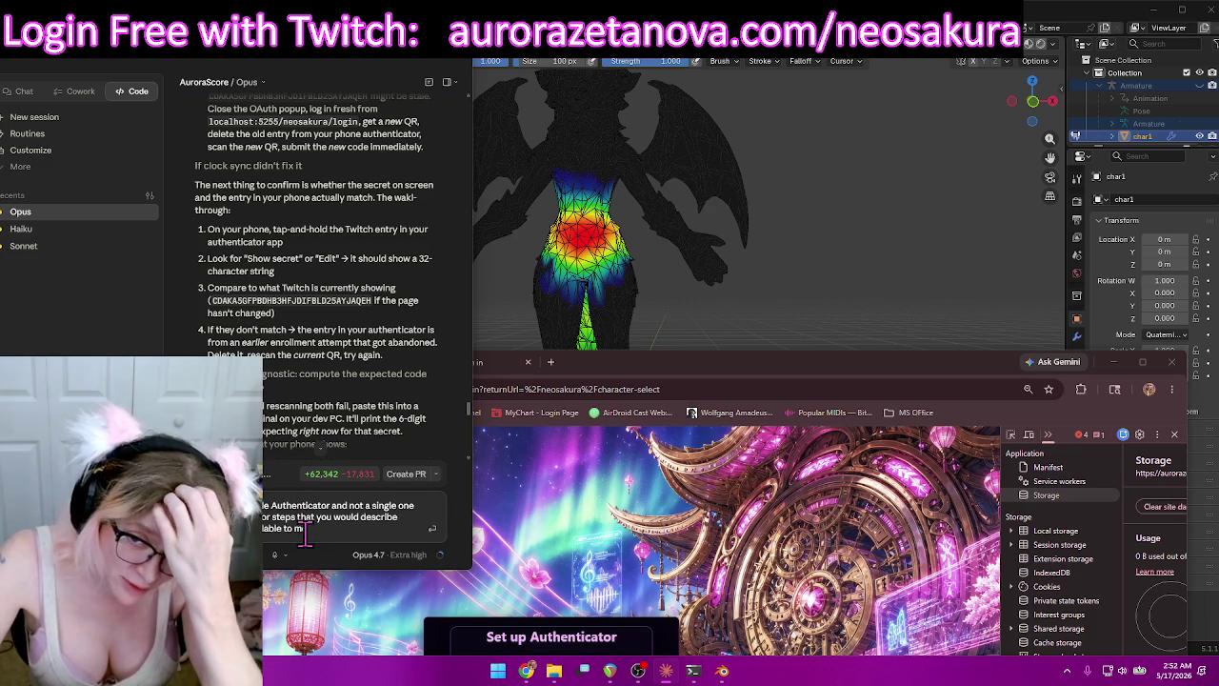
{"action": "type", "text": " I can't figure this"}
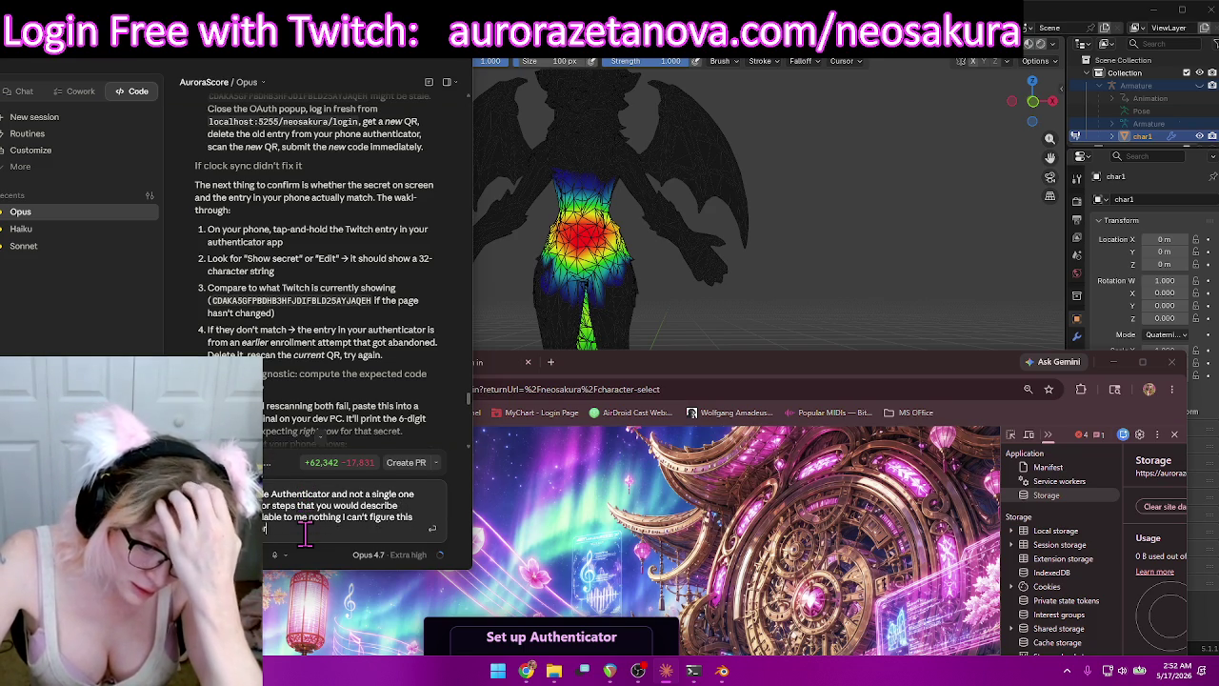
{"action": "key", "text": "Return"}
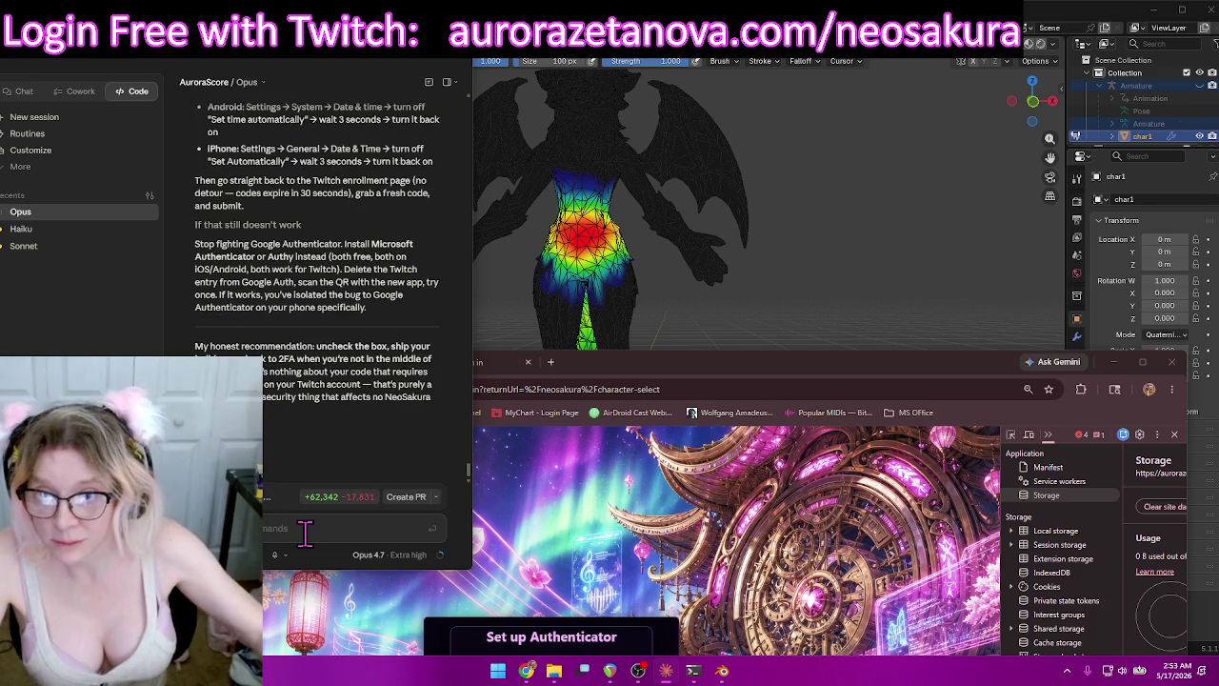
{"action": "scroll", "coordinate": [328, 319], "scroll_direction": "up", "scroll_amount": 3}
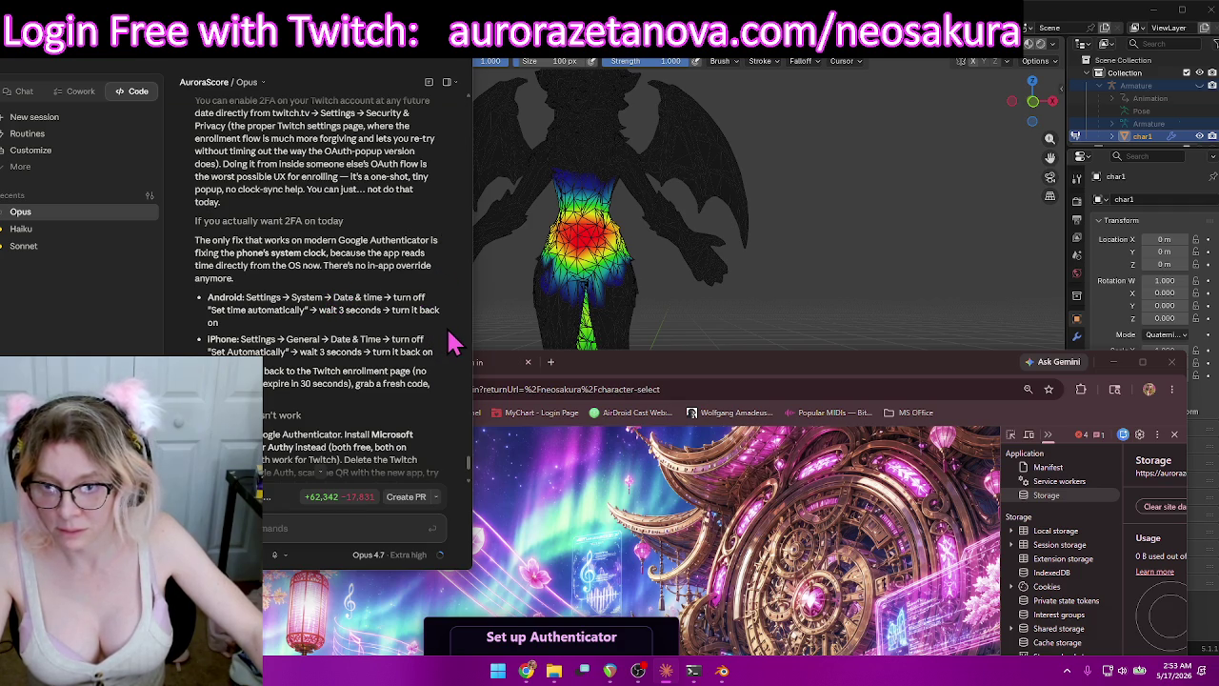
{"action": "scroll", "coordinate": [449, 304], "scroll_direction": "up", "scroll_amount": 1}
{"action": "scroll", "coordinate": [450, 304], "scroll_direction": "up", "scroll_amount": 5}
{"action": "scroll", "coordinate": [447, 312], "scroll_direction": "up", "scroll_amount": 1}
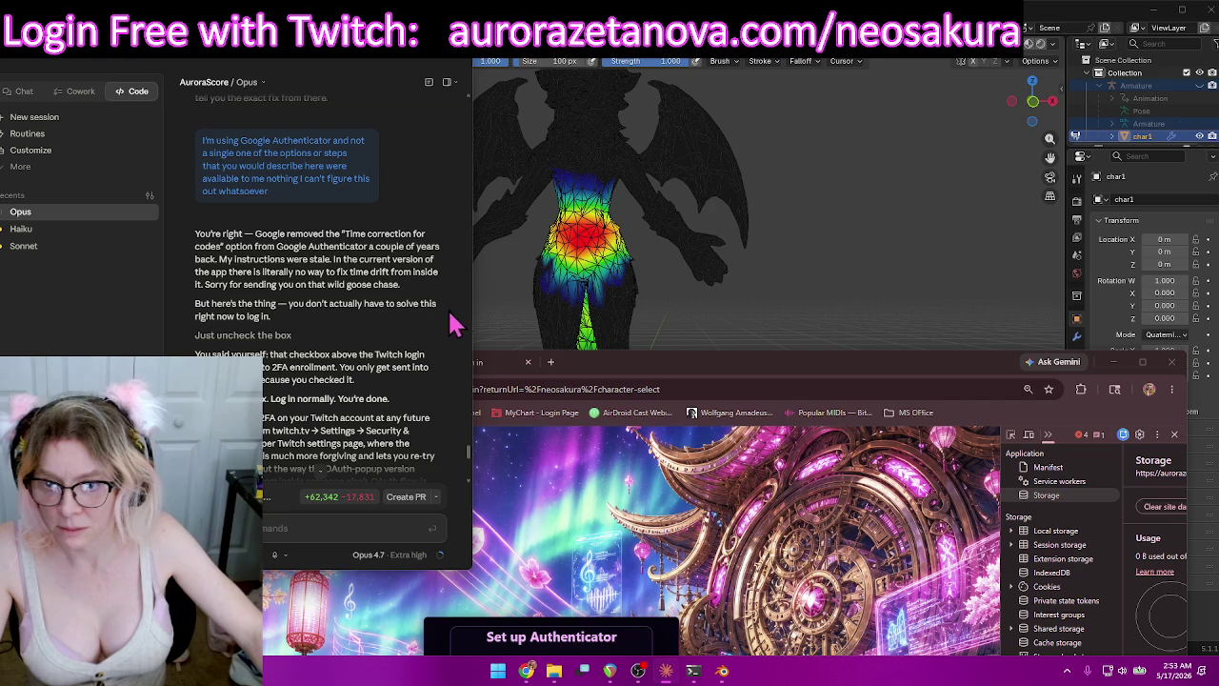
{"action": "scroll", "coordinate": [455, 364], "scroll_direction": "down", "scroll_amount": 1}
{"action": "scroll", "coordinate": [453, 363], "scroll_direction": "down", "scroll_amount": 1}
{"action": "scroll", "coordinate": [452, 362], "scroll_direction": "down", "scroll_amount": 2}
{"action": "scroll", "coordinate": [452, 360], "scroll_direction": "down", "scroll_amount": 1}
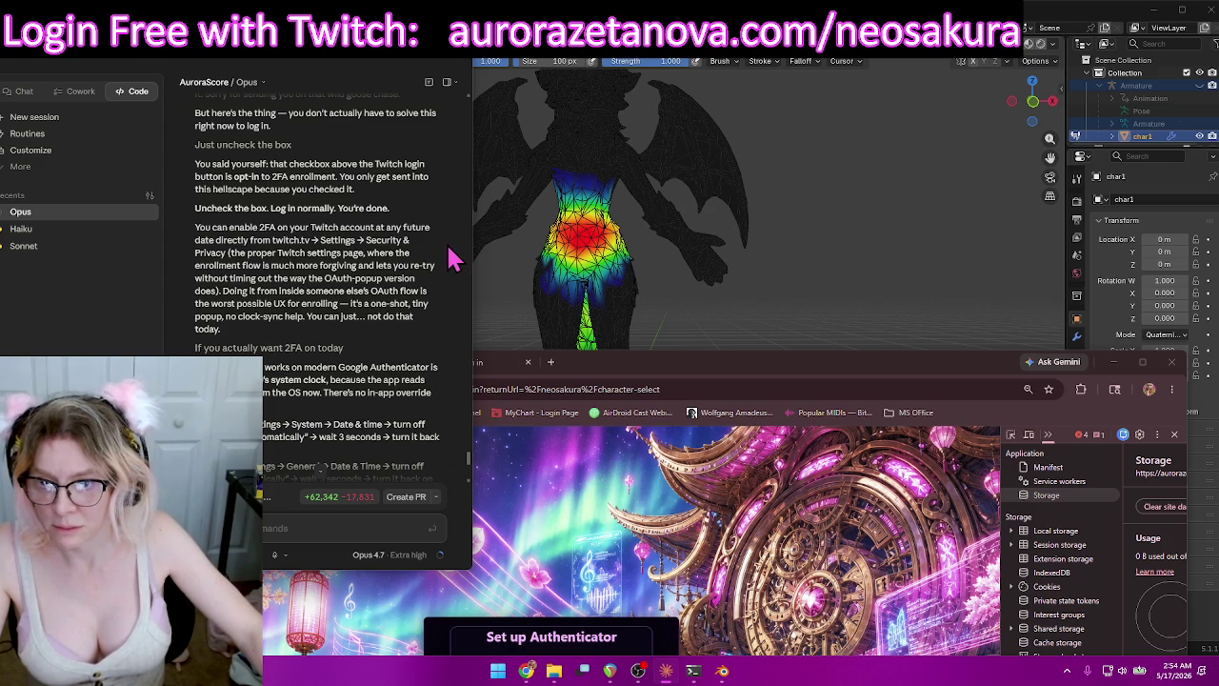
{"action": "scroll", "coordinate": [453, 259], "scroll_direction": "down", "scroll_amount": 1}
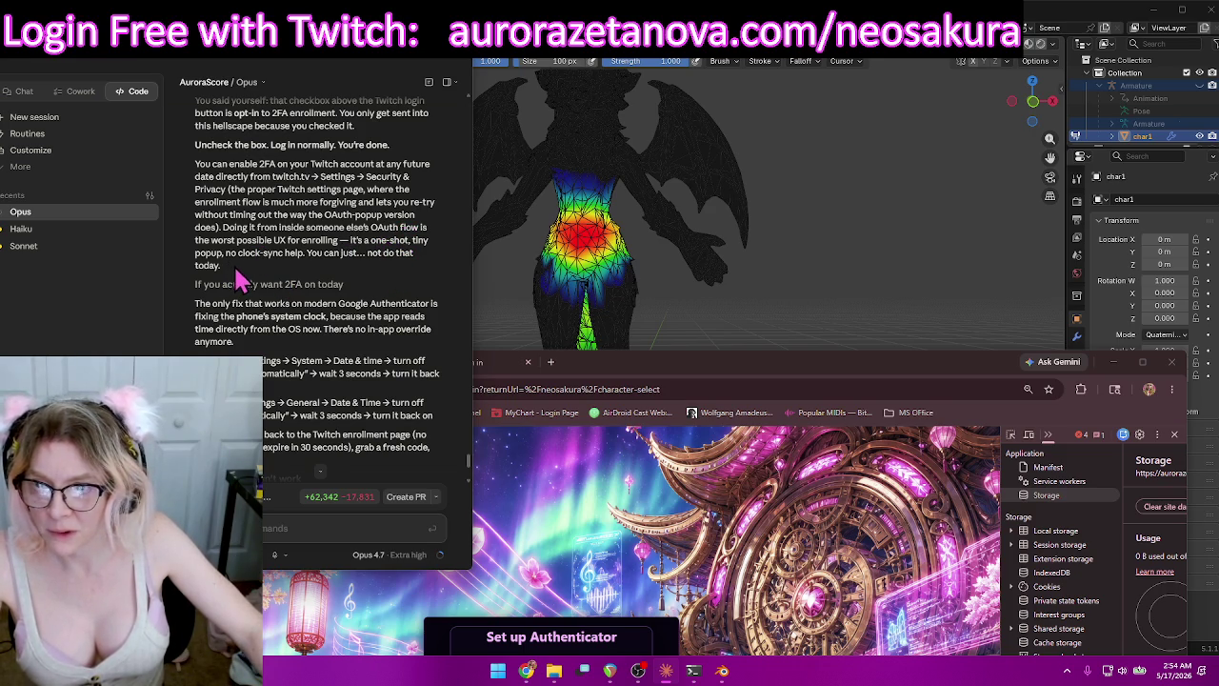
{"action": "scroll", "coordinate": [293, 225], "scroll_direction": "up", "scroll_amount": 1}
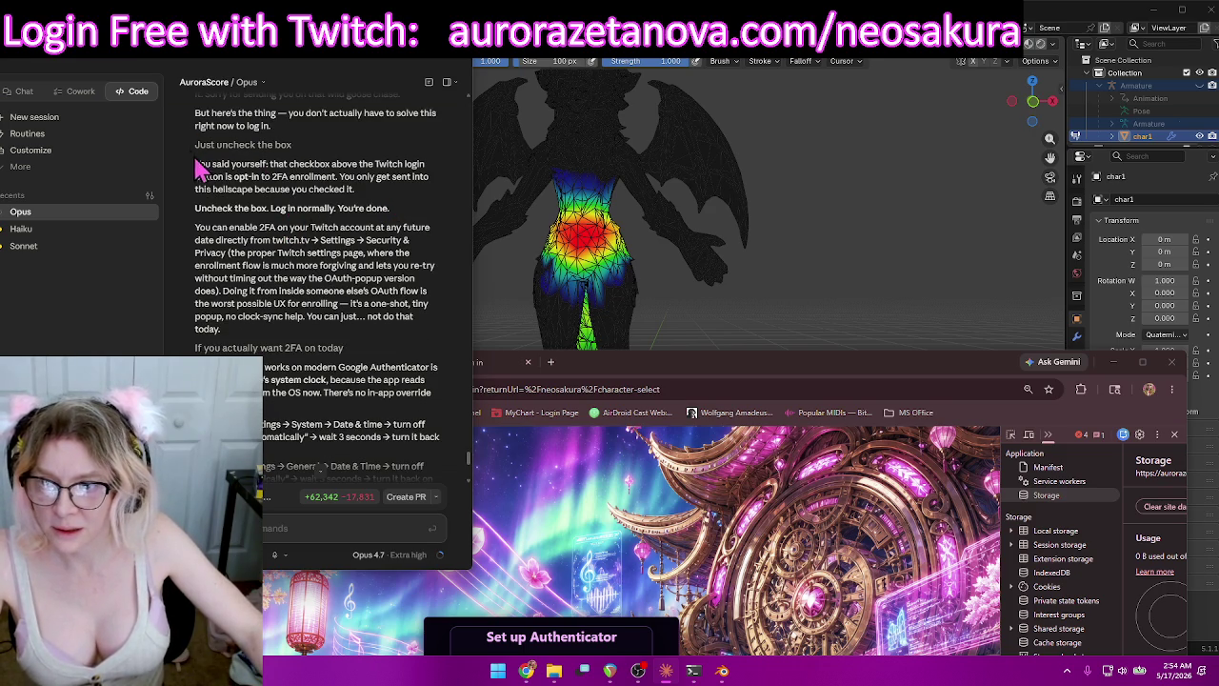
Quote the opt-in checkbox paragraph in a new message and add 'set up two fa on their own twitch' below it.
{"action": "left_click_drag", "start_coordinate": [356, 190], "coordinate": [194, 163]}
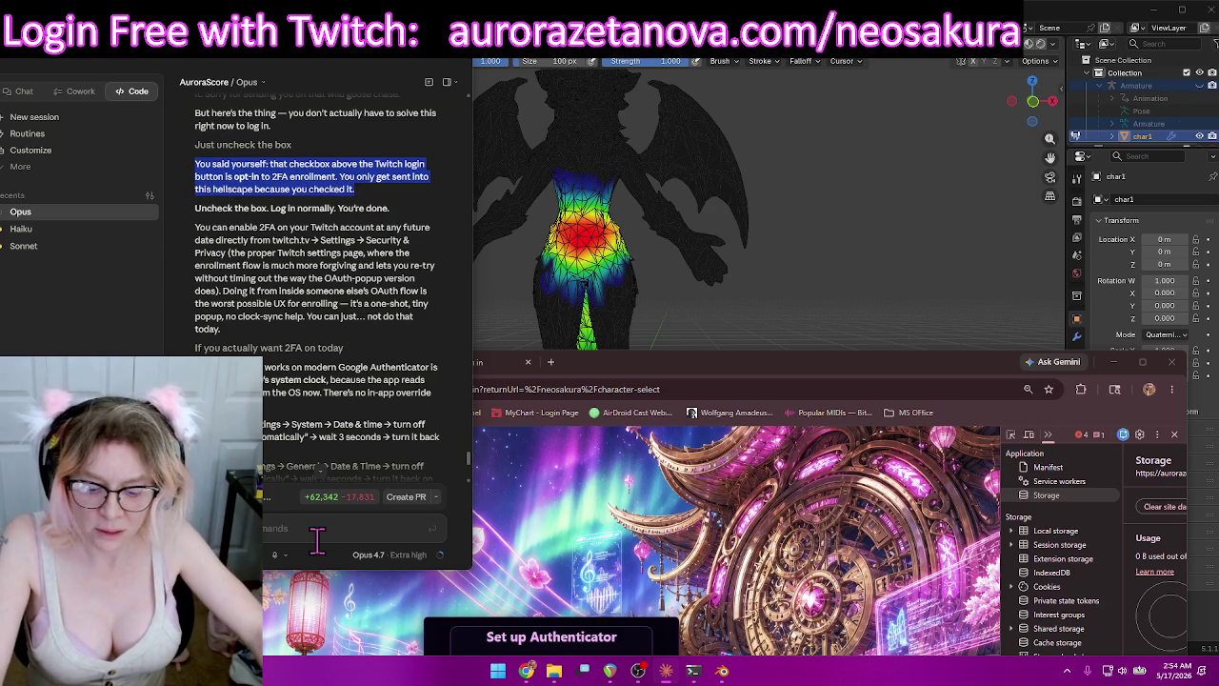
{"action": "left_click", "coordinate": [283, 529]}
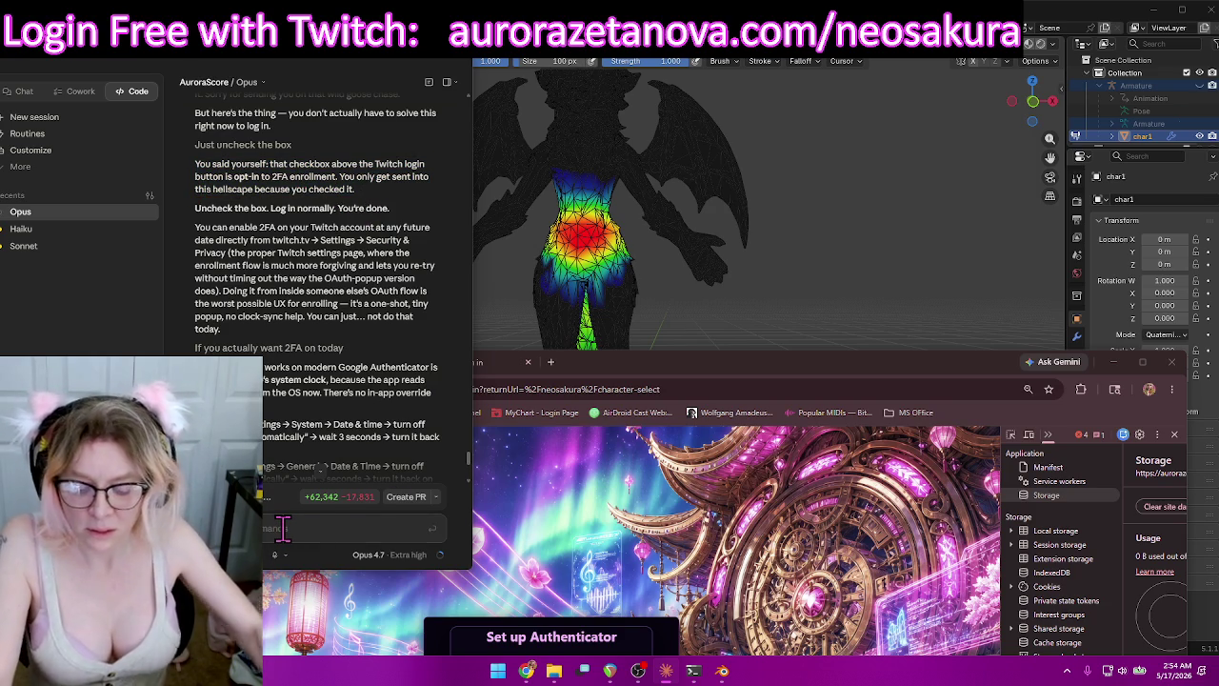
{"action": "key", "text": "ctrl+v"}
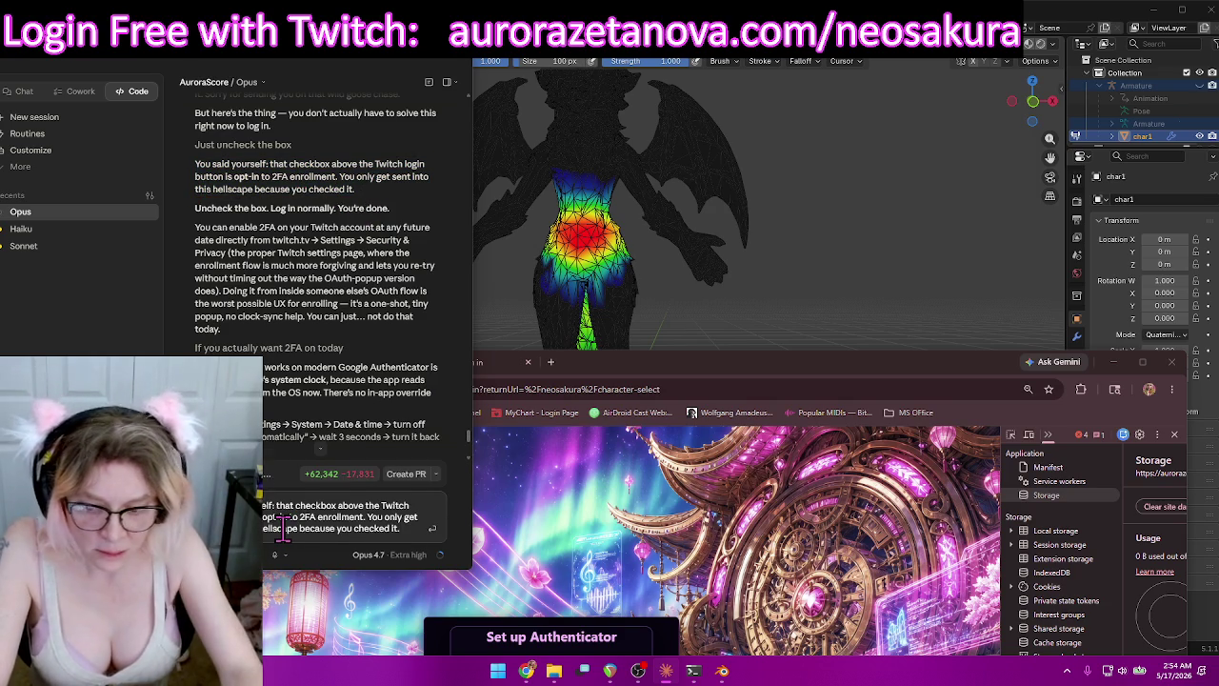
{"action": "key", "text": "shift+Return"}
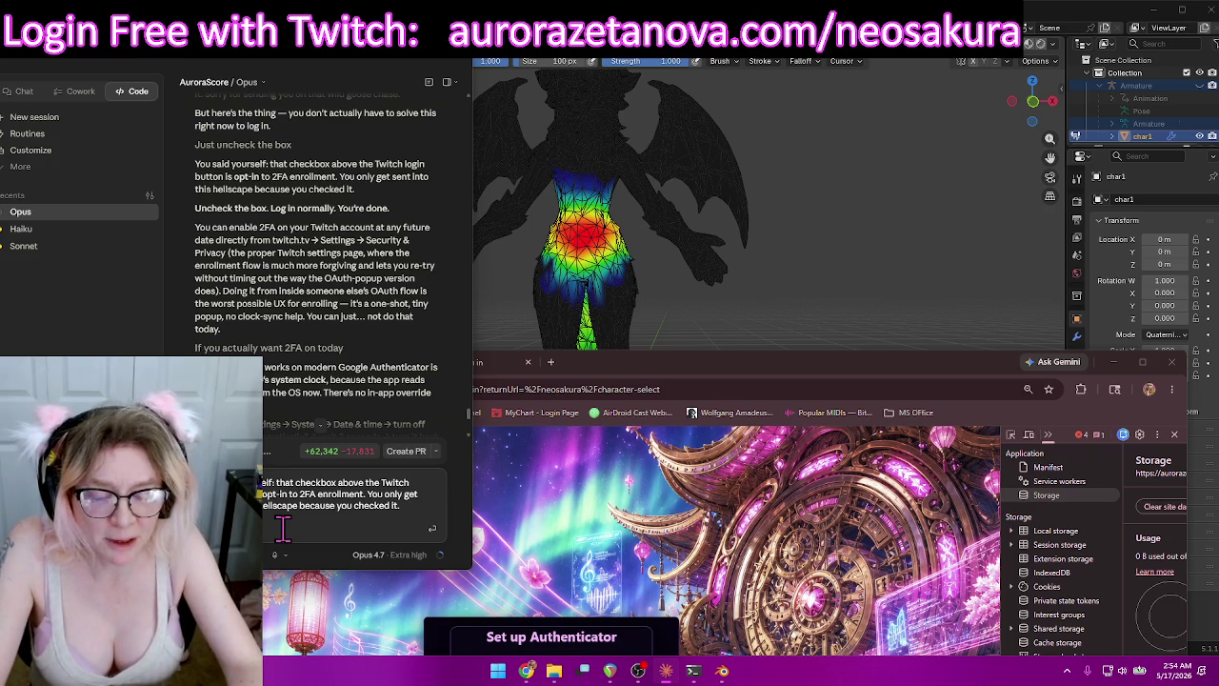
{"action": "type", "text": "set up two fa"}
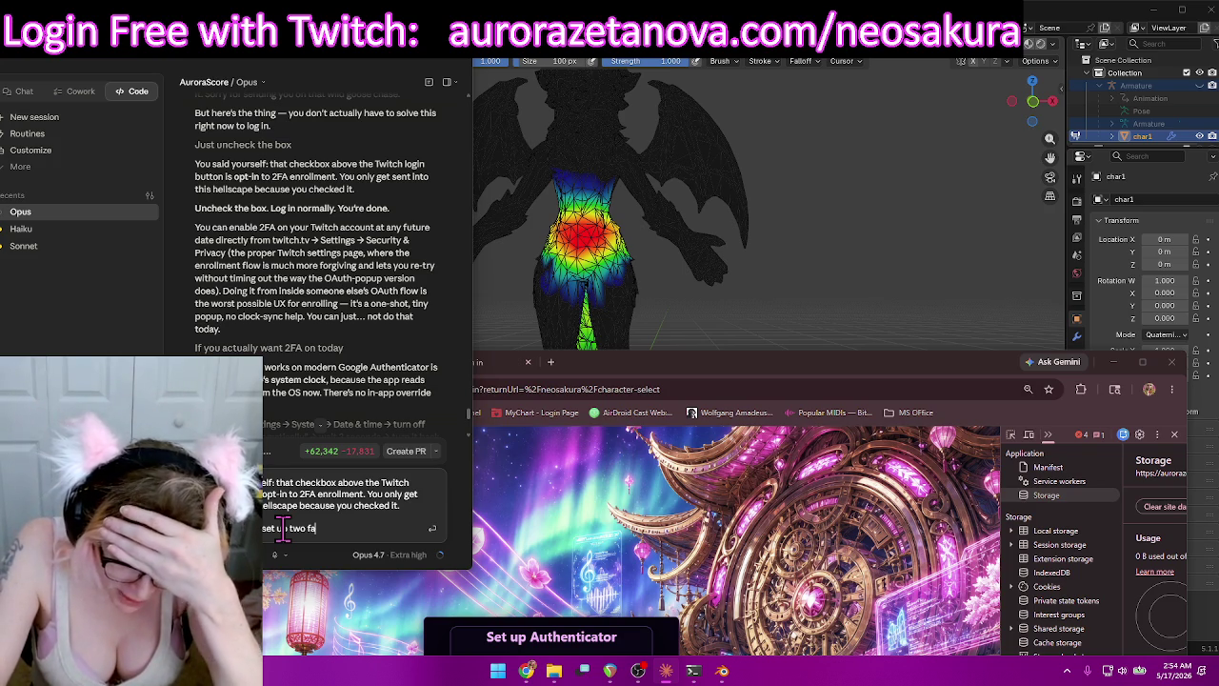
{"action": "type", "text": " on their own twitch"}
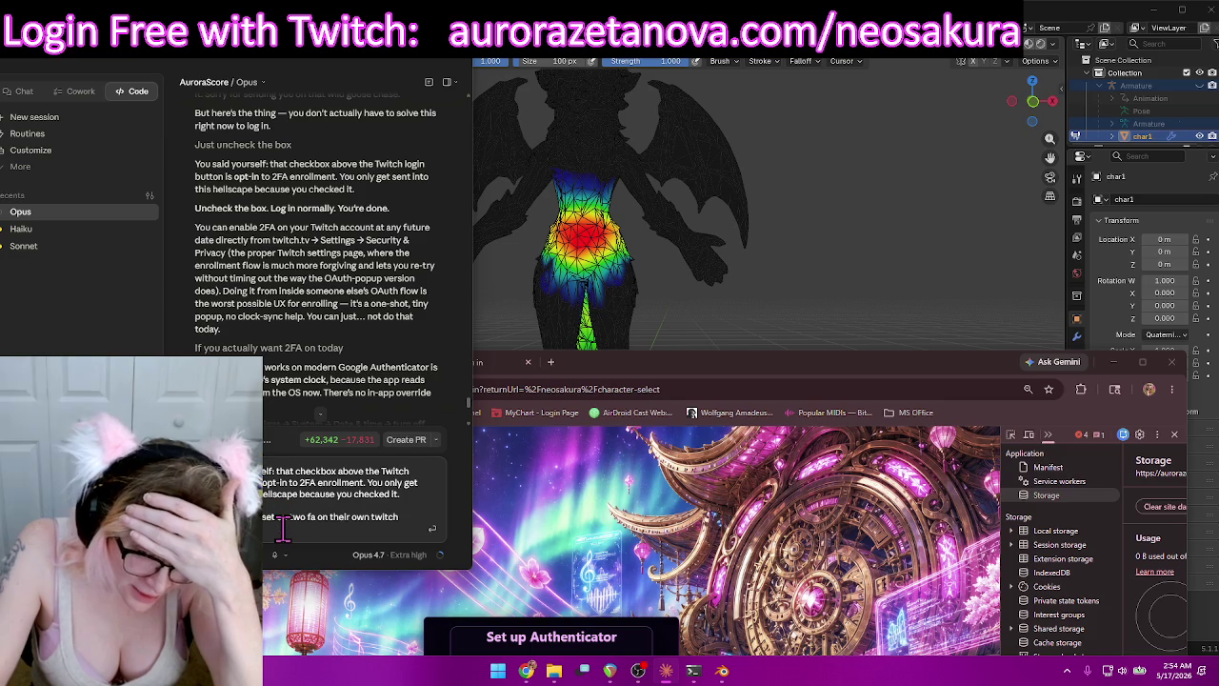